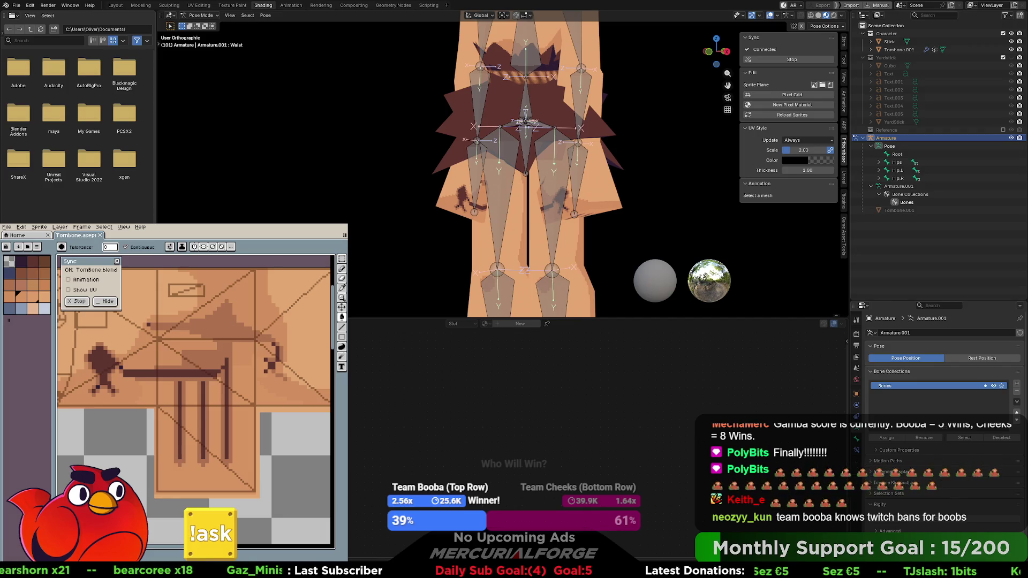
Select the Hips bone, try a test rotation, and cancel it so the pose stays unchanged
{"action": "middle_click_drag", "start_coordinate": [498, 143], "coordinate": [530, 140]}
{"action": "scroll", "coordinate": [549, 136], "scroll_direction": "up", "scroll_amount": 3}
{"action": "scroll", "coordinate": [550, 140], "scroll_direction": "up", "scroll_amount": 2}
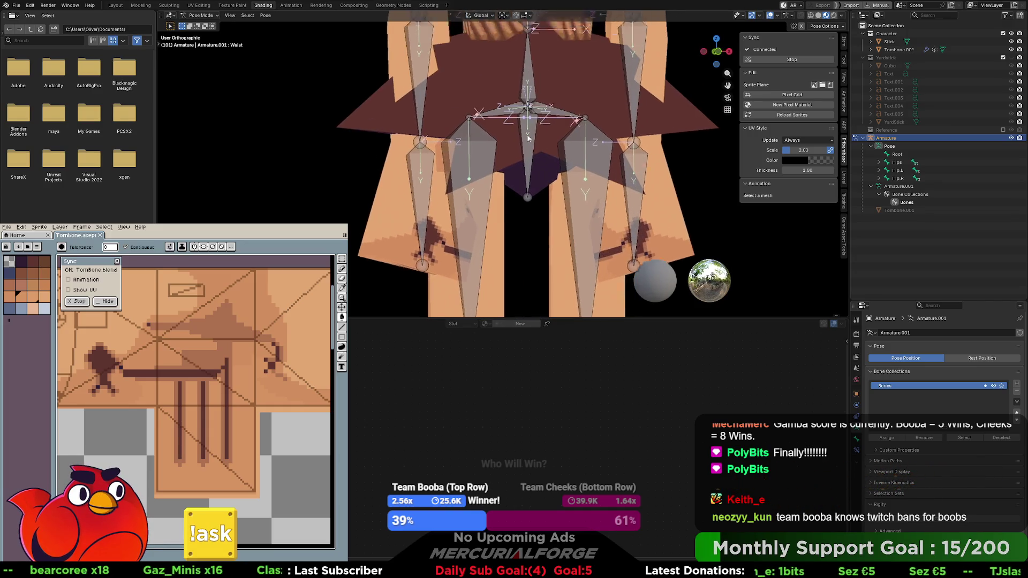
{"action": "left_click", "coordinate": [539, 150]}
{"action": "left_click", "coordinate": [507, 169], "text": "shift"}
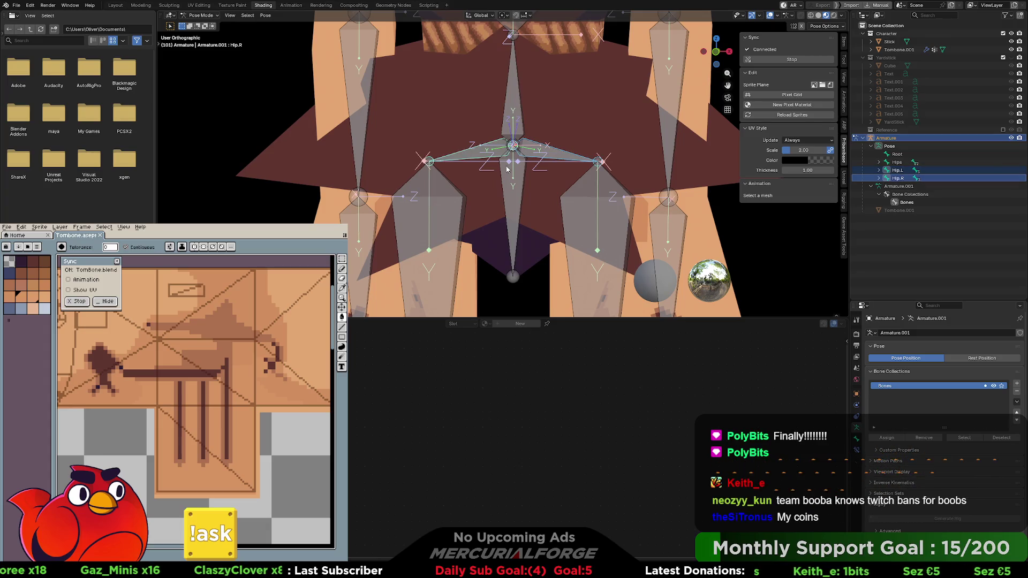
{"action": "left_click", "coordinate": [522, 192]}
{"action": "key", "text": "r"}
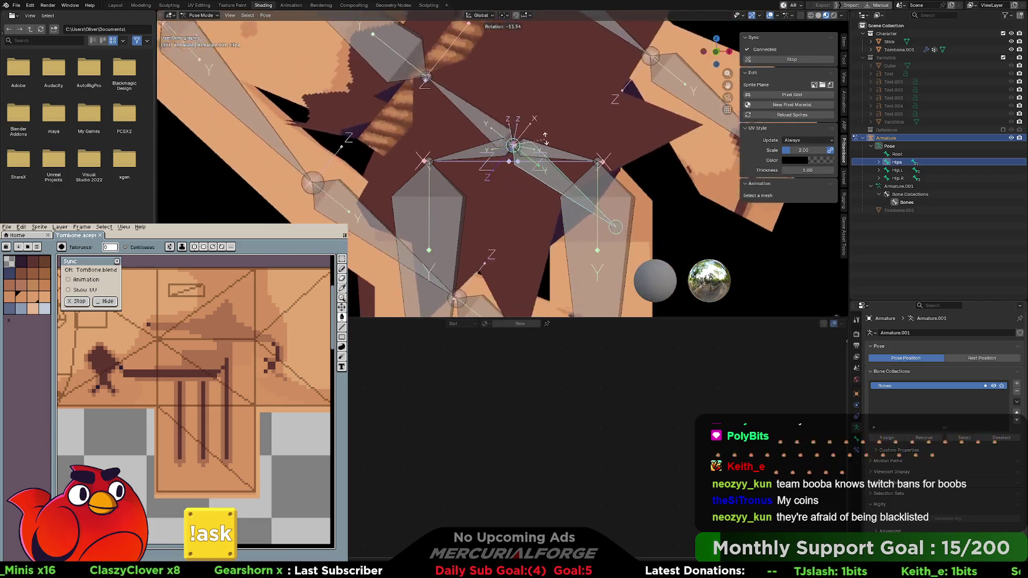
{"action": "right_click", "coordinate": [544, 172]}
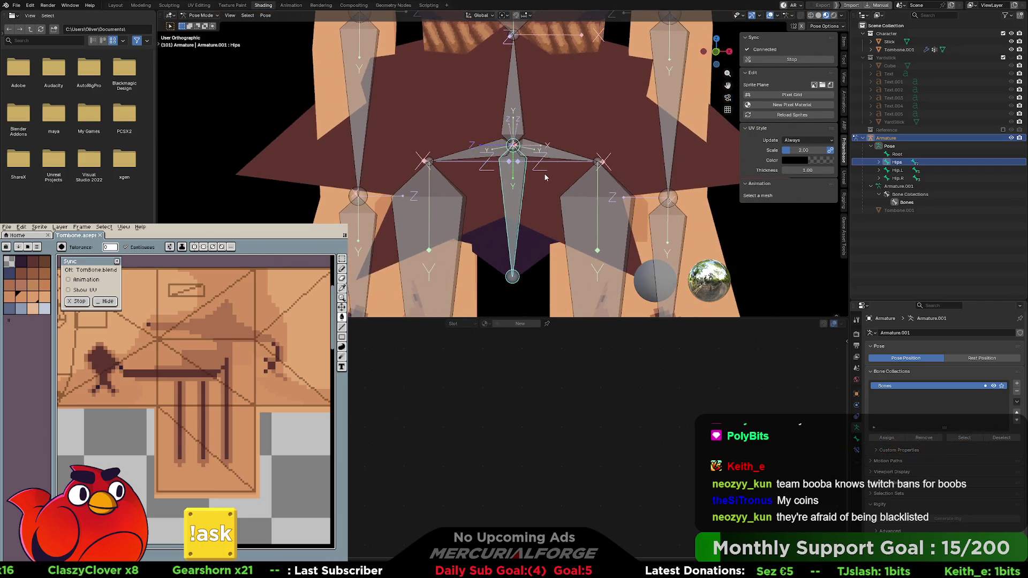
Select the hip bones and switch the armature into Edit Mode
{"action": "scroll", "coordinate": [544, 173], "scroll_direction": "down", "scroll_amount": 3}
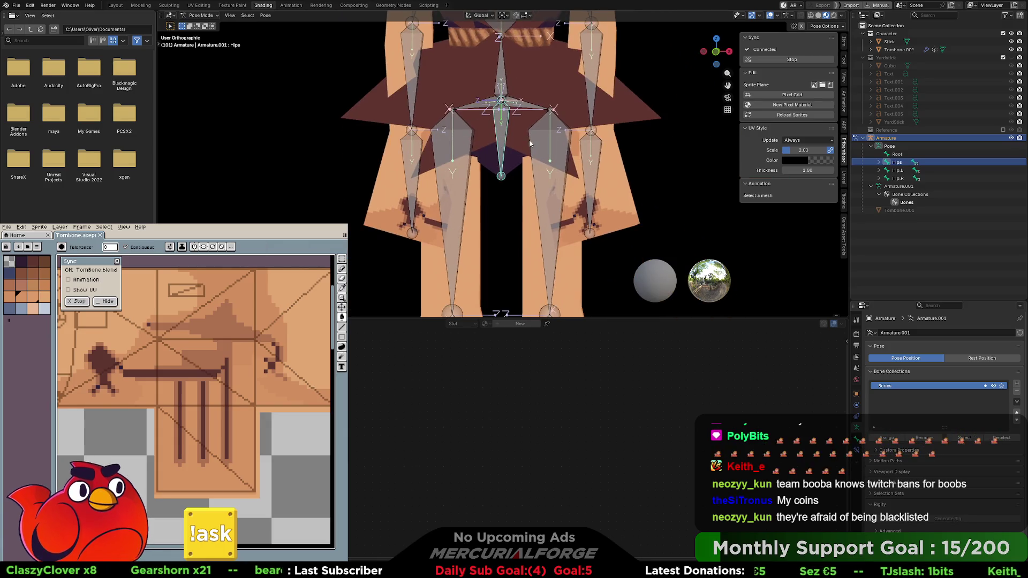
{"action": "left_click", "coordinate": [544, 160]}
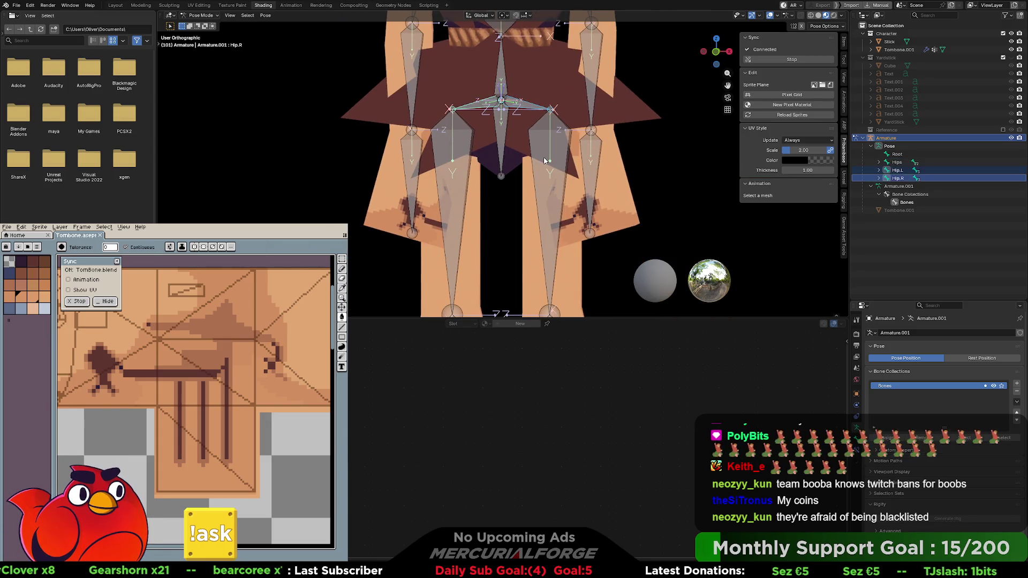
{"action": "left_click", "coordinate": [544, 161]}
{"action": "key", "text": "Tab"}
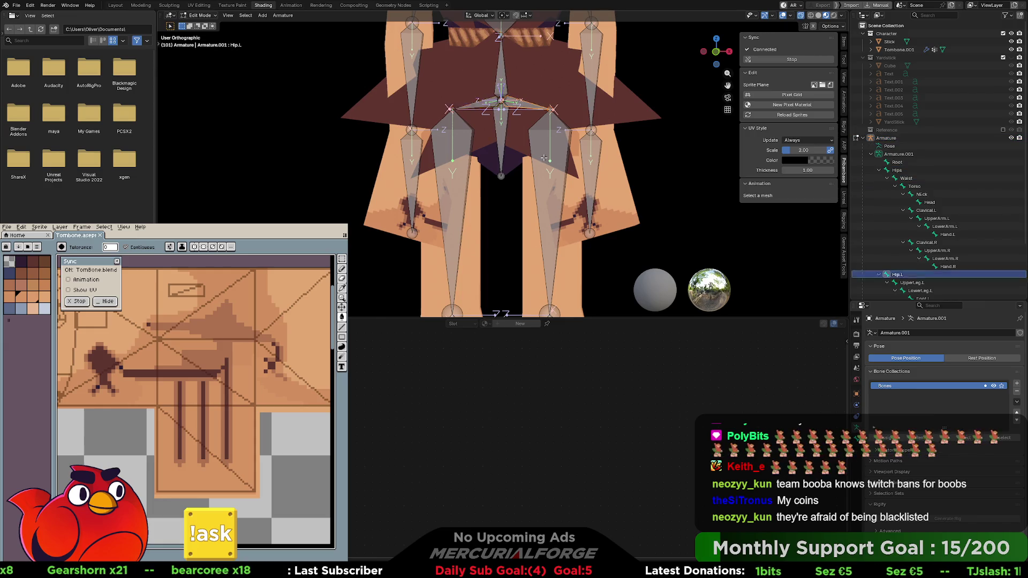
Select the diagonal Hips.001 bone from a side view of the rig
{"action": "key", "text": "ctrl+p"}
{"action": "left_click", "coordinate": [544, 158]}
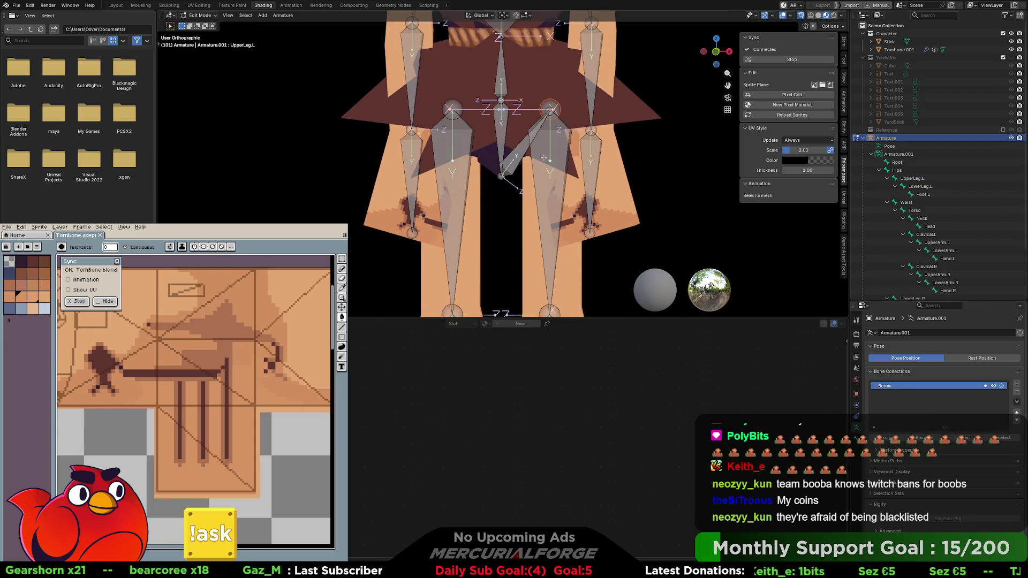
{"action": "left_click", "coordinate": [544, 158]}
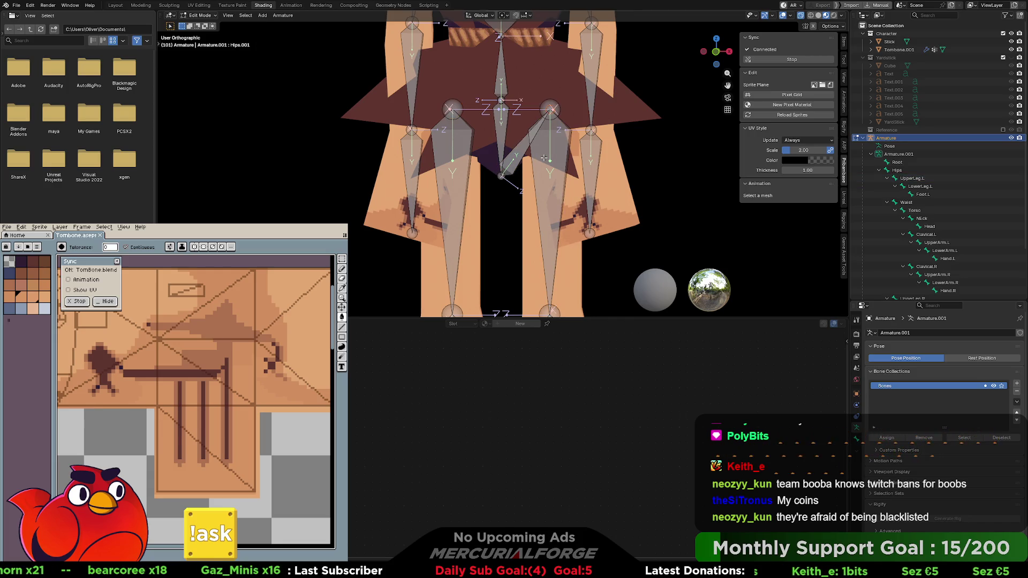
{"action": "left_click", "coordinate": [544, 157]}
{"action": "left_click", "coordinate": [544, 158]}
{"action": "left_click", "coordinate": [544, 158]}
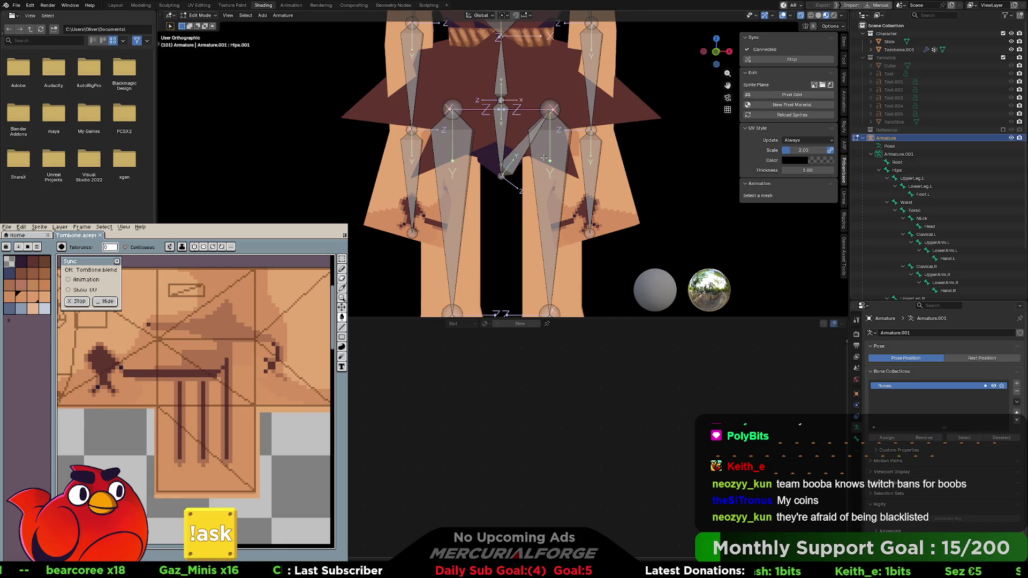
{"action": "left_click", "coordinate": [518, 147]}
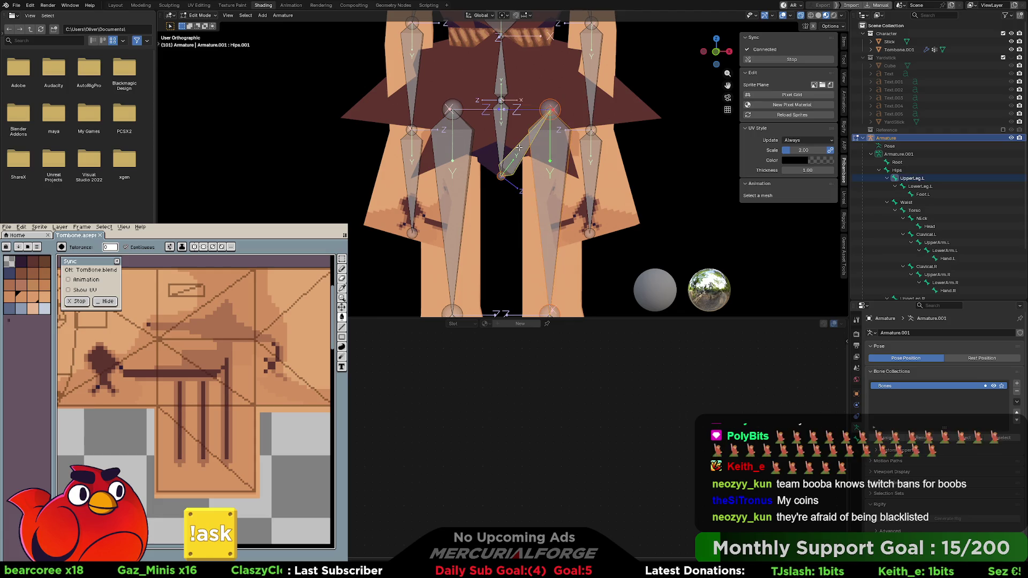
{"action": "mouse_move", "coordinate": [518, 147]}
{"action": "middle_mouse_down"}
{"action": "mouse_move", "coordinate": [437, 145]}
{"action": "mouse_move", "coordinate": [488, 143]}
{"action": "middle_mouse_up"}
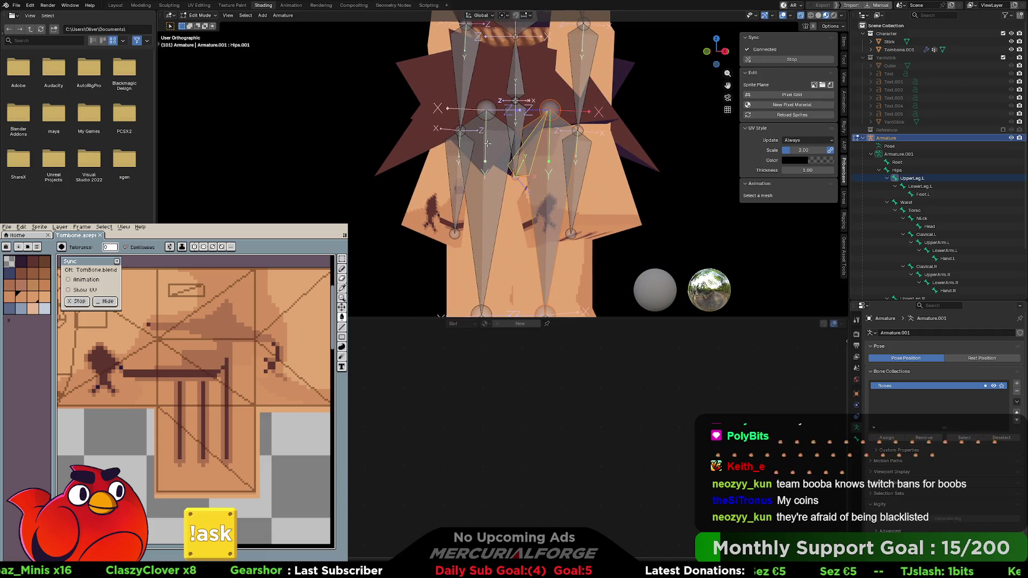
{"action": "scroll", "coordinate": [488, 143], "scroll_direction": "up", "scroll_amount": 2}
{"action": "left_click", "coordinate": [553, 111]}
{"action": "left_click", "coordinate": [552, 111]}
Move Hips.001 to a new position in Right Ortho view
{"action": "key", "text": "KP_3"}
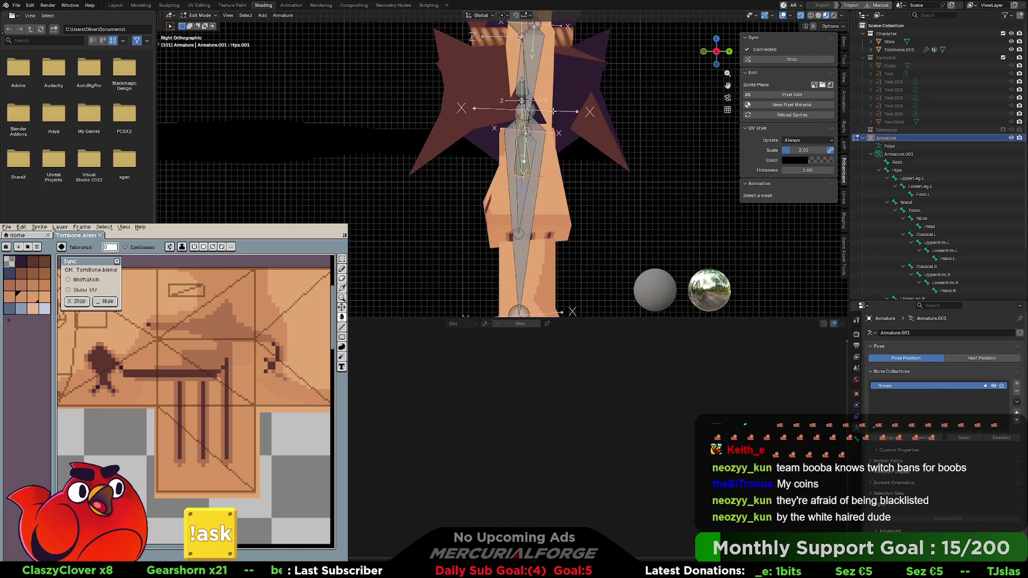
{"action": "scroll", "coordinate": [552, 112], "scroll_direction": "up", "scroll_amount": 8}
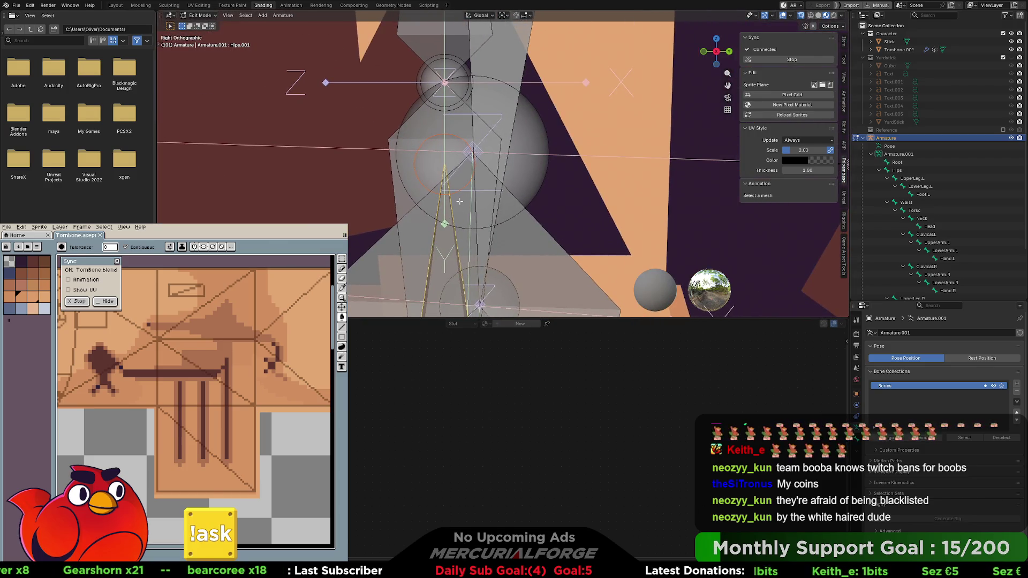
{"action": "key", "text": "g"}
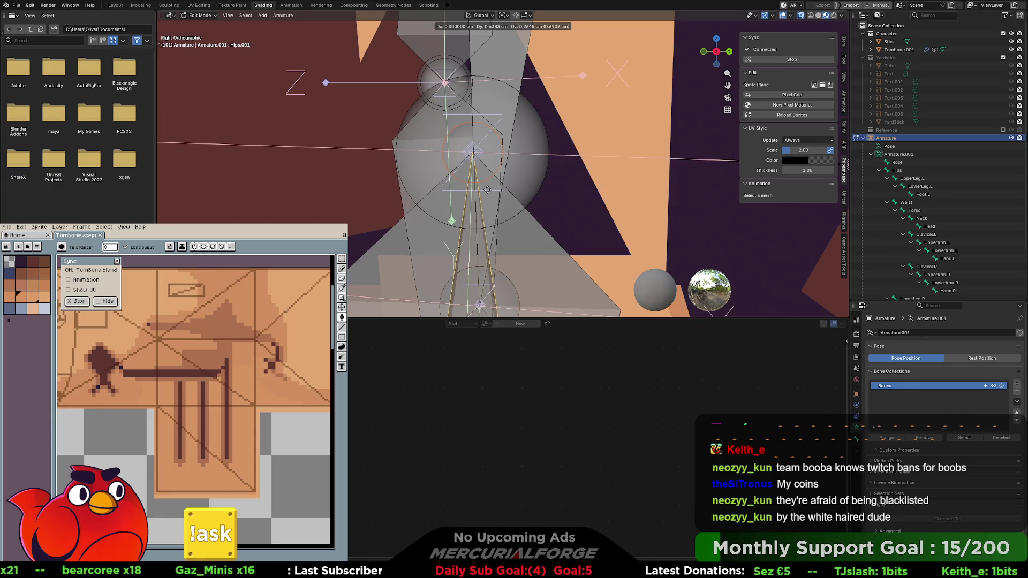
{"action": "left_click", "coordinate": [487, 189]}
Parent UpperLeg.L to Hips.001 with the Connected option and recentre the view
{"action": "mouse_move", "coordinate": [488, 190]}
{"action": "middle_mouse_down"}
{"action": "mouse_move", "coordinate": [519, 187]}
{"action": "mouse_move", "coordinate": [544, 234]}
{"action": "middle_mouse_up"}
{"action": "left_click", "coordinate": [544, 234]}
{"action": "left_click", "coordinate": [534, 234]}
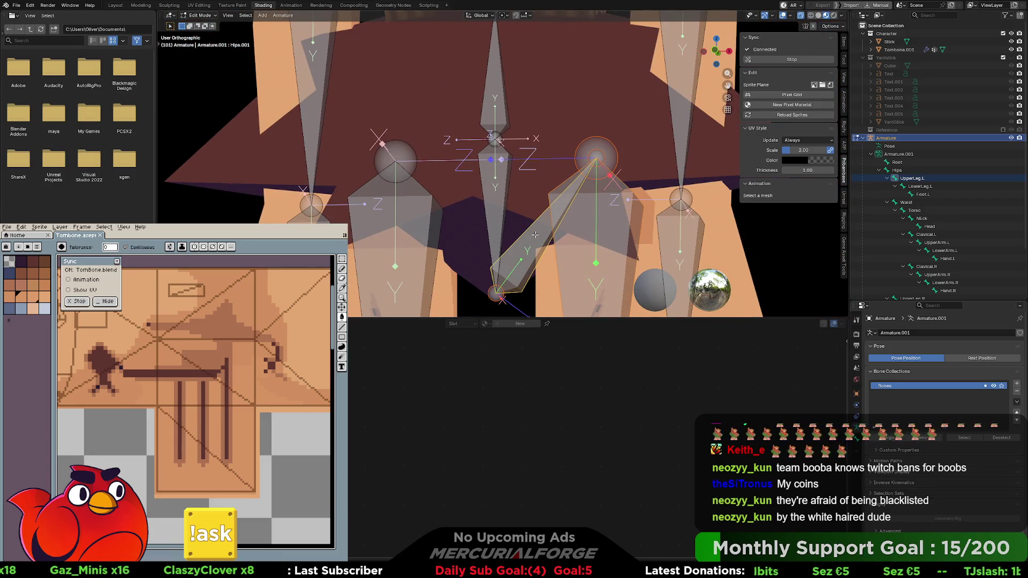
{"action": "key", "text": "ctrl+p"}
{"action": "left_click", "coordinate": [535, 238]}
{"action": "scroll", "coordinate": [575, 124], "scroll_direction": "down", "scroll_amount": 4}
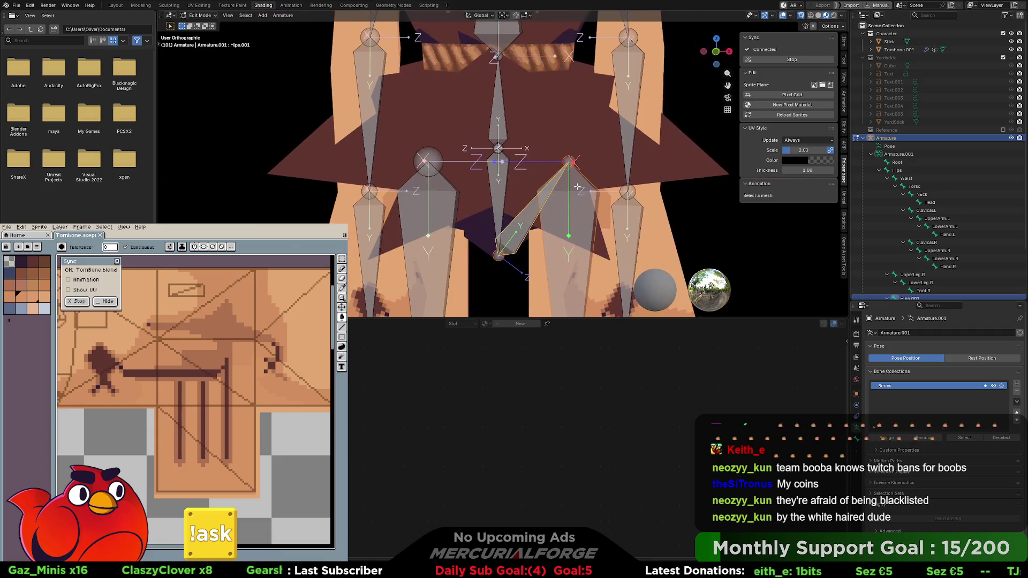
{"action": "middle_click_drag", "start_coordinate": [575, 124], "coordinate": [574, 123], "text": "shift"}
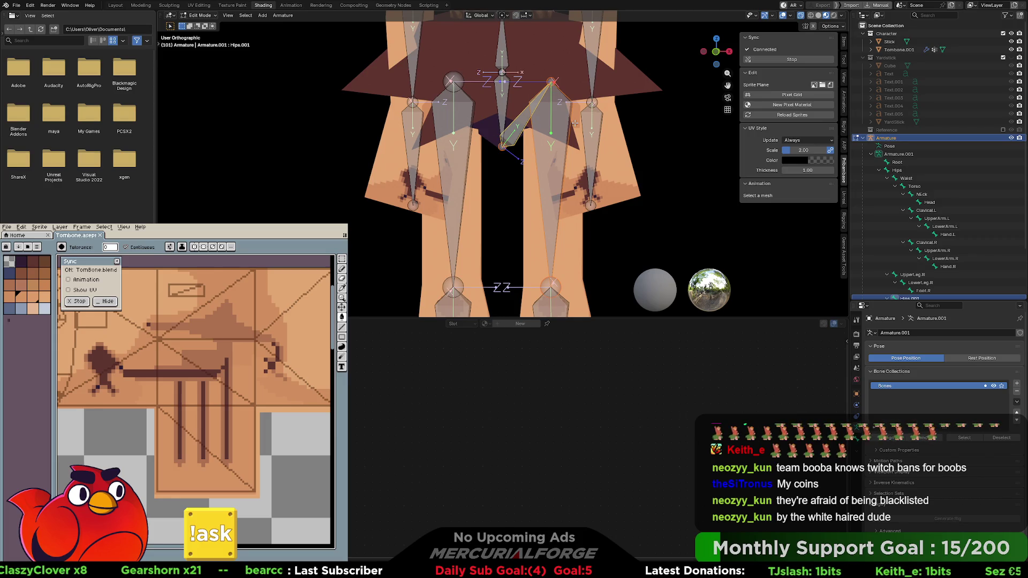
{"action": "middle_click_drag", "start_coordinate": [514, 109], "coordinate": [525, 140], "text": "shift"}
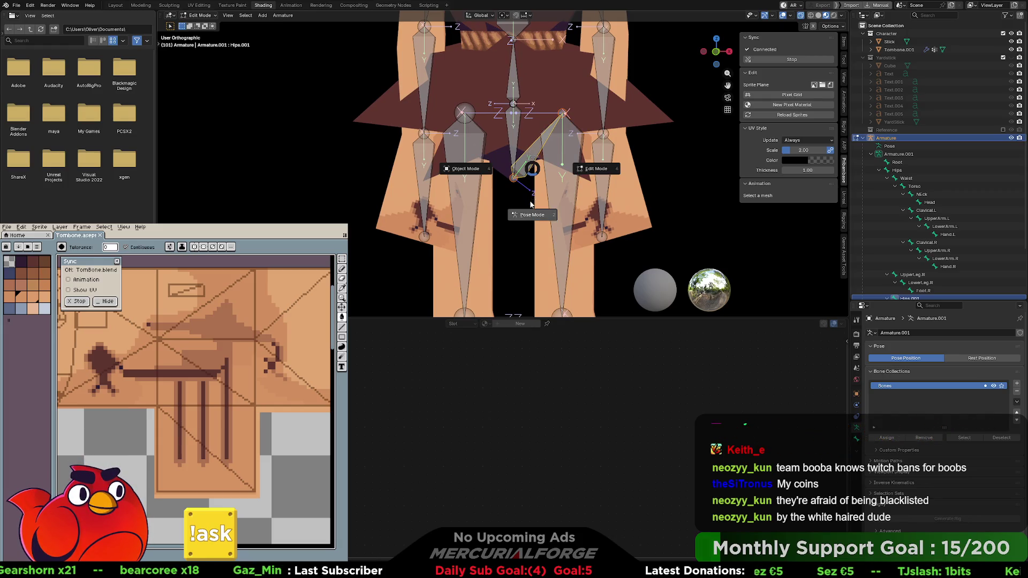
In Pose Mode, test-rotate the thigh, Hips and Hips.001 bones, cancelling each
{"action": "key", "text": "ctrl+Tab"}
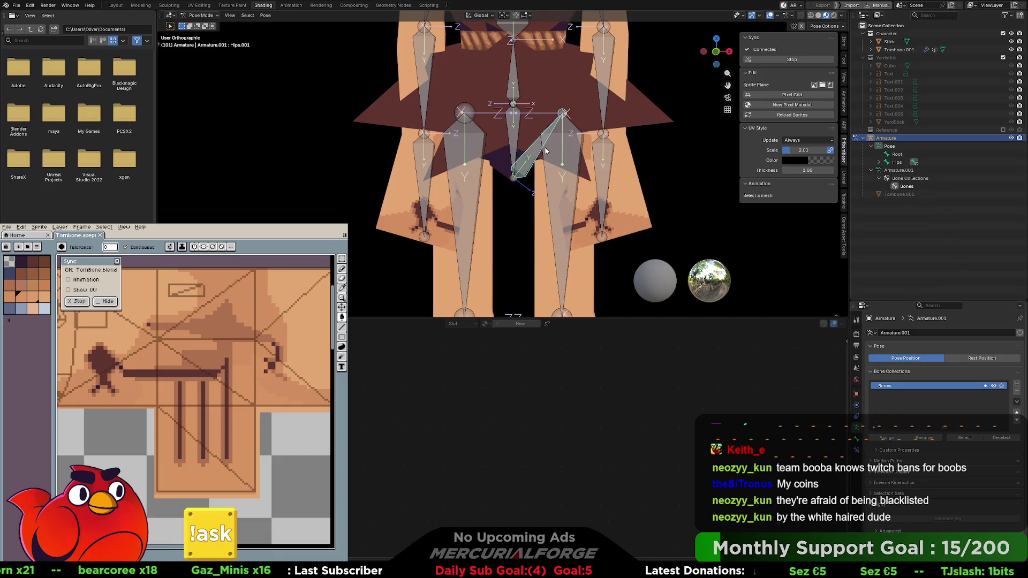
{"action": "key", "text": "r"}
{"action": "key", "text": "Escape"}
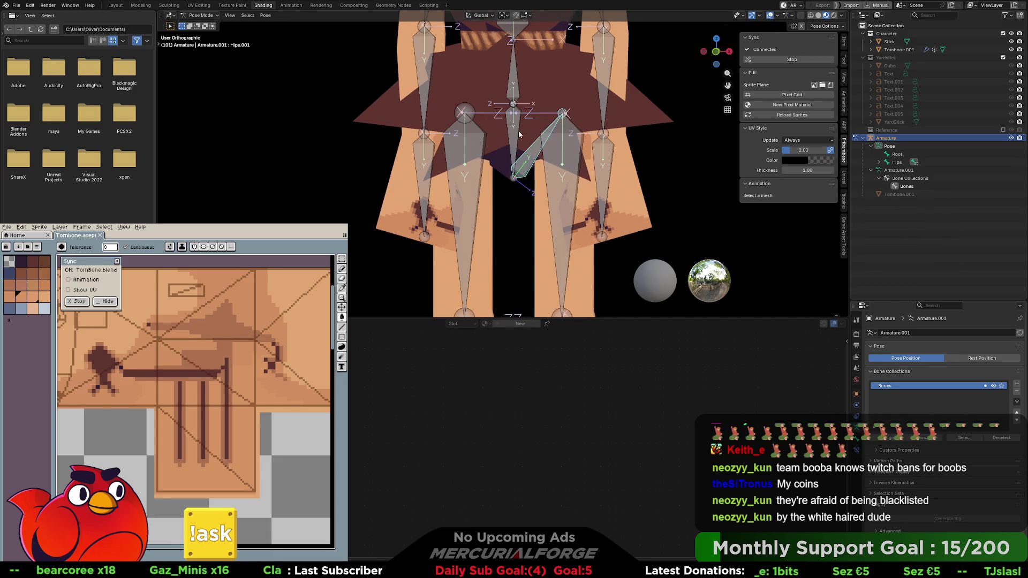
{"action": "left_click", "coordinate": [517, 133]}
{"action": "key", "text": "r"}
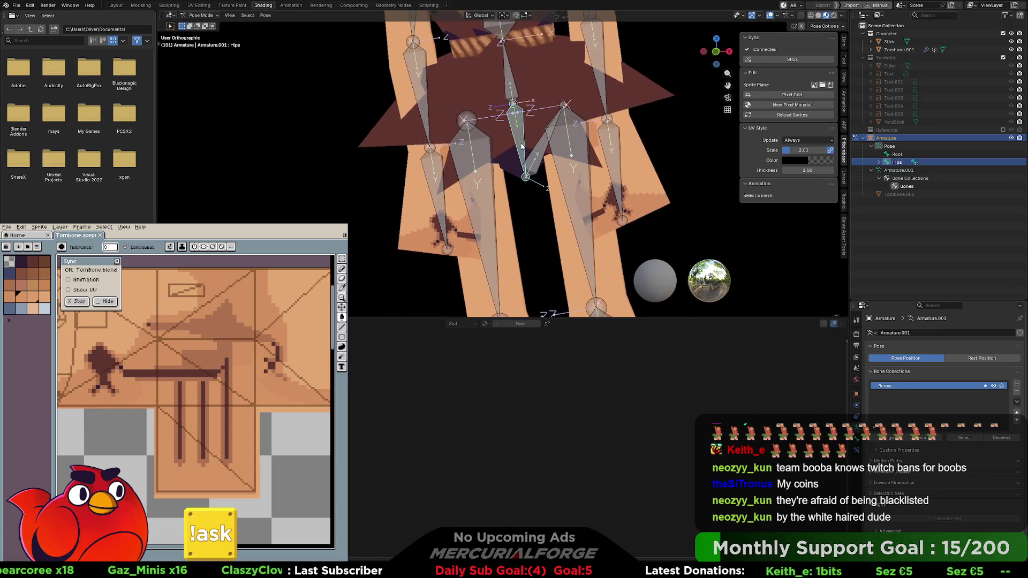
{"action": "key", "text": "Escape"}
{"action": "left_click", "coordinate": [534, 148]}
{"action": "scroll", "coordinate": [521, 169], "scroll_direction": "up", "scroll_amount": 2}
{"action": "key", "text": "r"}
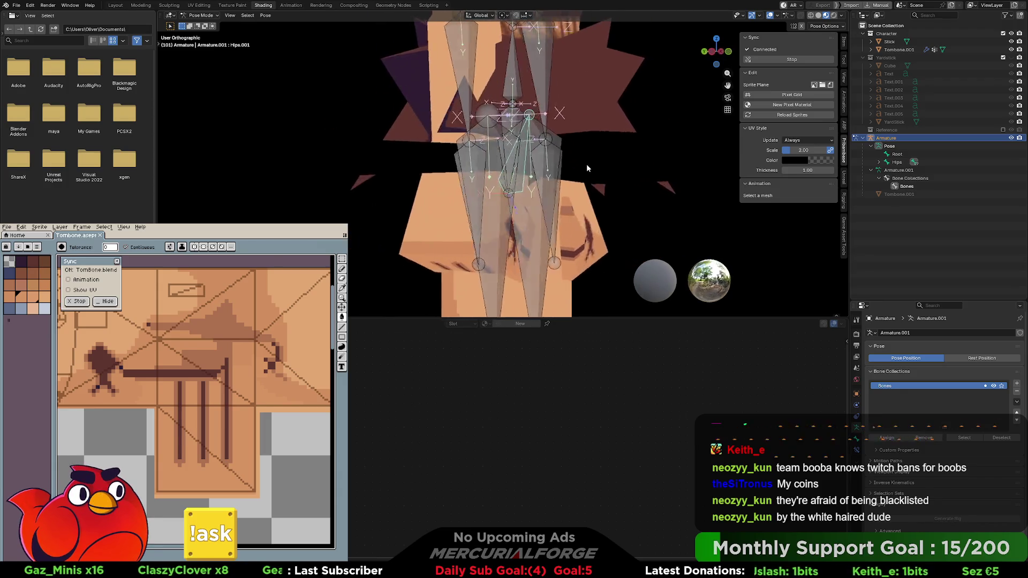
{"action": "key", "text": "Escape"}
{"action": "key", "text": "r"}
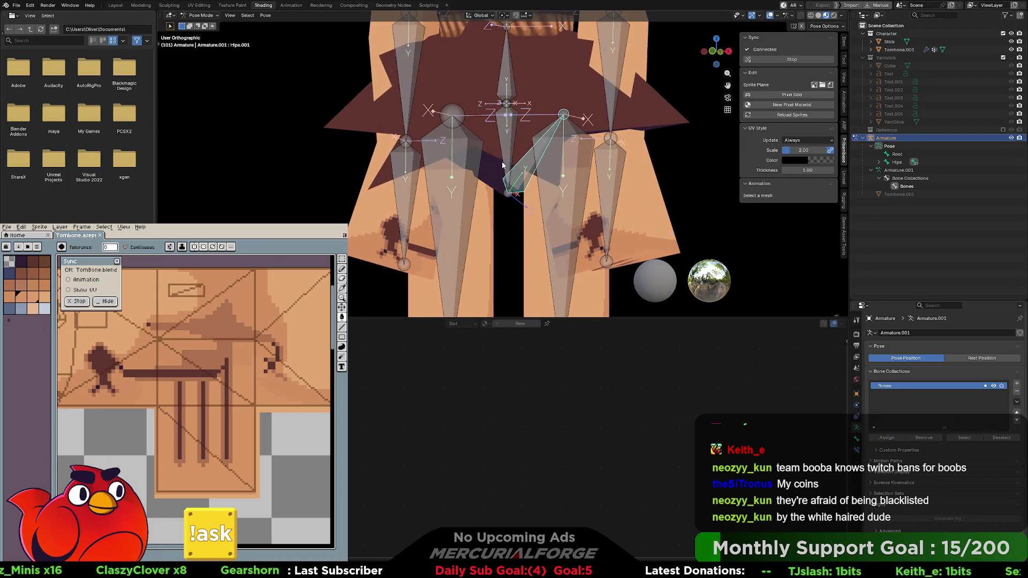
Select Hips in Edit Mode and start lifting it along global Z
{"action": "left_click", "coordinate": [512, 195]}
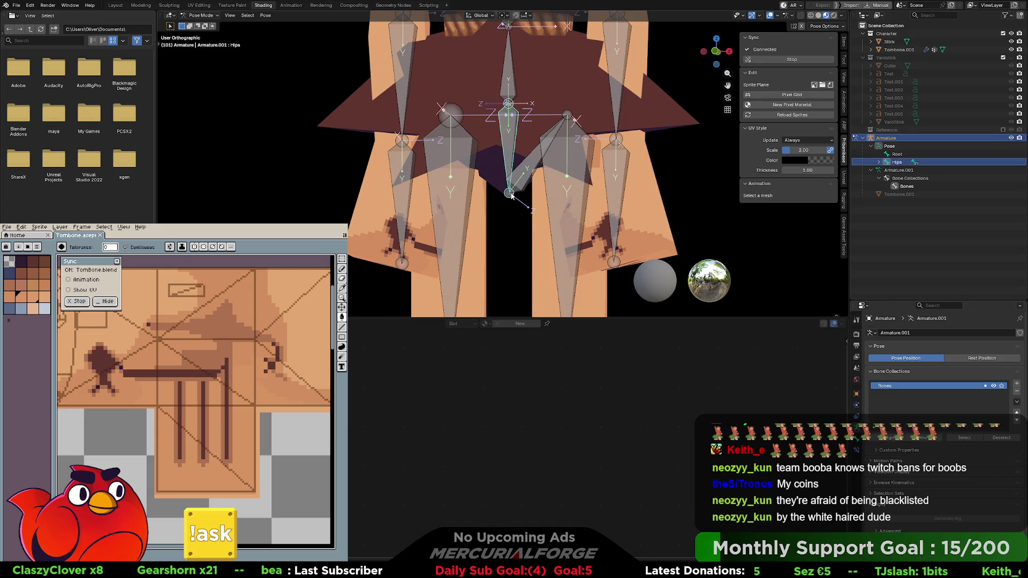
{"action": "key", "text": "Tab"}
{"action": "key", "text": "g"}
{"action": "key", "text": "z"}
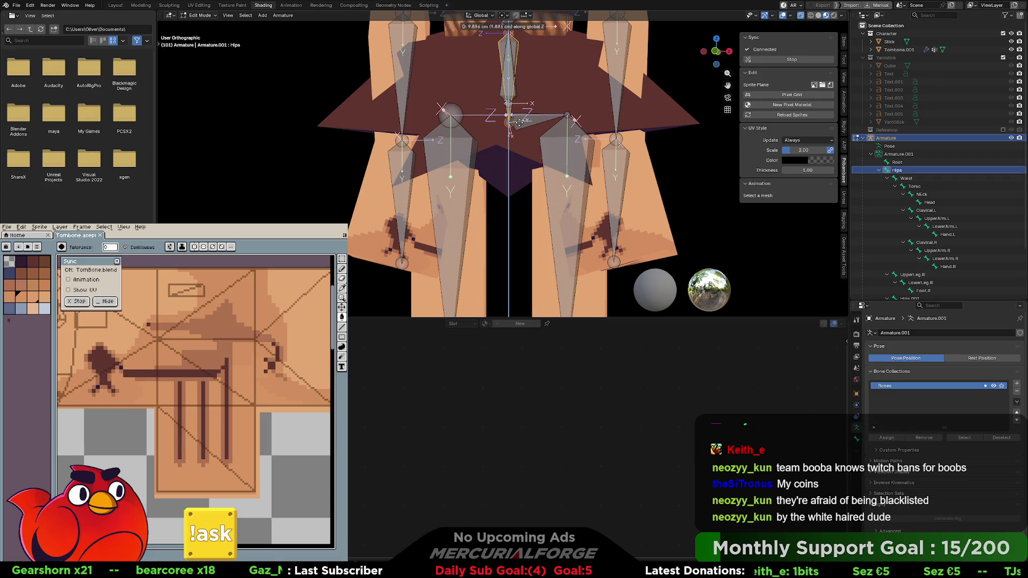
Confirm the raised Hips, lower the Waist about 10 cm along Z, then return to Pose Mode
{"action": "left_click", "coordinate": [519, 122]}
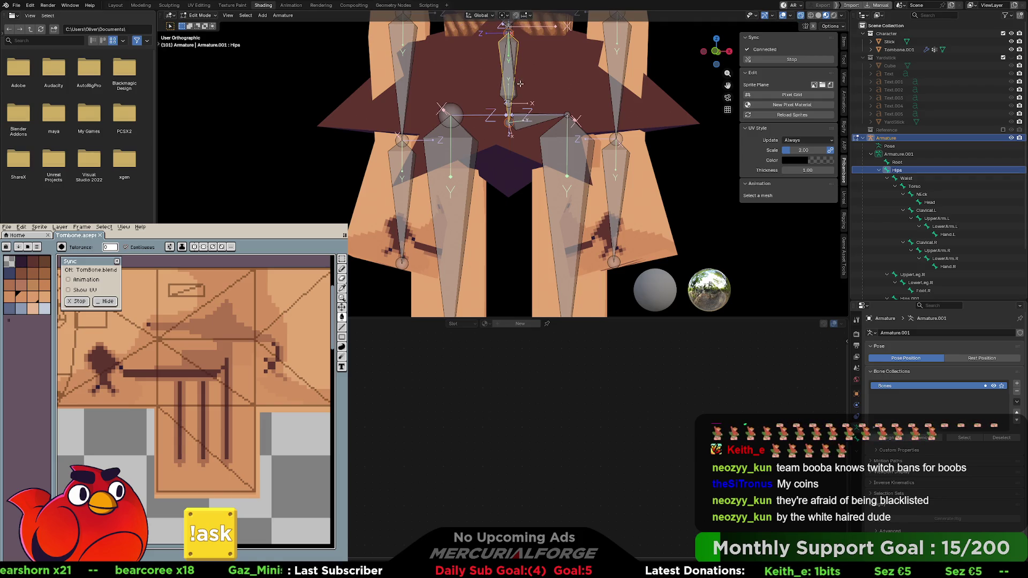
{"action": "left_click", "coordinate": [510, 31]}
{"action": "key", "text": "g"}
{"action": "key", "text": "z"}
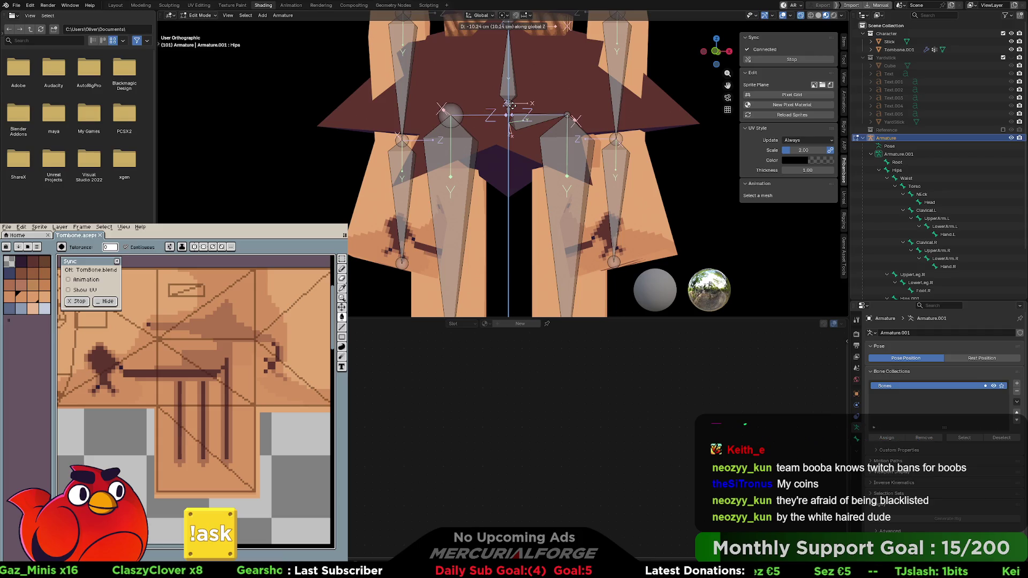
{"action": "left_click", "coordinate": [512, 103]}
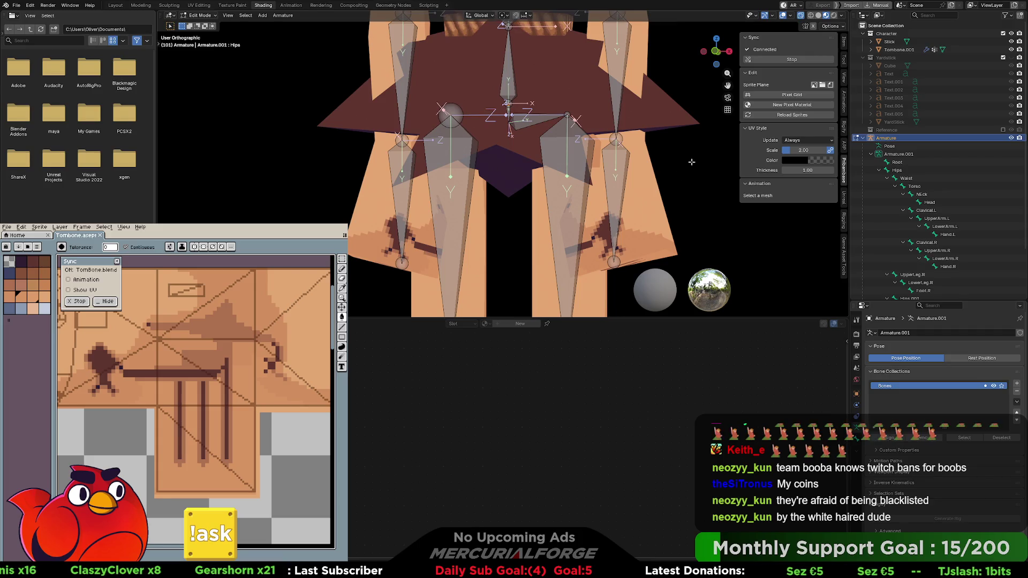
{"action": "key", "text": "ctrl+Tab"}
{"action": "scroll", "coordinate": [504, 95], "scroll_direction": "up", "scroll_amount": 2}
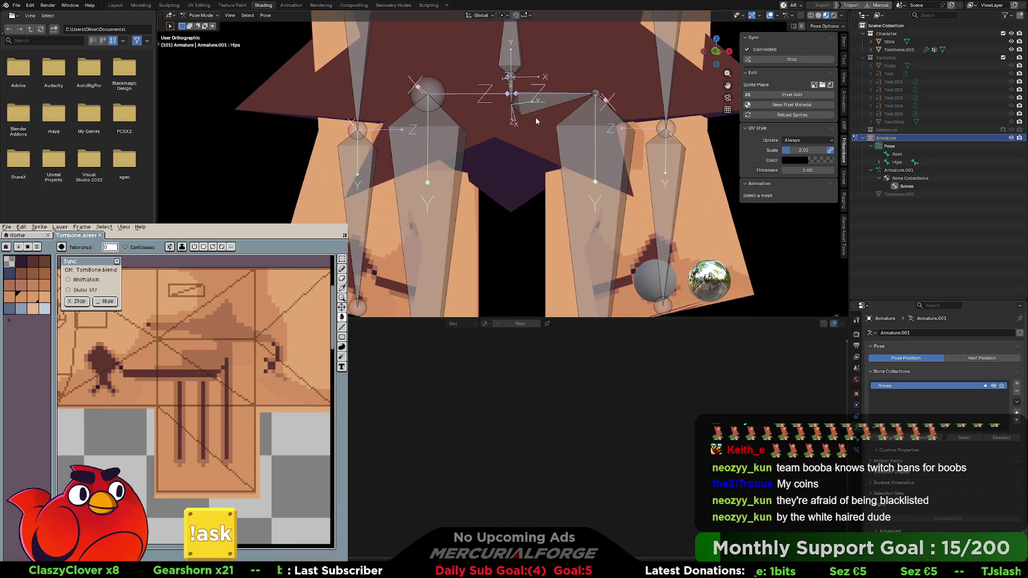
{"action": "left_click", "coordinate": [508, 94]}
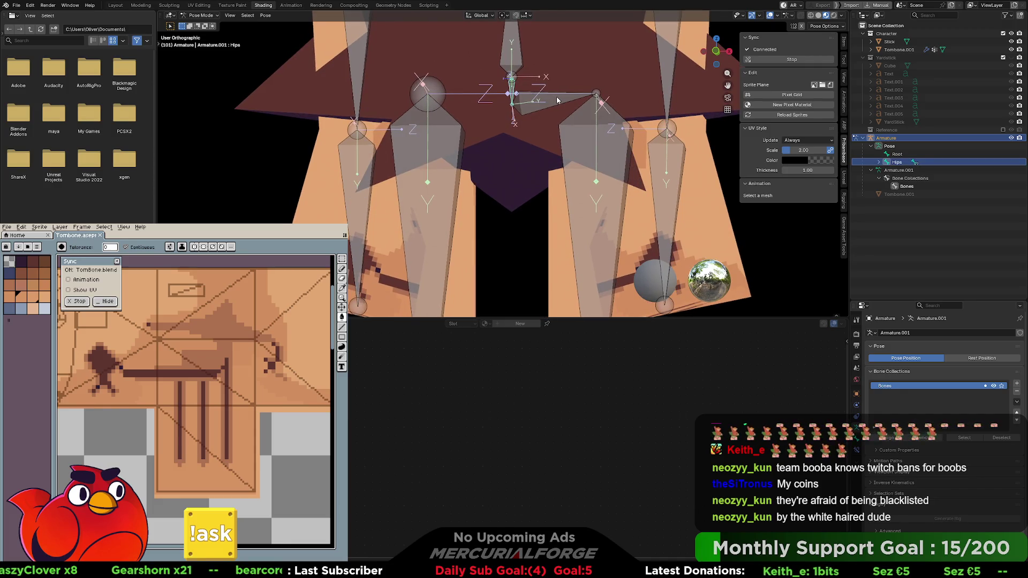
{"action": "key", "text": "r"}
{"action": "key", "text": "Escape"}
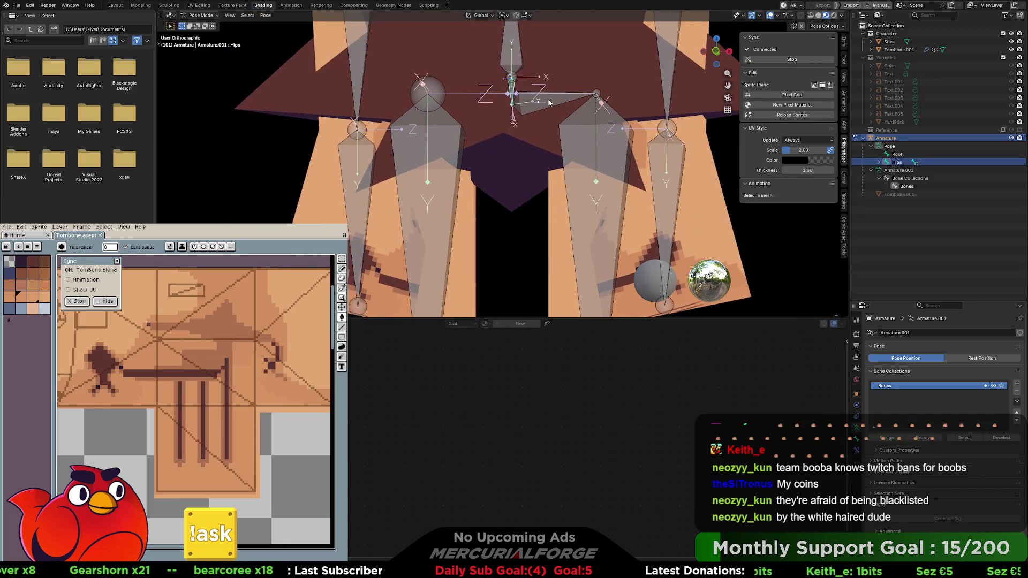
{"action": "left_click", "coordinate": [548, 102]}
{"action": "key", "text": "r"}
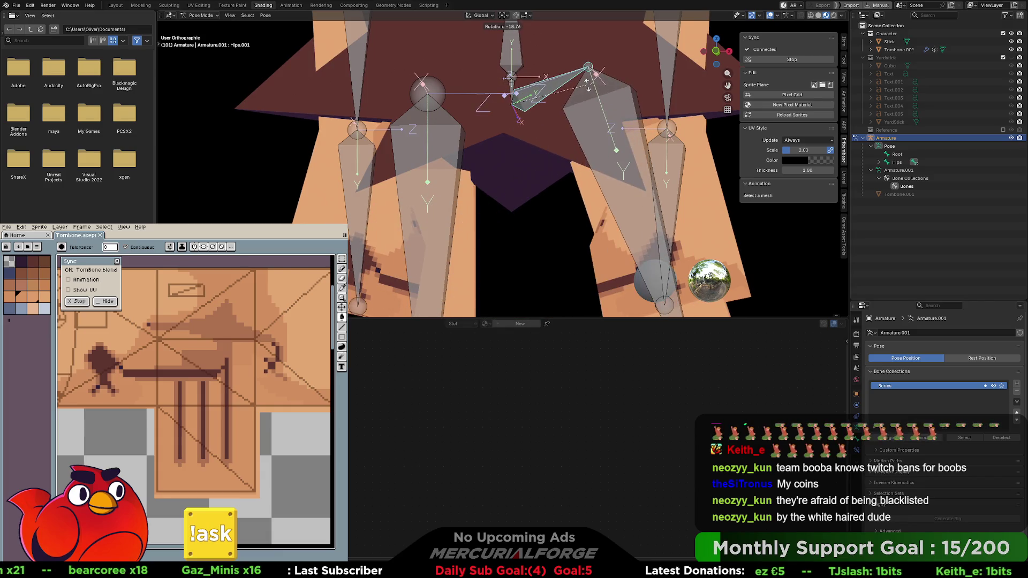
{"action": "key", "text": "Escape"}
{"action": "scroll", "coordinate": [587, 92], "scroll_direction": "down", "scroll_amount": 5}
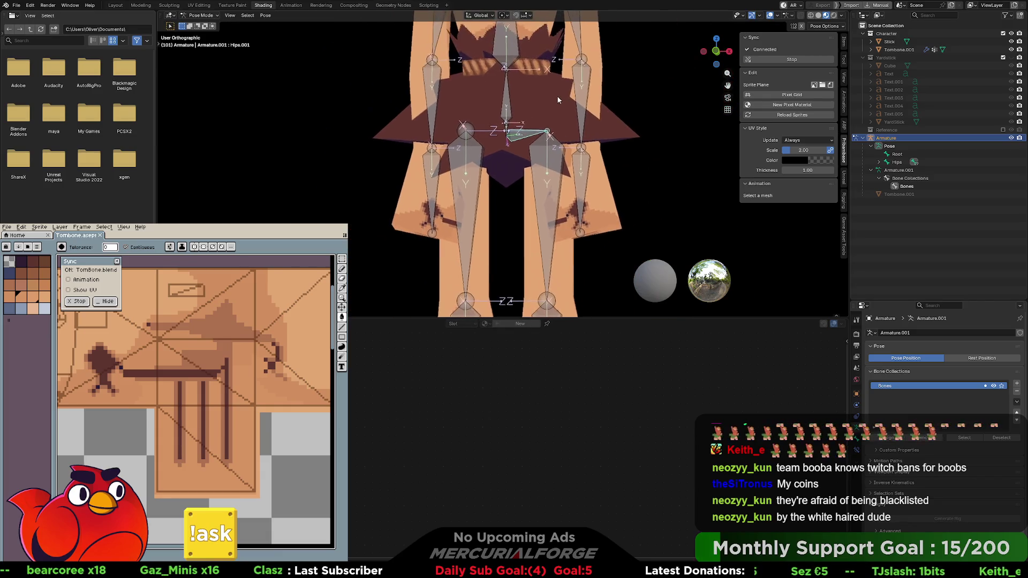
{"action": "scroll", "coordinate": [527, 121], "scroll_direction": "up", "scroll_amount": 3}
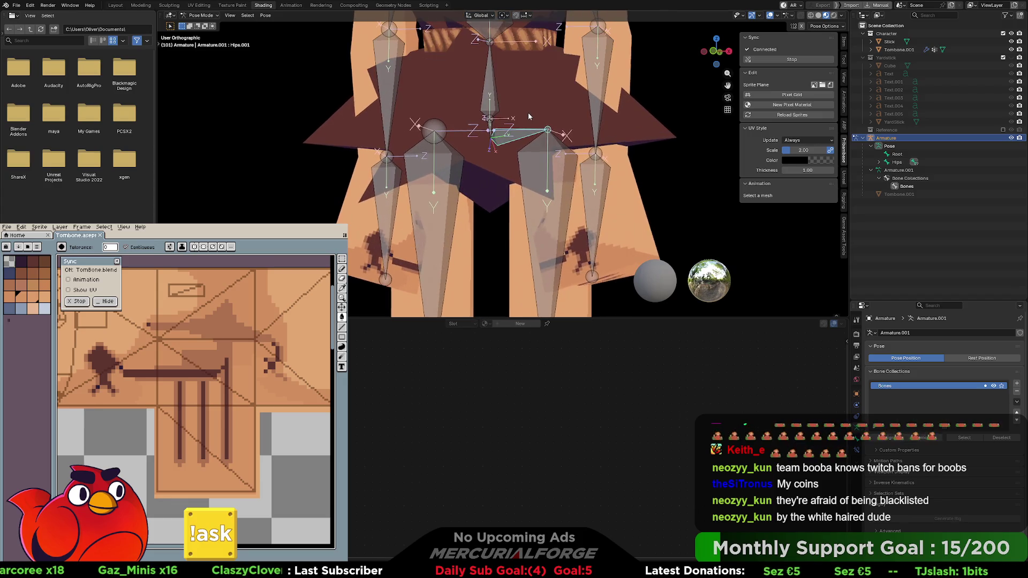
{"action": "scroll", "coordinate": [538, 117], "scroll_direction": "up", "scroll_amount": 3}
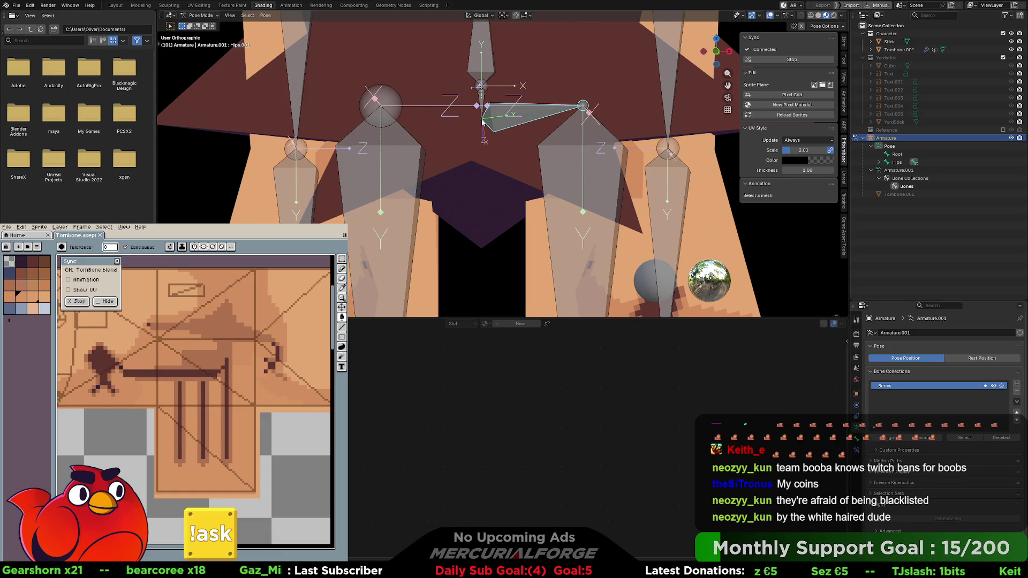
{"action": "scroll", "coordinate": [483, 92], "scroll_direction": "down", "scroll_amount": 3}
{"action": "middle_click_drag", "start_coordinate": [484, 92], "coordinate": [495, 146], "text": "shift"}
{"action": "left_click", "coordinate": [497, 171]}
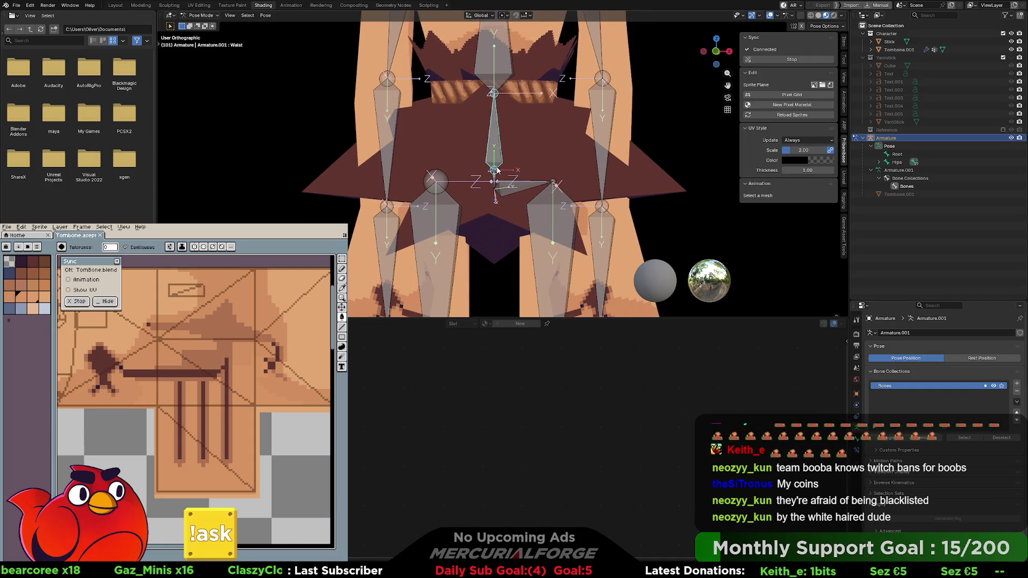
{"action": "key", "text": "ctrl+Tab"}
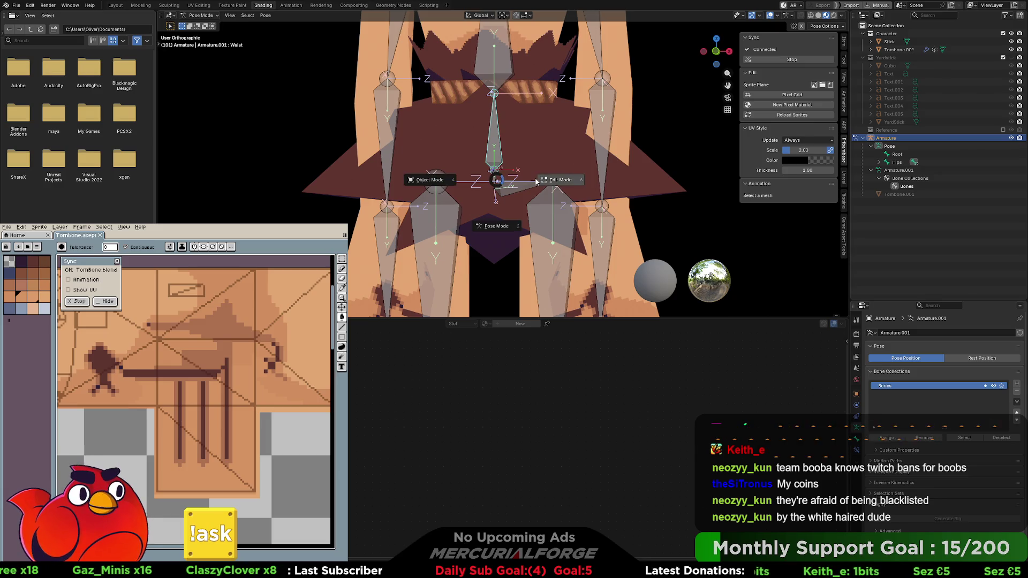
{"action": "left_click", "coordinate": [501, 220]}
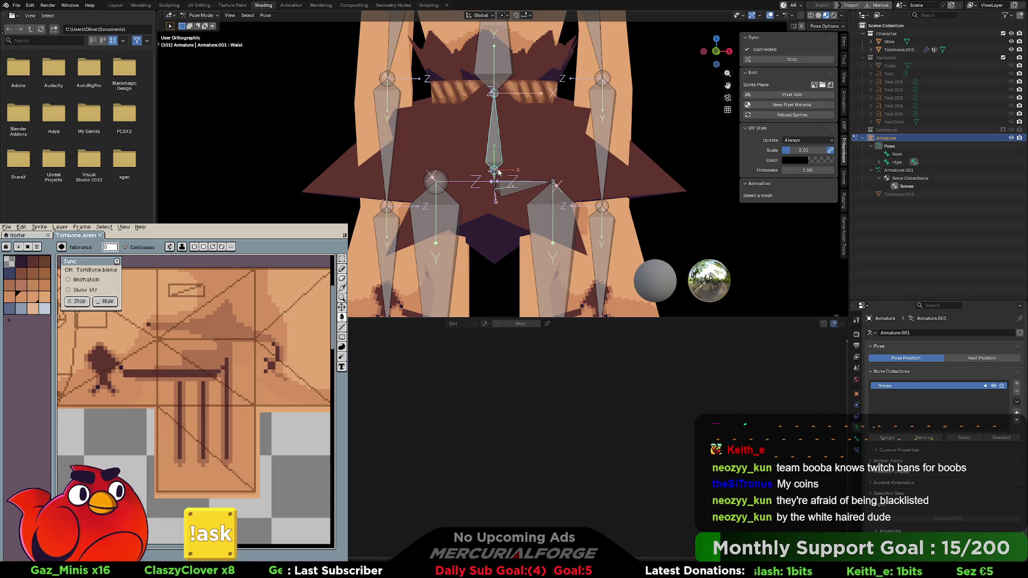
In Edit Mode, raise the Waist tip and adjust the Hips bone's height along Z
{"action": "key", "text": "Tab"}
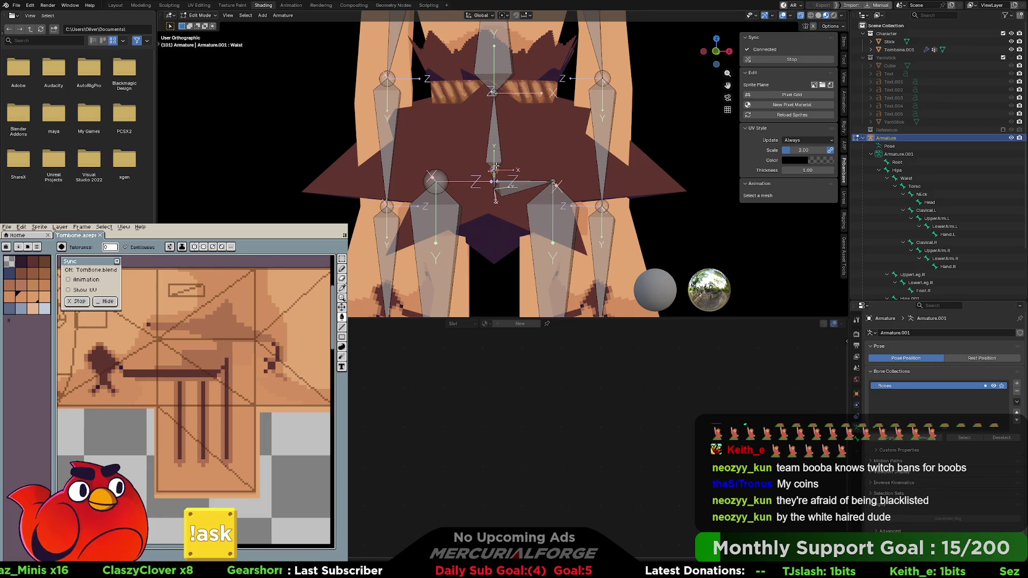
{"action": "key", "text": "g"}
{"action": "key", "text": "z"}
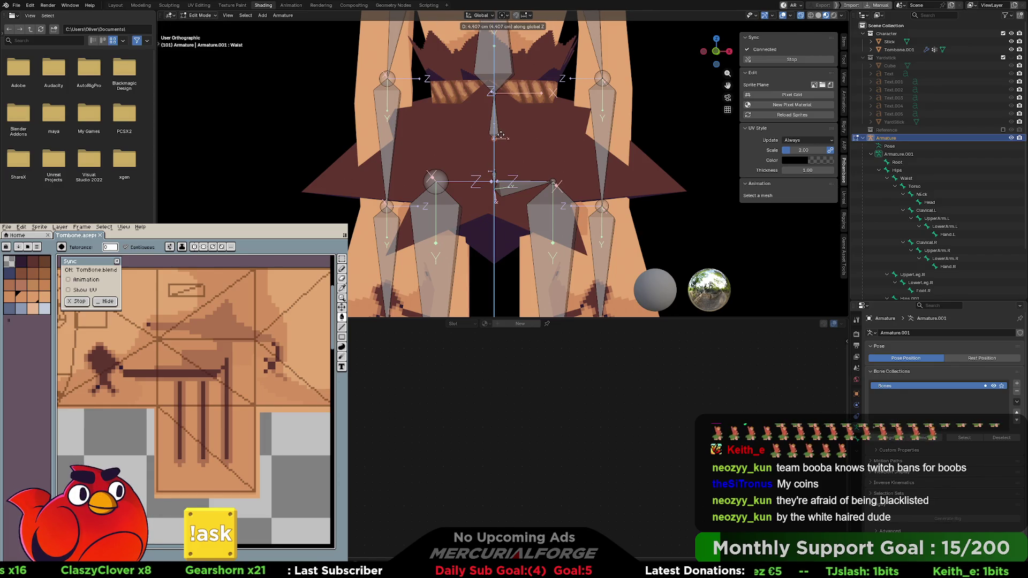
{"action": "left_click", "coordinate": [500, 135]}
{"action": "left_click", "coordinate": [494, 173]}
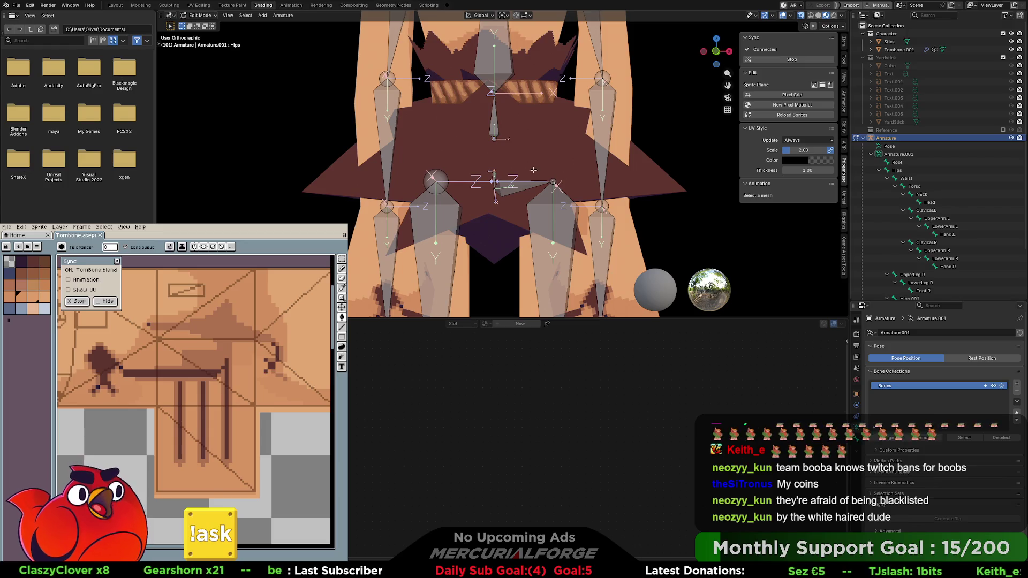
{"action": "key", "text": "g"}
{"action": "key", "text": "z"}
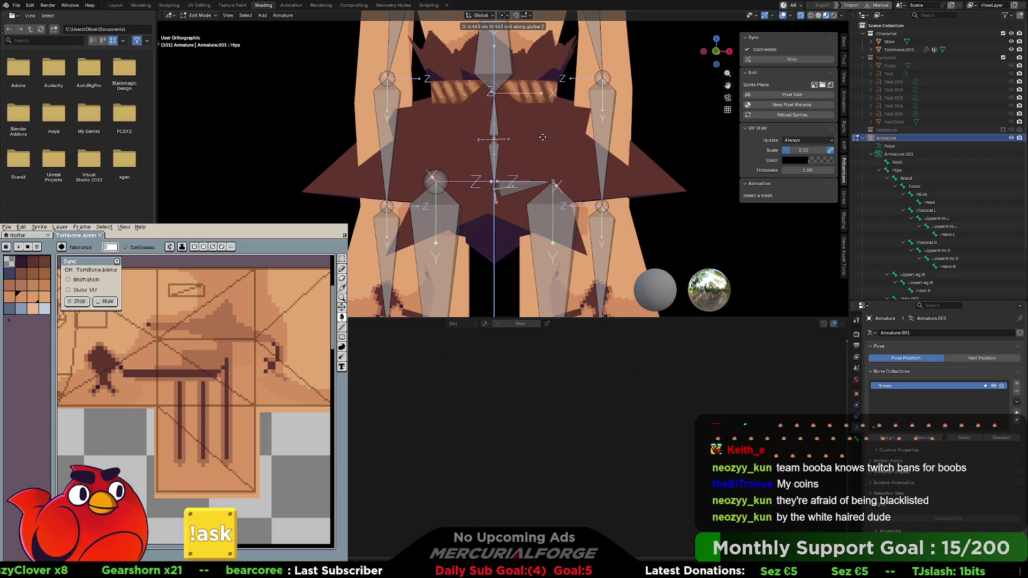
{"action": "left_click", "coordinate": [543, 137]}
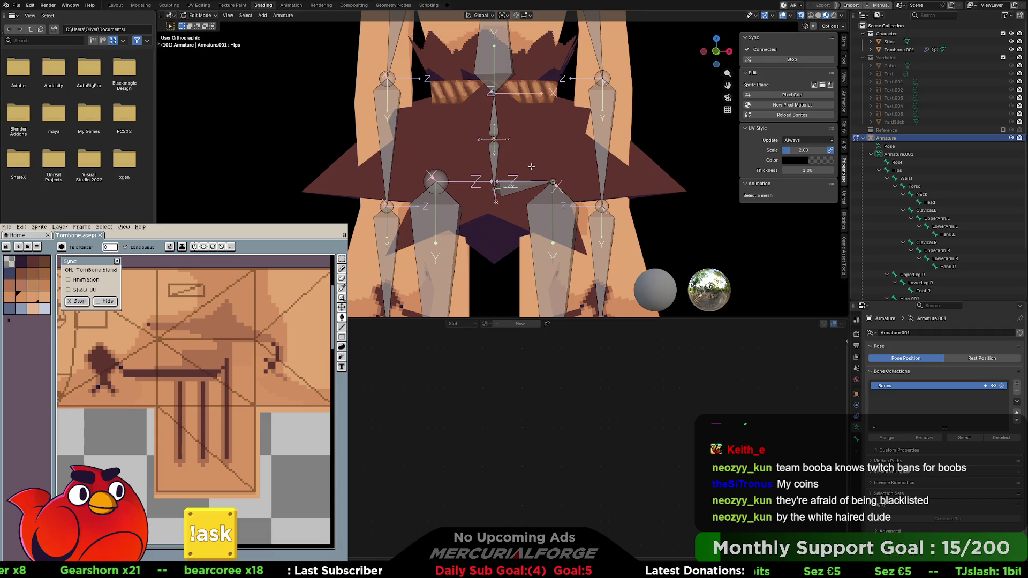
{"action": "key", "text": "g"}
{"action": "key", "text": "z"}
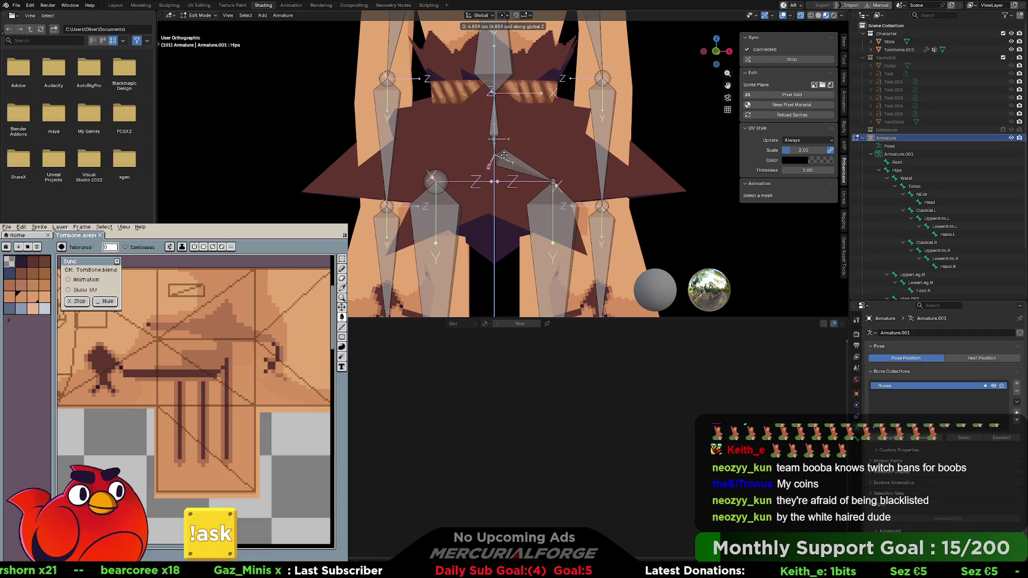
{"action": "left_click", "coordinate": [504, 165]}
Duplicate Hips as a small Hips.002 bone at the pelvis and test-rotate it in Pose Mode
{"action": "key", "text": "shift+d"}
{"action": "key", "text": "z"}
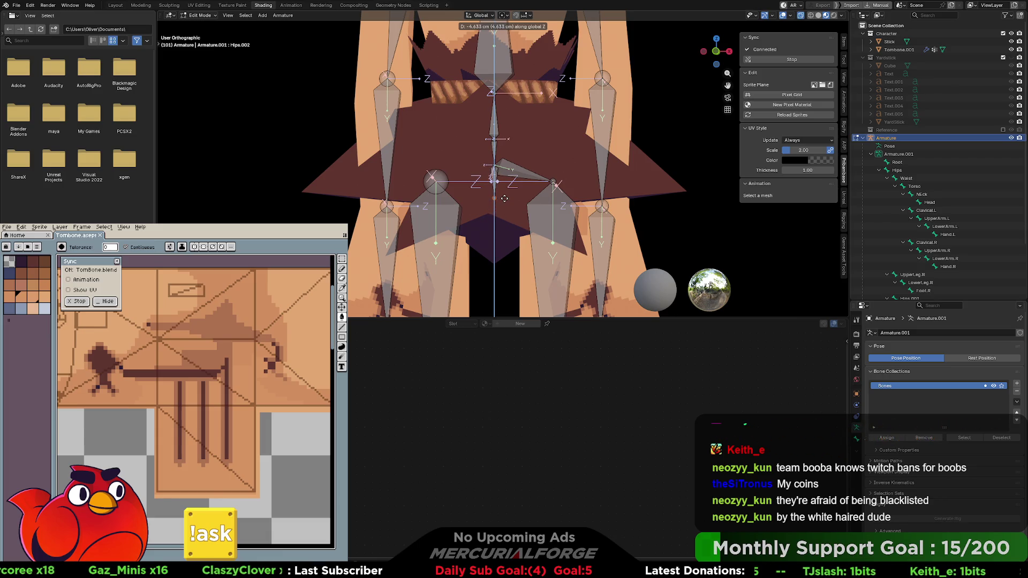
{"action": "left_click", "coordinate": [504, 200]}
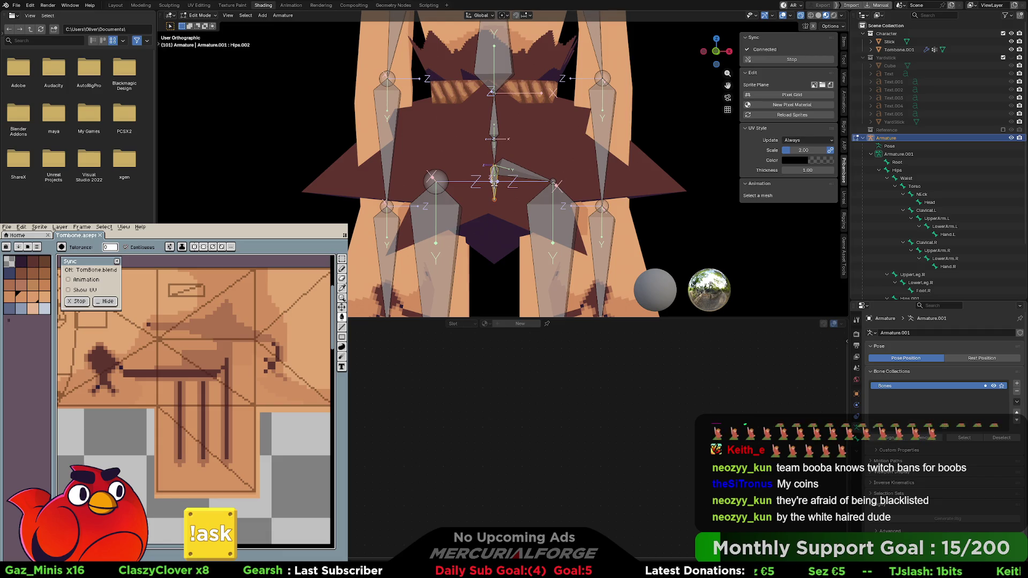
{"action": "key", "text": "ctrl+Tab"}
{"action": "key", "text": "r"}
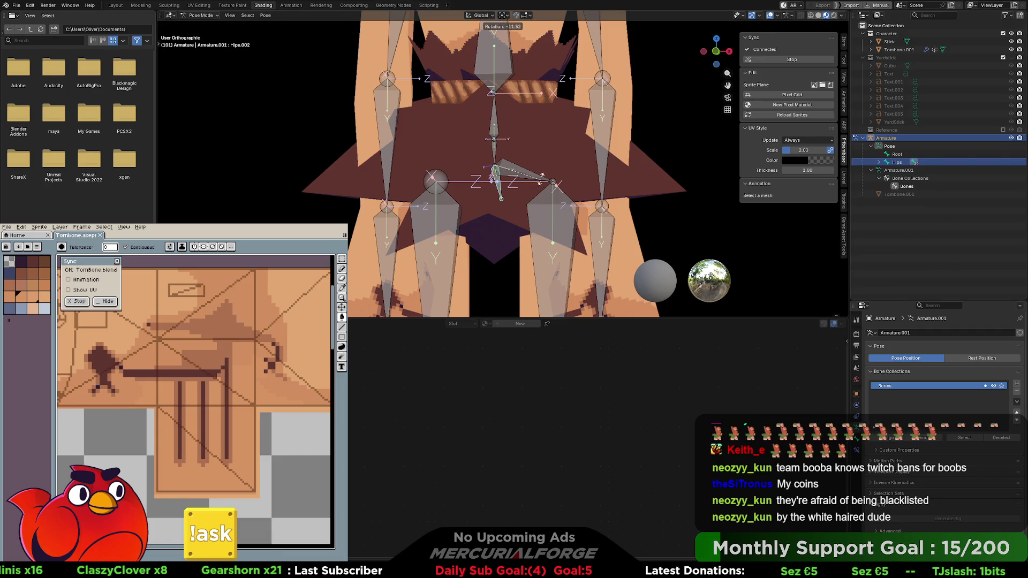
{"action": "key", "text": "Escape"}
{"action": "left_click", "coordinate": [520, 175]}
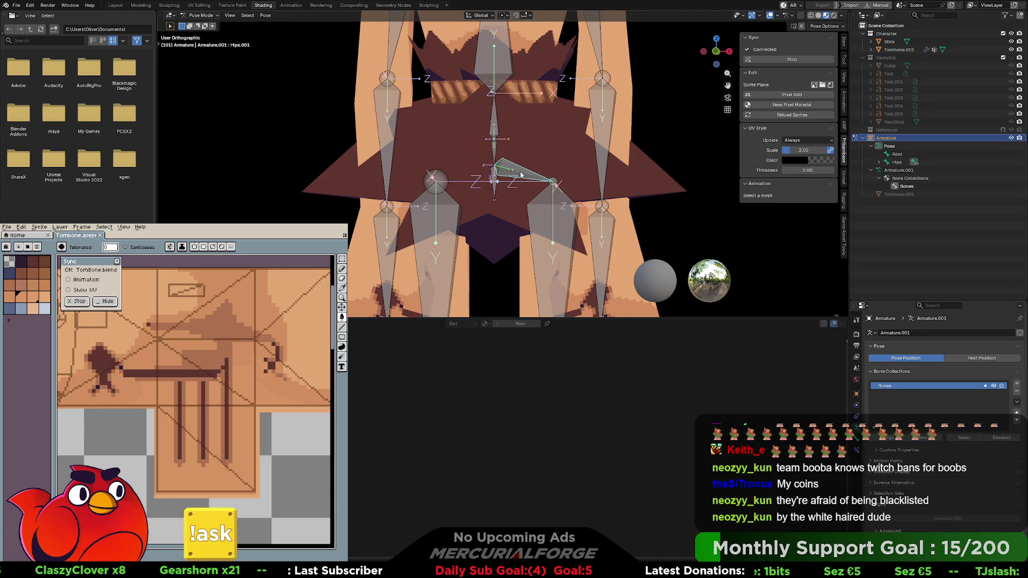
Make Hips.002 the connected parent of Hips.001 and test-rotate the new hip bone
{"action": "key", "text": "Tab"}
{"action": "left_click", "coordinate": [504, 178]}
{"action": "left_click", "coordinate": [495, 183], "text": "shift"}
{"action": "key", "text": "ctrl+p"}
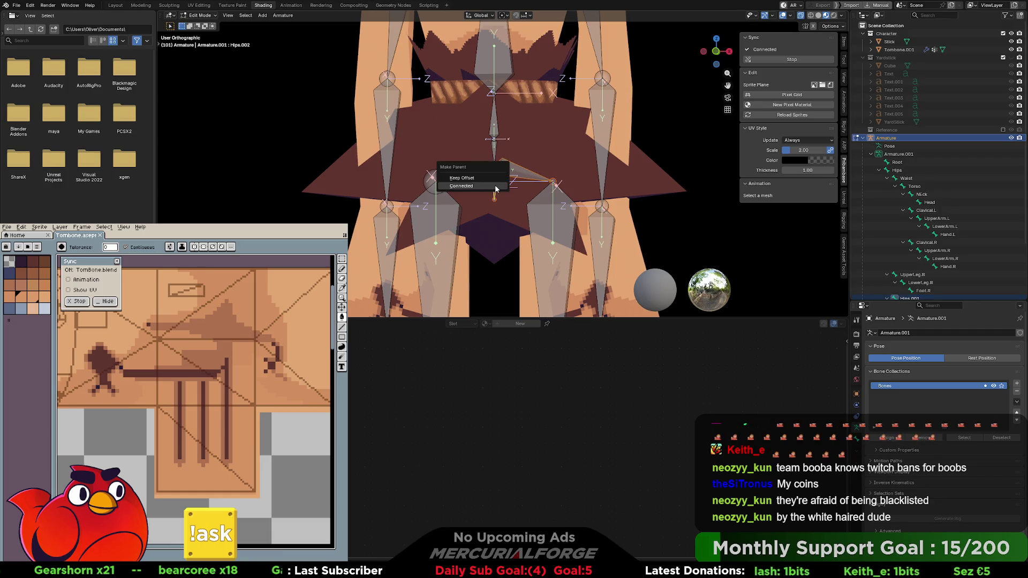
{"action": "left_click", "coordinate": [495, 183]}
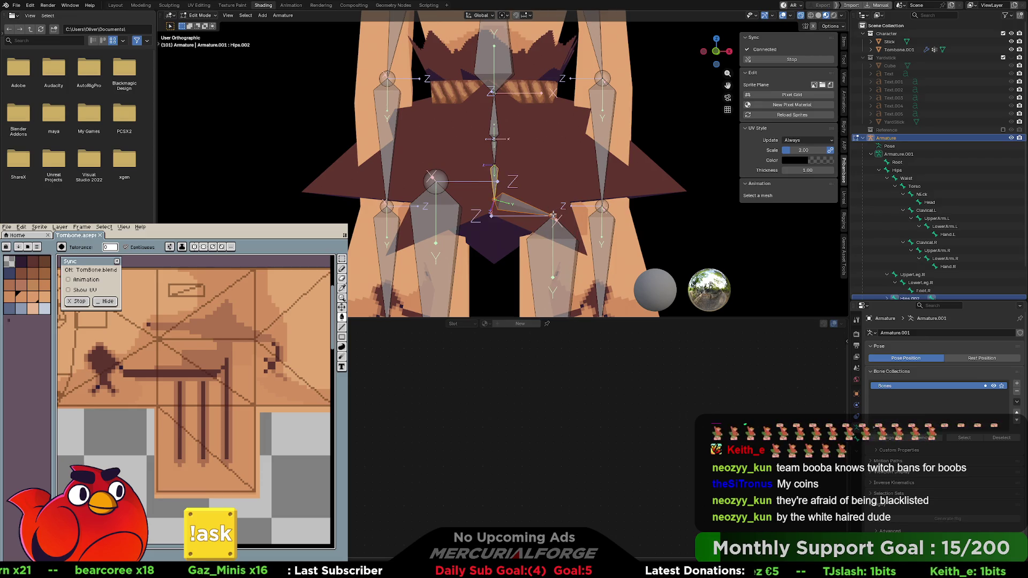
{"action": "left_click", "coordinate": [495, 177]}
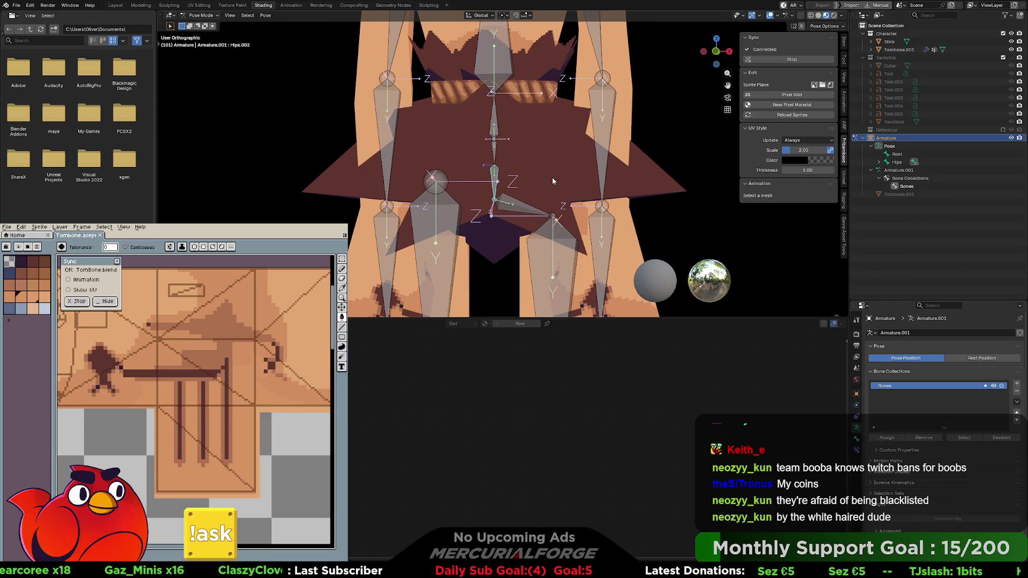
{"action": "key", "text": "ctrl+Tab"}
{"action": "key", "text": "r"}
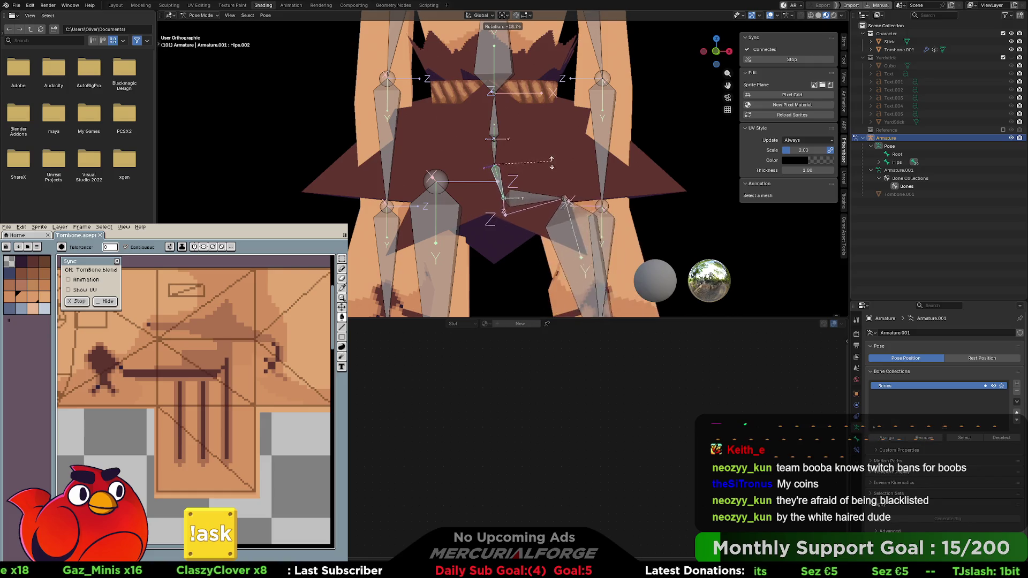
{"action": "right_click", "coordinate": [555, 173]}
Rejoin the Waist base to the hips joint, then return to Pose Mode
{"action": "key", "text": "ctrl+Tab"}
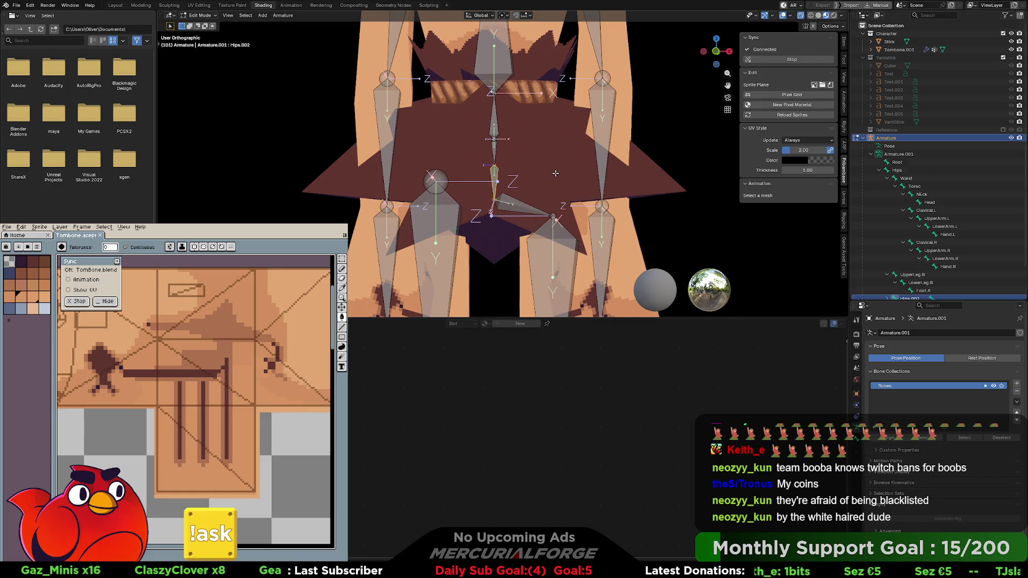
{"action": "left_click", "coordinate": [555, 173]}
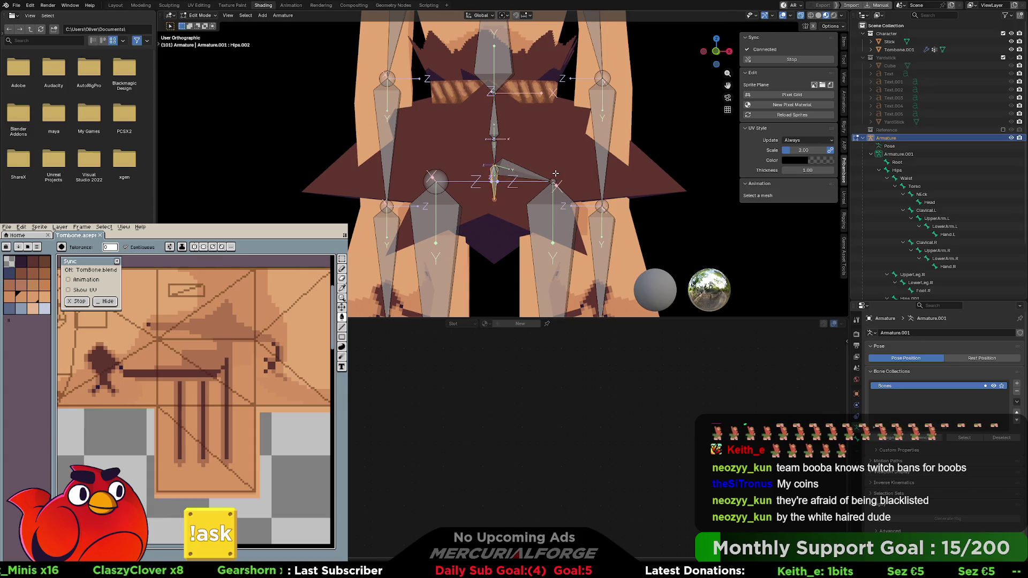
{"action": "left_click", "coordinate": [555, 173]}
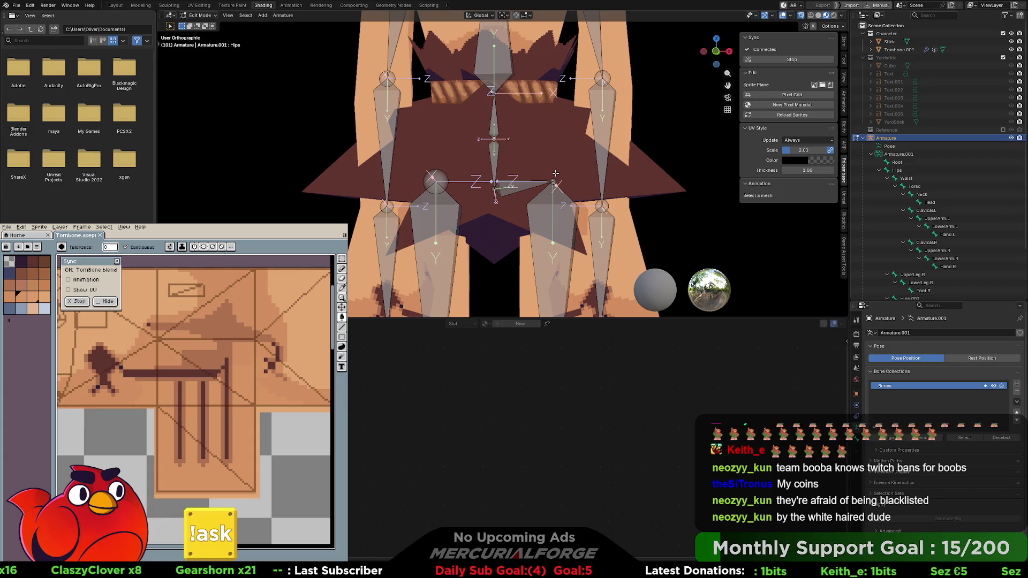
{"action": "key", "text": "ctrl+p"}
{"action": "left_click", "coordinate": [555, 172]}
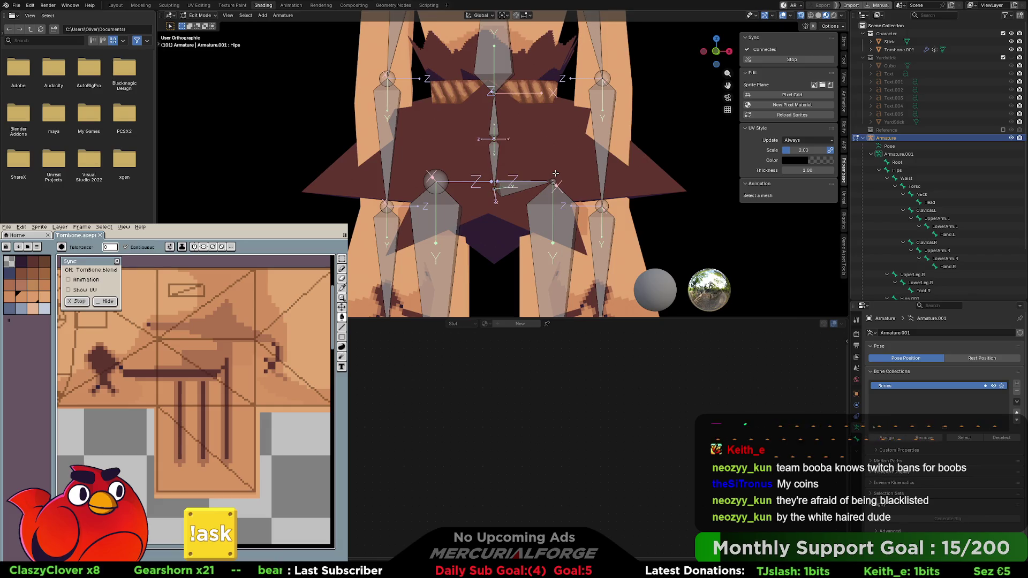
{"action": "key", "text": "ctrl+Tab"}
{"action": "left_click", "coordinate": [556, 177]}
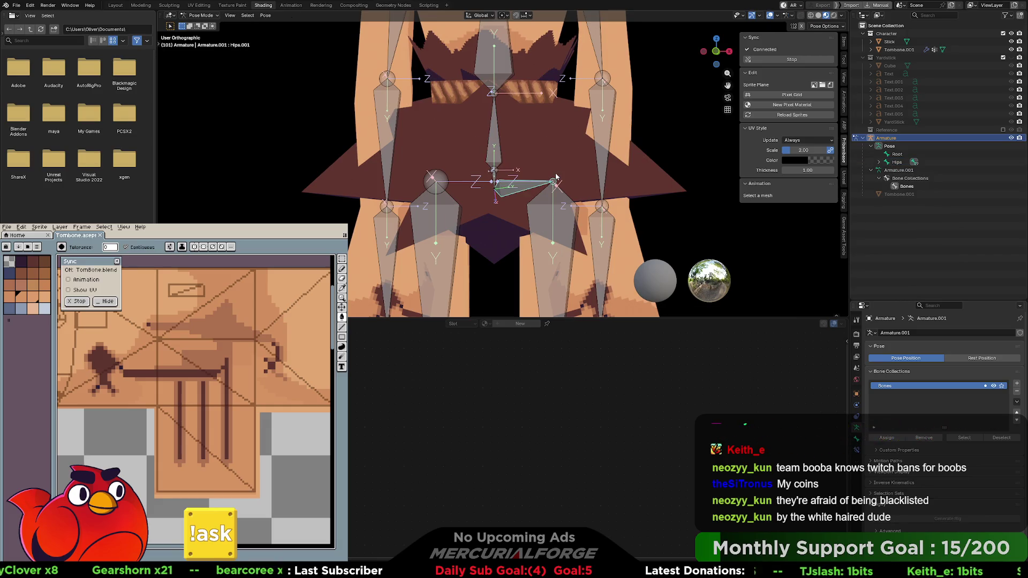
Test-rotate the Hips and Hips.001 bones in Pose Mode, undoing the leg rotation
{"action": "left_click", "coordinate": [495, 182]}
{"action": "key", "text": "r"}
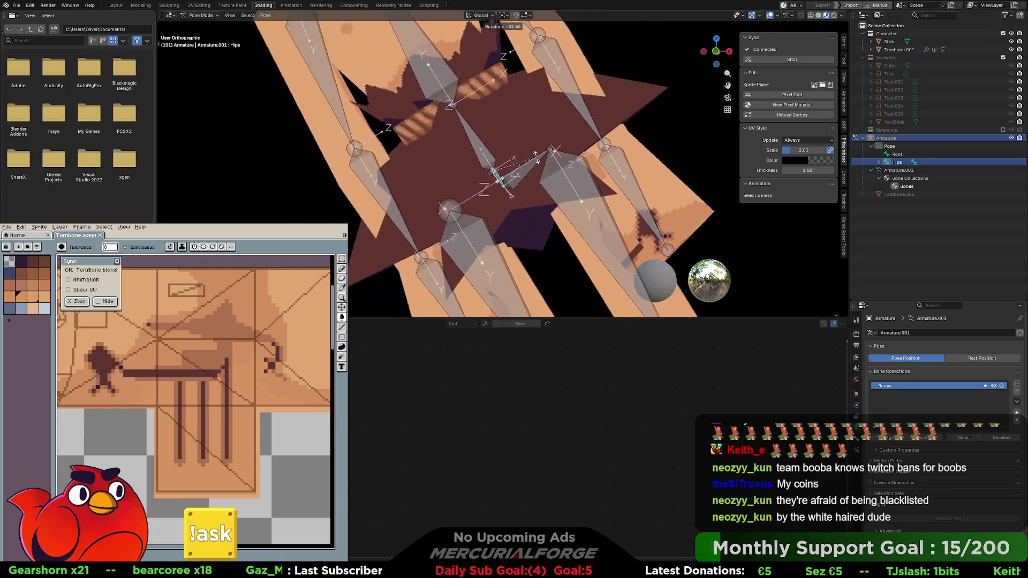
{"action": "key", "text": "Escape"}
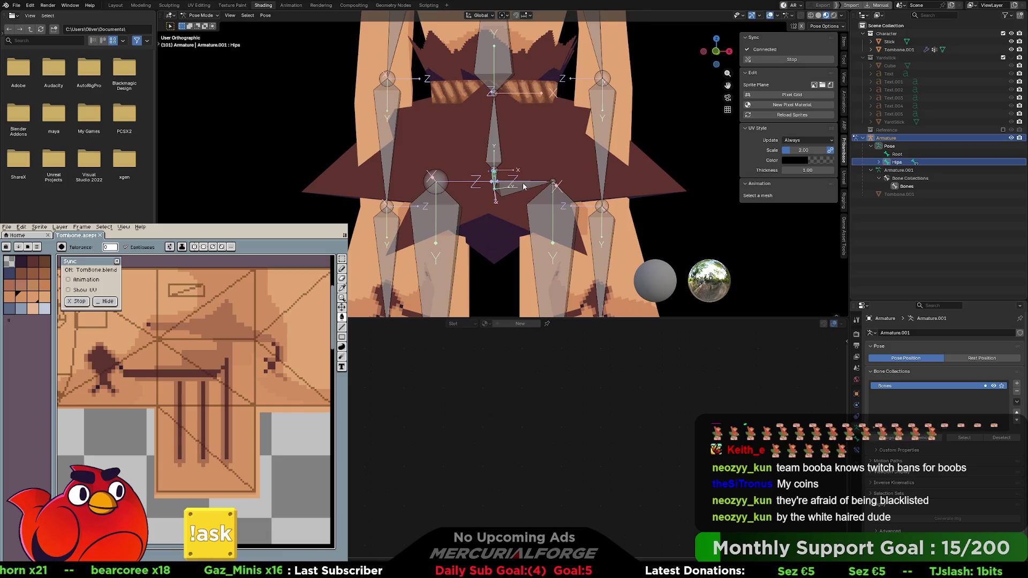
{"action": "left_click", "coordinate": [524, 185]}
{"action": "key", "text": "r"}
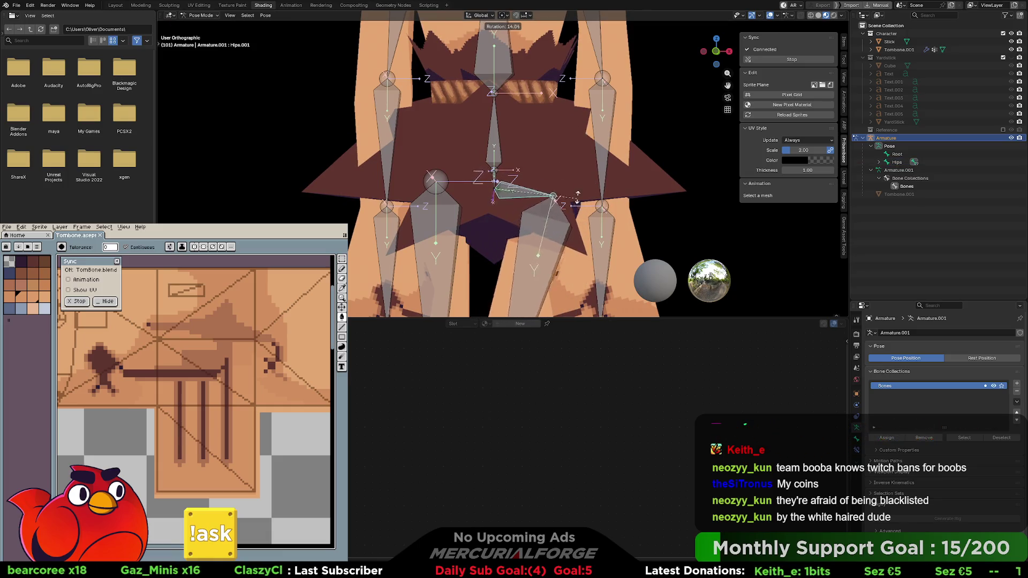
{"action": "left_click", "coordinate": [571, 136]}
{"action": "key", "text": "ctrl+z"}
{"action": "key", "text": "ctrl+z"}
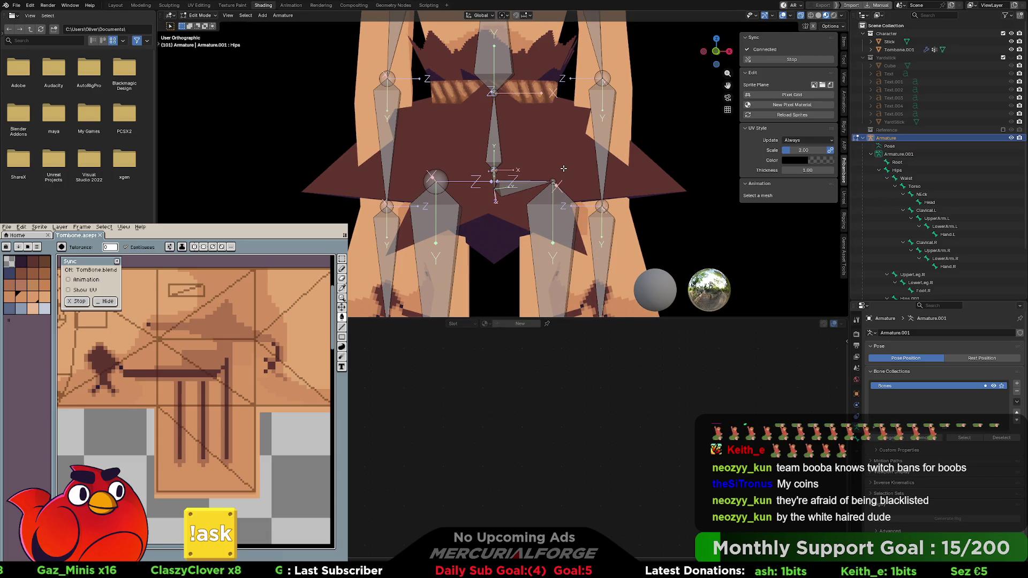
Inspect Hips.001 in Edit Mode, retest its rotation, then select Hips and return to Edit Mode
{"action": "key", "text": "Tab"}
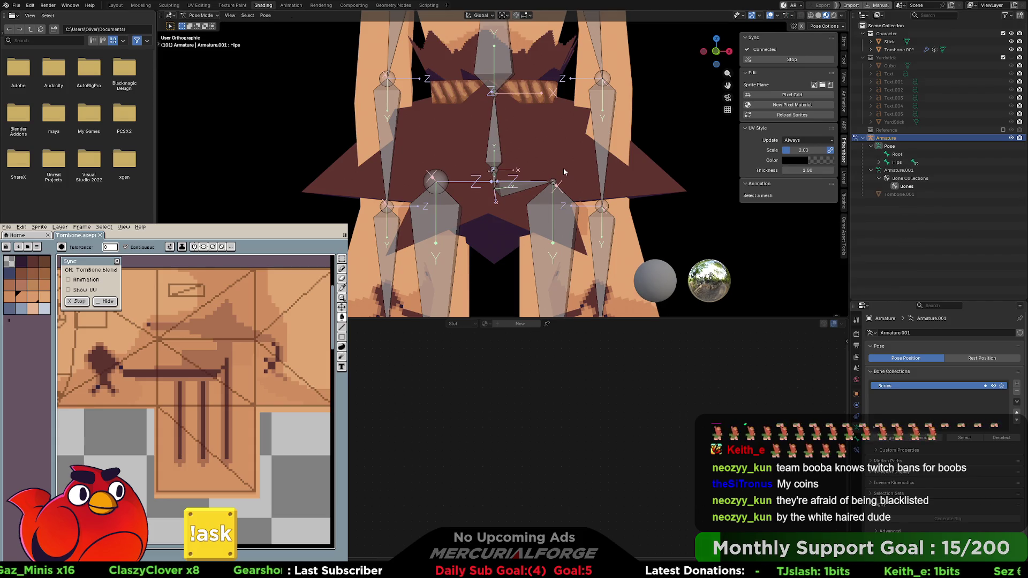
{"action": "key", "text": "Tab"}
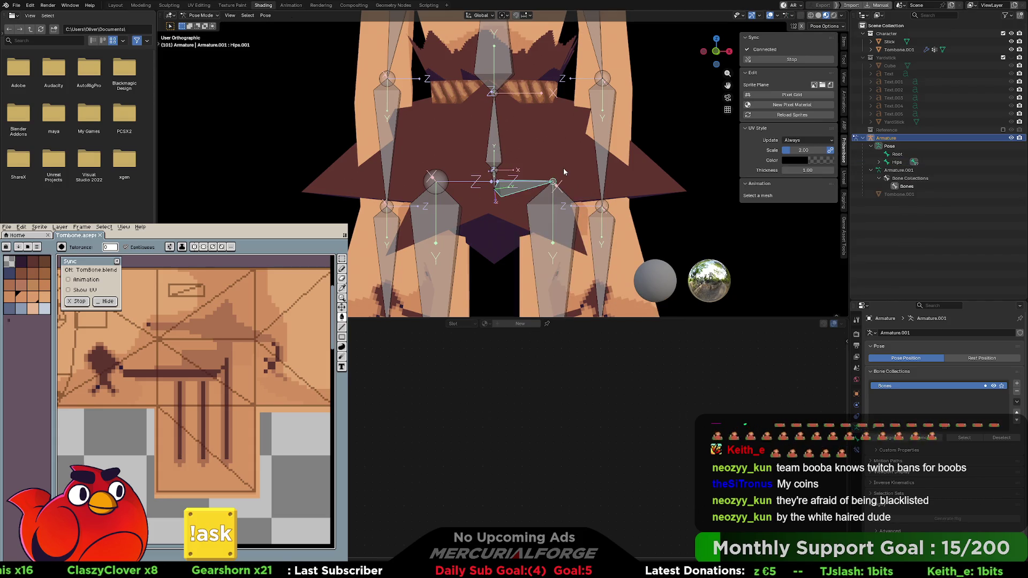
{"action": "key", "text": "Tab"}
{"action": "key", "text": "e"}
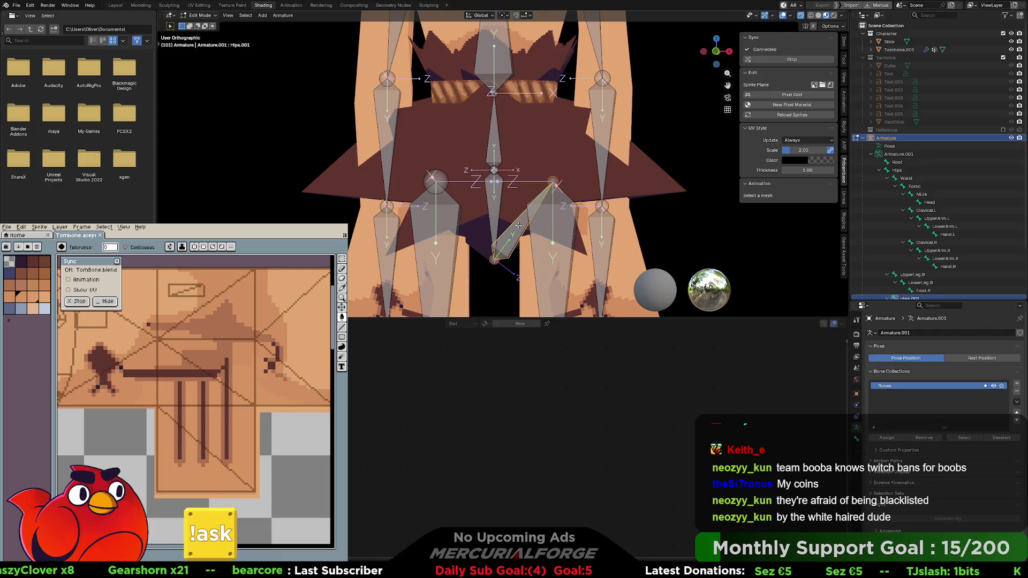
{"action": "key", "text": "g"}
{"action": "key", "text": "Escape"}
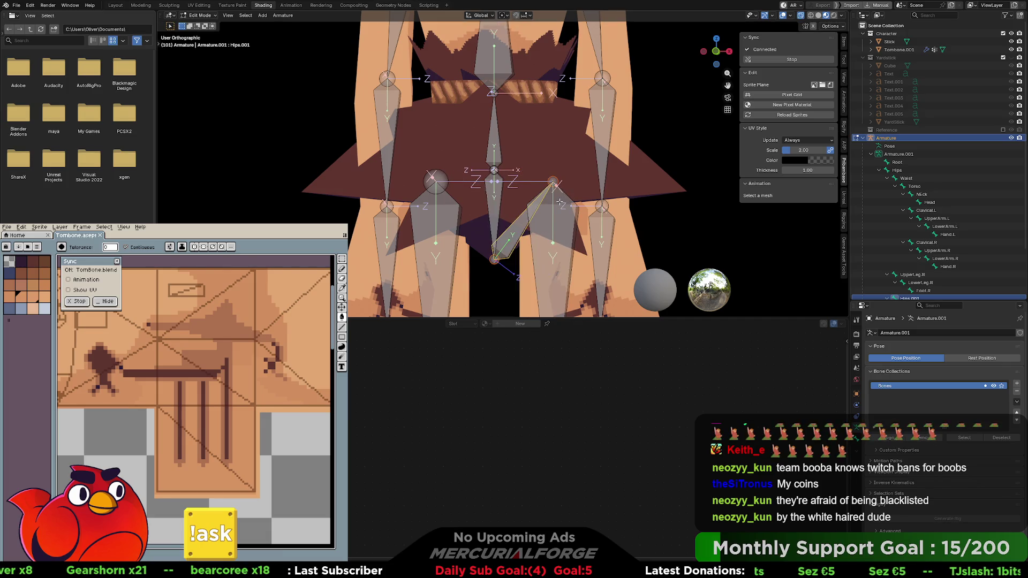
{"action": "key", "text": "Tab"}
{"action": "key", "text": "r"}
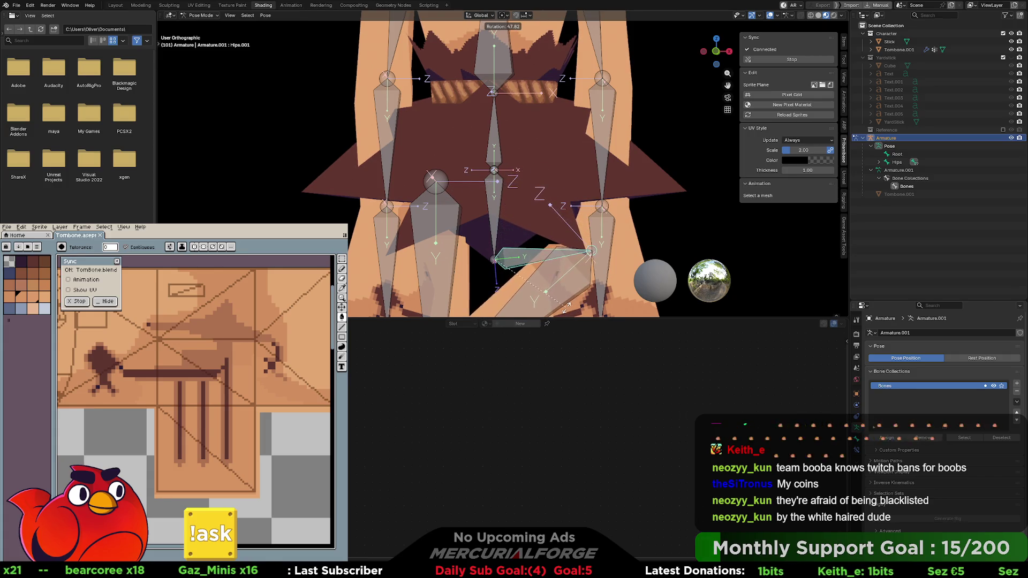
{"action": "key", "text": "Escape"}
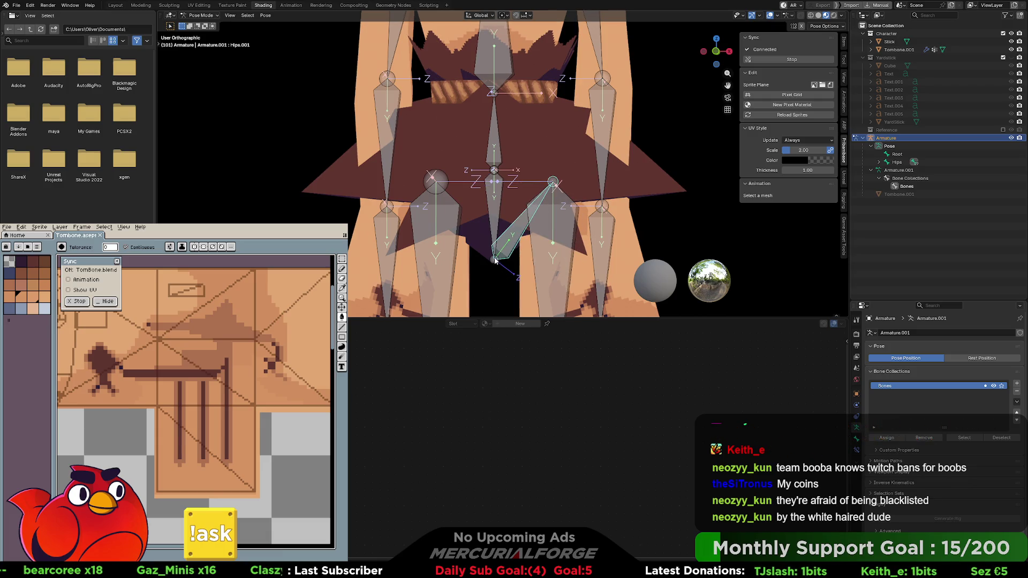
{"action": "left_click", "coordinate": [493, 263]}
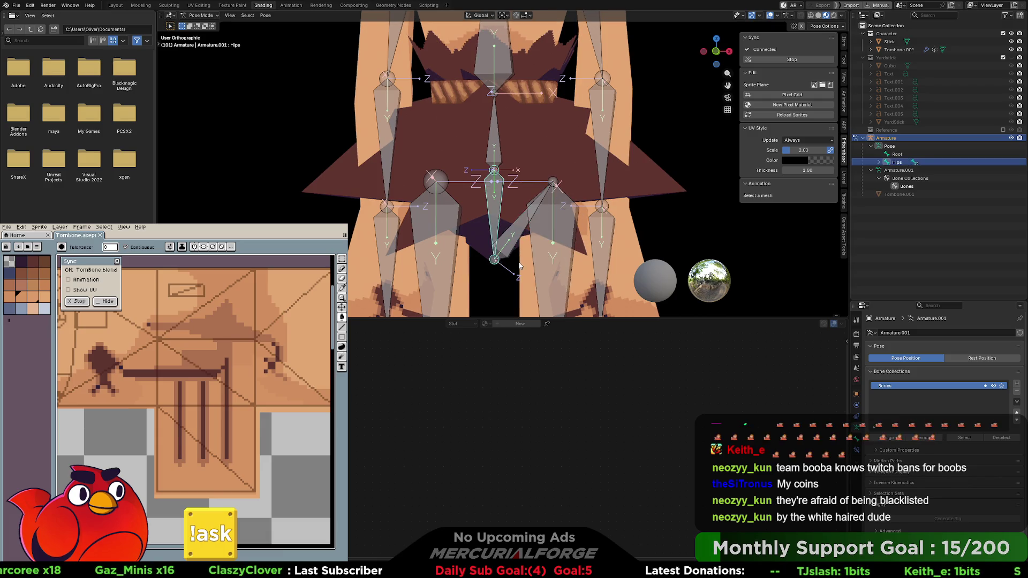
{"action": "key", "text": "Tab"}
Raise the Hips bone about 5 cm along Z
{"action": "key", "text": "g"}
{"action": "key", "text": "z"}
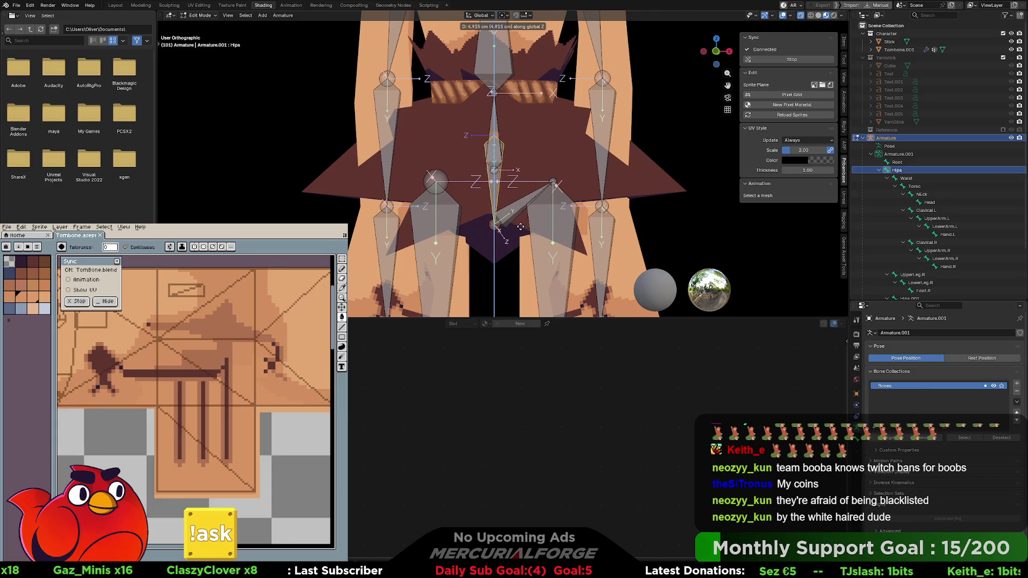
{"action": "left_click", "coordinate": [522, 219]}
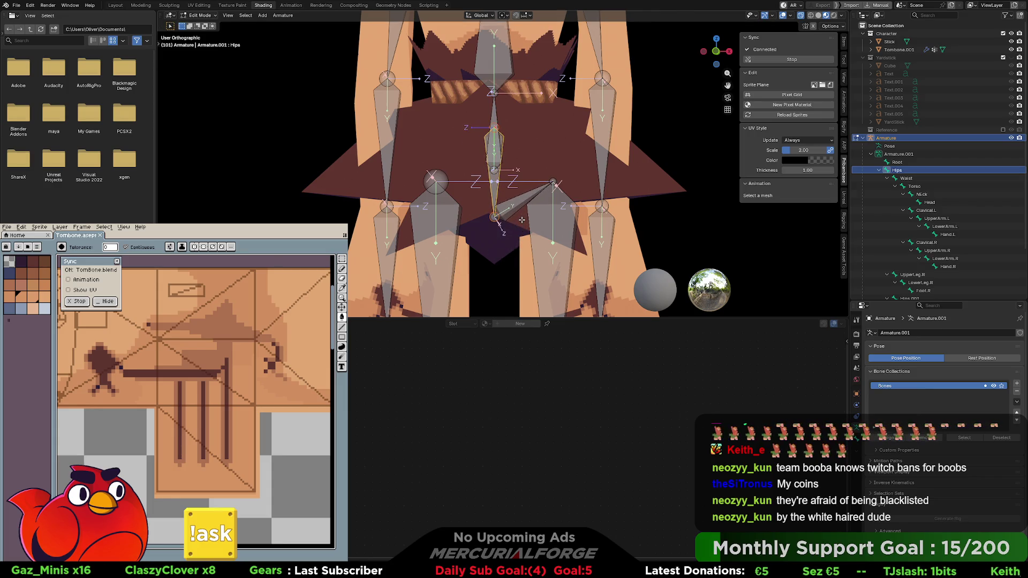
{"action": "key", "text": "g"}
{"action": "key", "text": "z"}
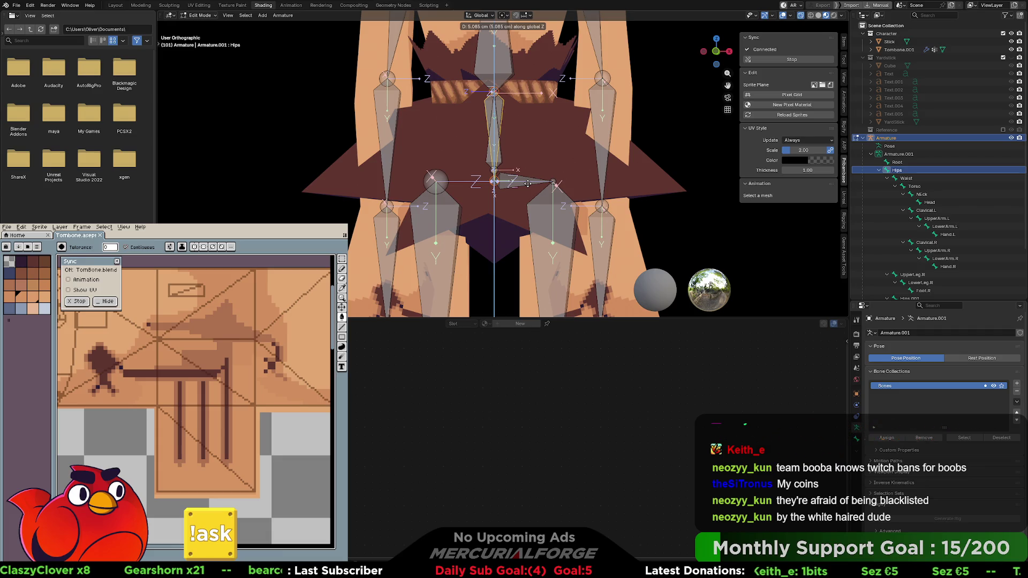
{"action": "left_click", "coordinate": [528, 184]}
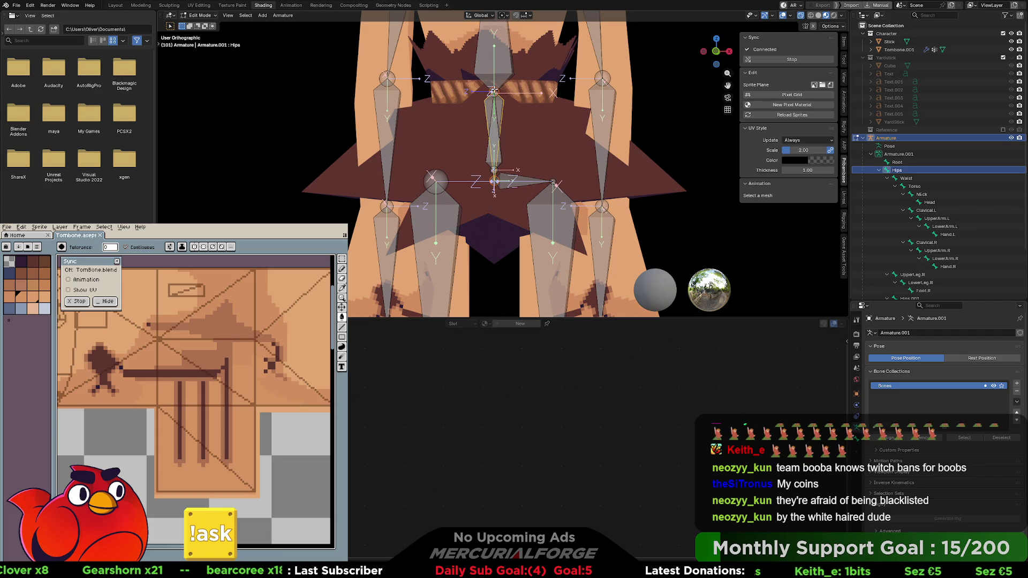
Move the Waist bone up along Z and lower the Hips bone about 5.8 cm
{"action": "left_click", "coordinate": [496, 168]}
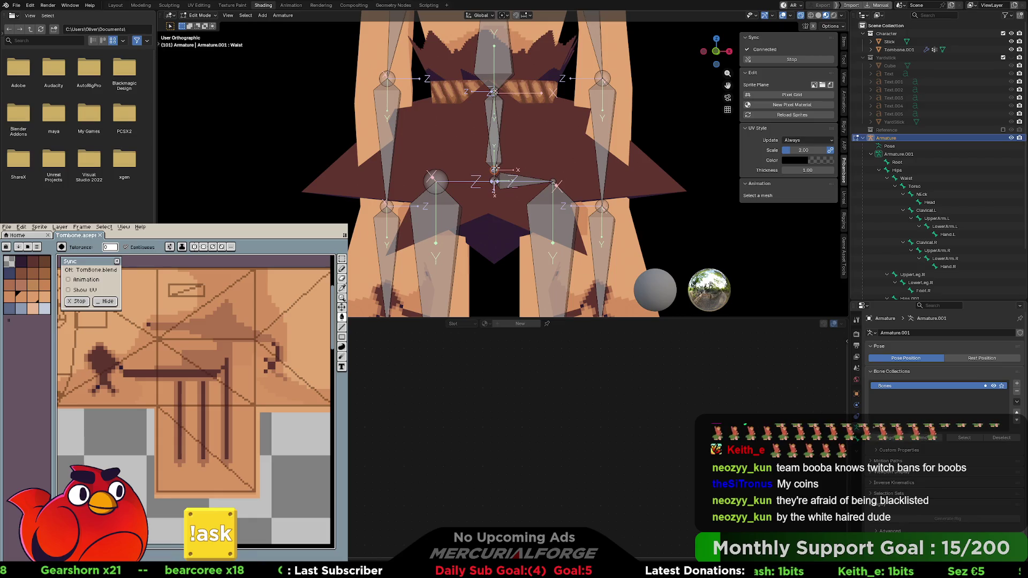
{"action": "key", "text": "g"}
{"action": "key", "text": "z"}
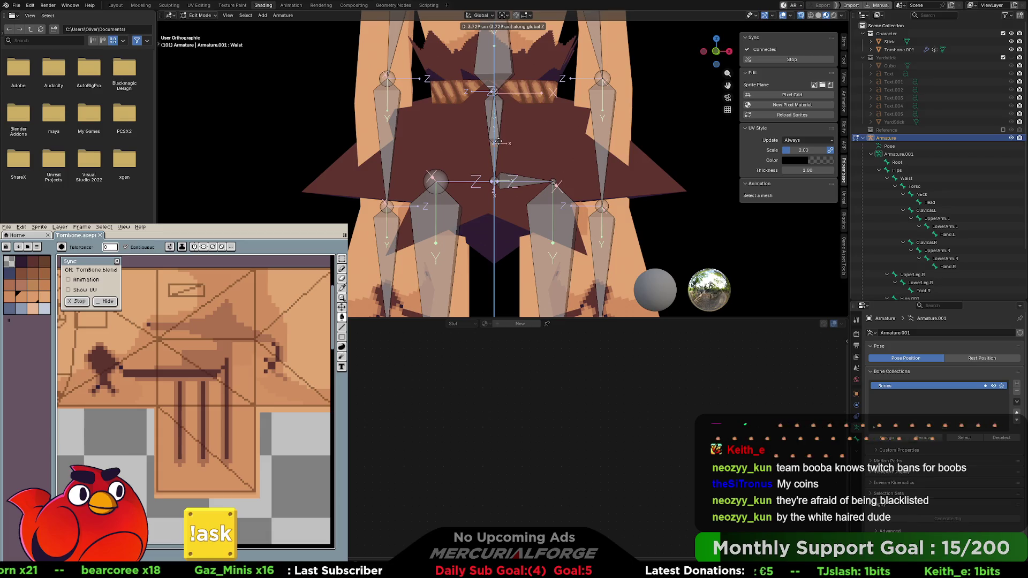
{"action": "left_click", "coordinate": [498, 131]}
{"action": "left_click", "coordinate": [495, 91]}
{"action": "key", "text": "g"}
{"action": "key", "text": "z"}
{"action": "left_click", "coordinate": [495, 133]}
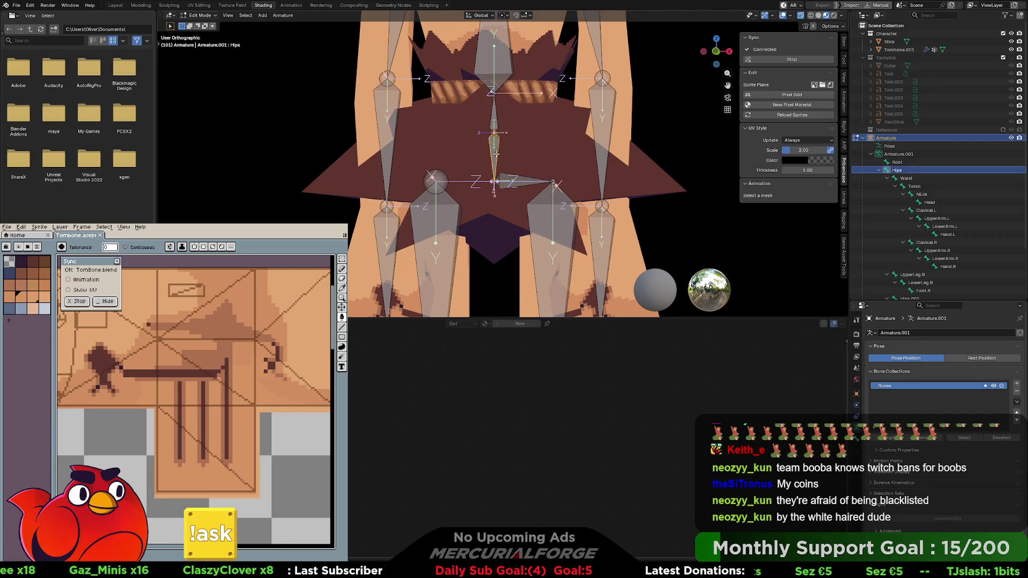
Extrude a short bone at the Hips joint, then test-rotate Hips in Pose Mode (about -37.6°)
{"action": "key", "text": "e"}
{"action": "left_click", "coordinate": [574, 154]}
{"action": "left_click", "coordinate": [502, 153]}
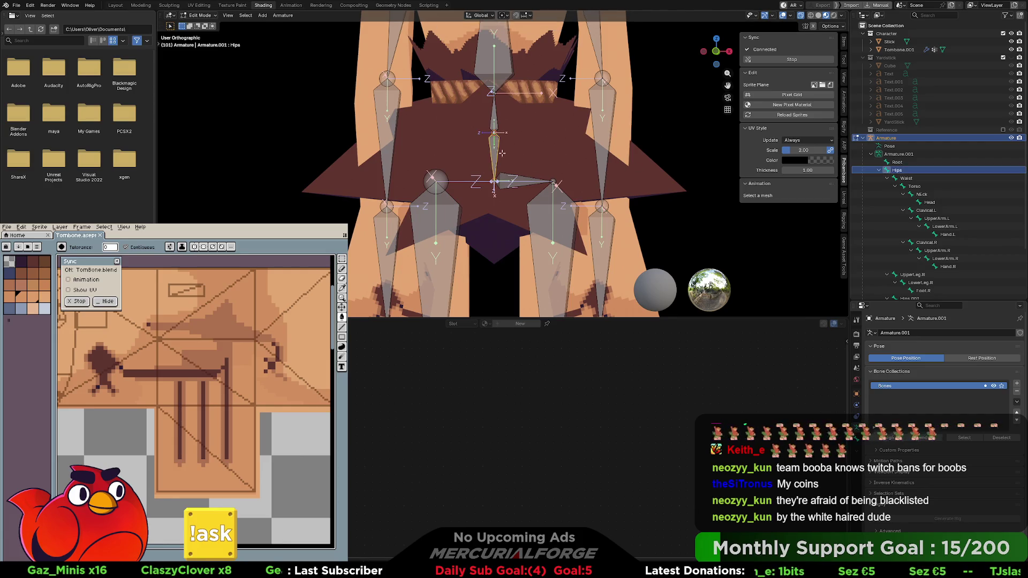
{"action": "key", "text": "ctrl+Tab"}
{"action": "key", "text": "r"}
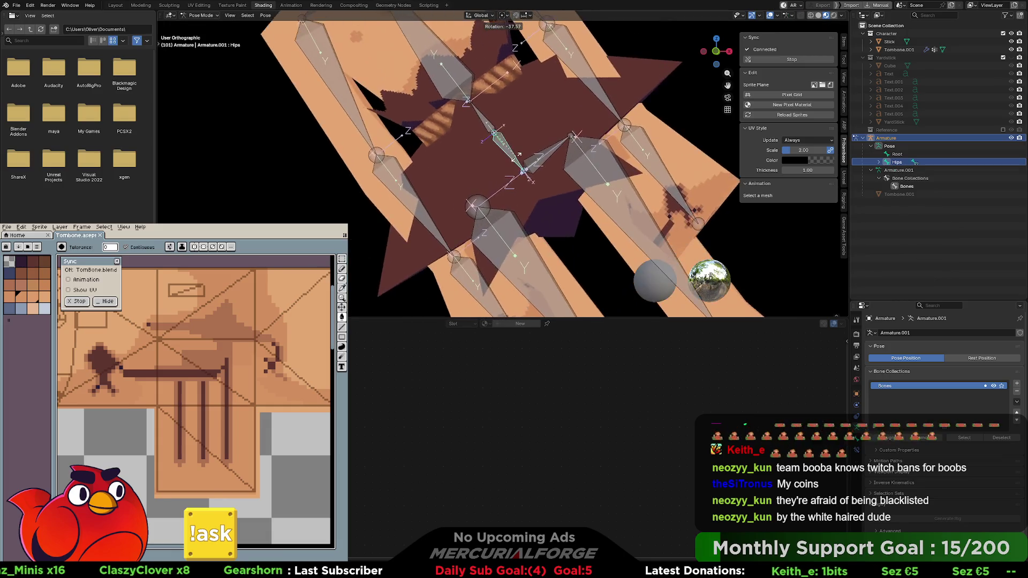
{"action": "key", "text": "Escape"}
{"action": "scroll", "coordinate": [506, 172], "scroll_direction": "down", "scroll_amount": 6}
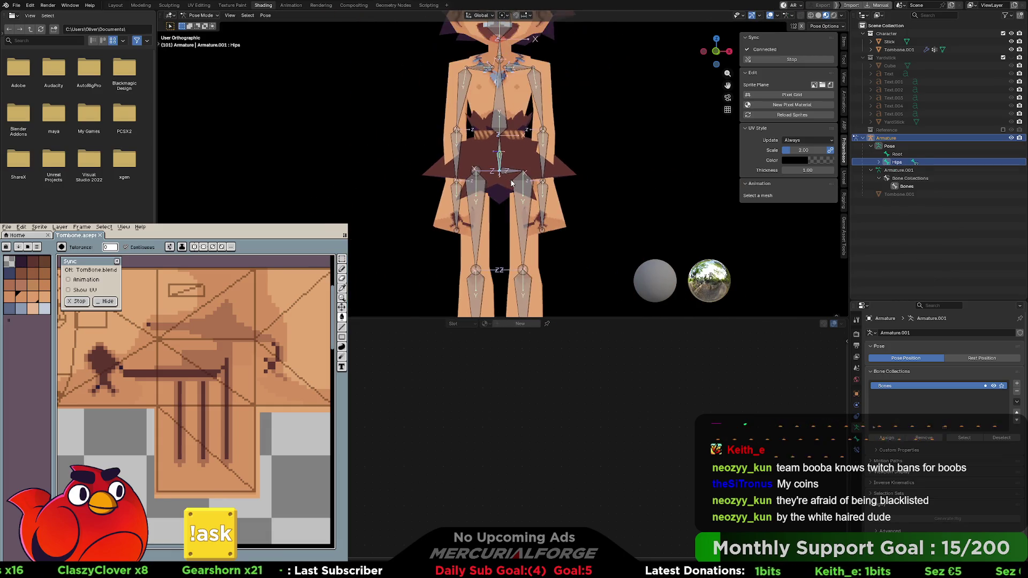
{"action": "mouse_move", "coordinate": [511, 176]}
{"action": "middle_mouse_down"}
{"action": "mouse_move", "coordinate": [384, 168]}
{"action": "mouse_move", "coordinate": [349, 177]}
{"action": "middle_mouse_up"}
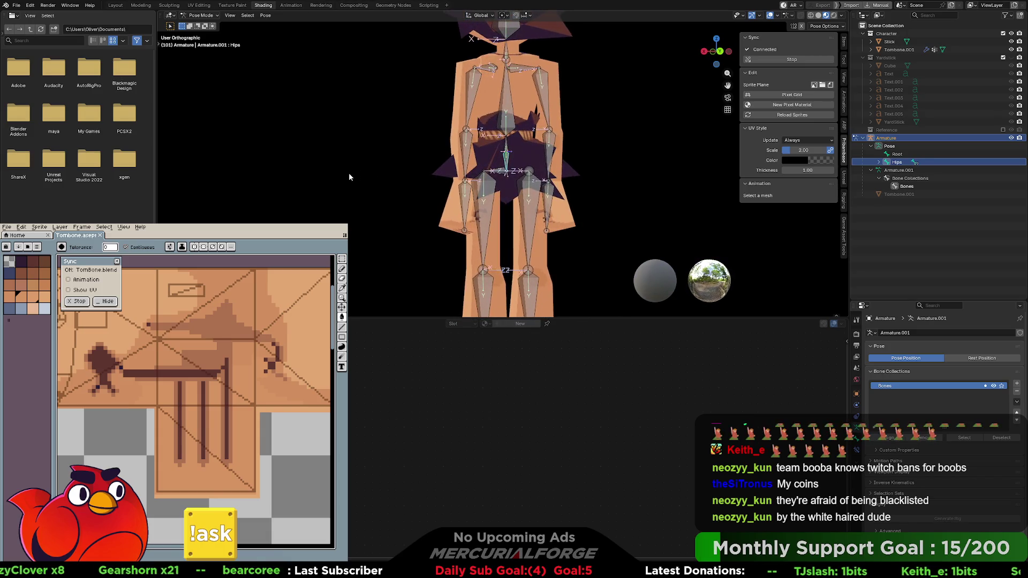
{"action": "key", "text": "r"}
{"action": "key", "text": "Escape"}
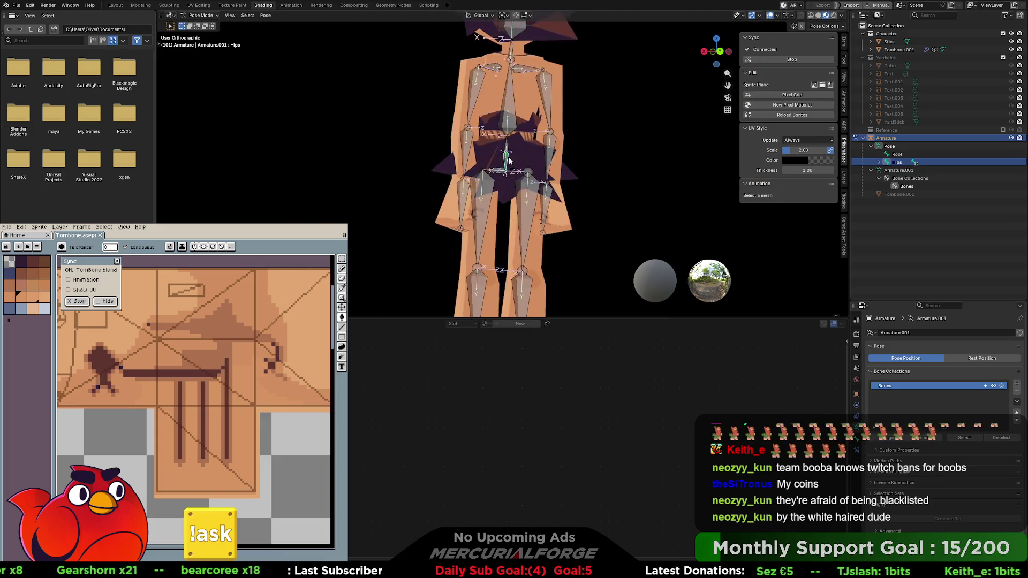
{"action": "scroll", "coordinate": [493, 130], "scroll_direction": "up", "scroll_amount": 2}
{"action": "mouse_move", "coordinate": [493, 130]}
{"action": "middle_mouse_down"}
{"action": "mouse_move", "coordinate": [596, 158]}
{"action": "mouse_move", "coordinate": [631, 154]}
{"action": "mouse_move", "coordinate": [537, 156]}
{"action": "middle_mouse_up"}
{"action": "key", "text": "r"}
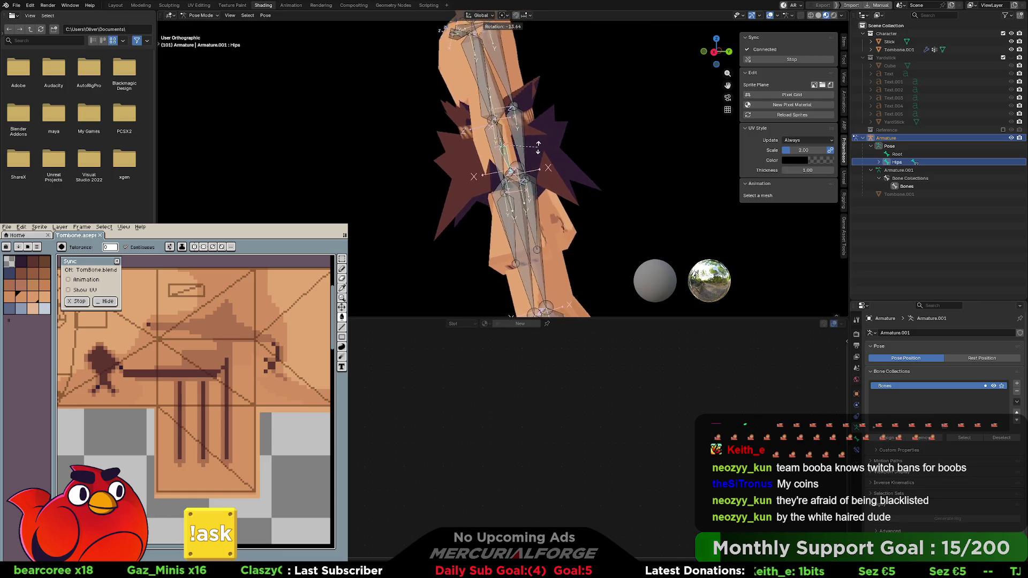
{"action": "left_click", "coordinate": [538, 143]}
{"action": "key", "text": "r"}
{"action": "left_click", "coordinate": [499, 140]}
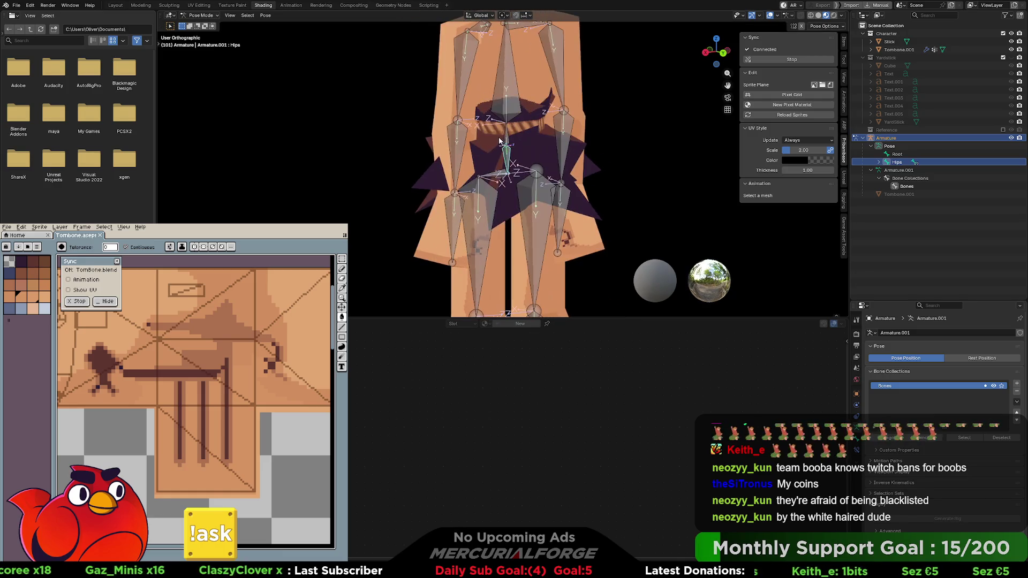
{"action": "left_click", "coordinate": [505, 137]}
{"action": "key", "text": "r"}
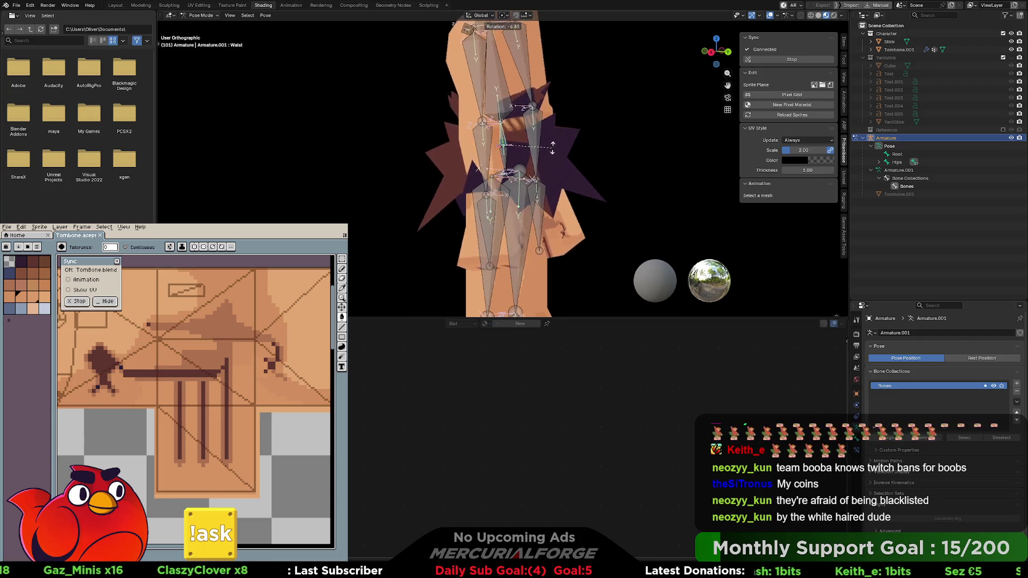
{"action": "left_click", "coordinate": [539, 135]}
{"action": "mouse_move", "coordinate": [539, 135]}
{"action": "middle_mouse_down"}
{"action": "mouse_move", "coordinate": [490, 153]}
{"action": "mouse_move", "coordinate": [626, 139]}
{"action": "mouse_move", "coordinate": [708, 145]}
{"action": "mouse_move", "coordinate": [621, 144]}
{"action": "mouse_move", "coordinate": [503, 116]}
{"action": "middle_mouse_up"}
{"action": "left_click", "coordinate": [501, 105]}
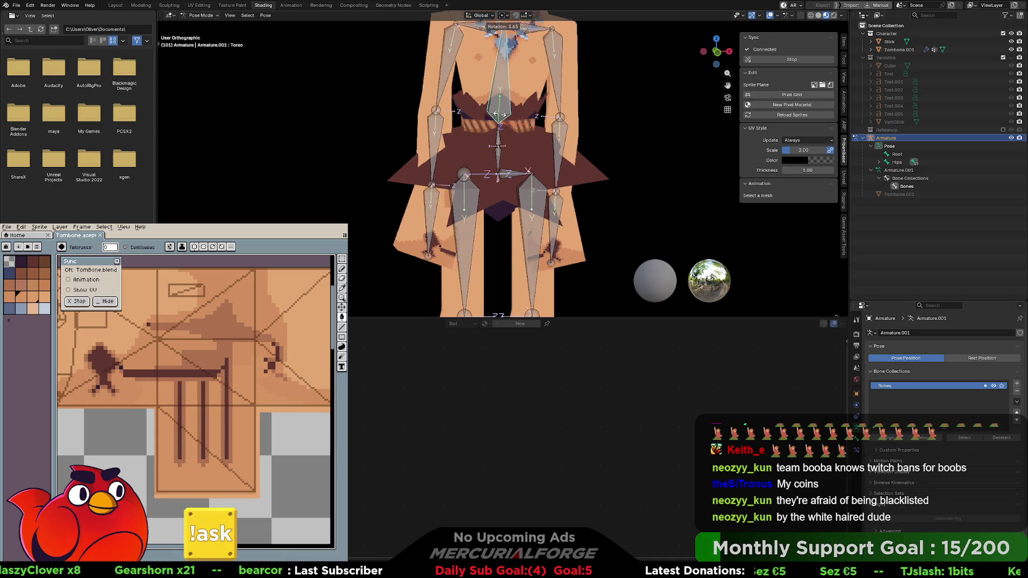
{"action": "middle_click_drag", "start_coordinate": [493, 110], "coordinate": [529, 124]}
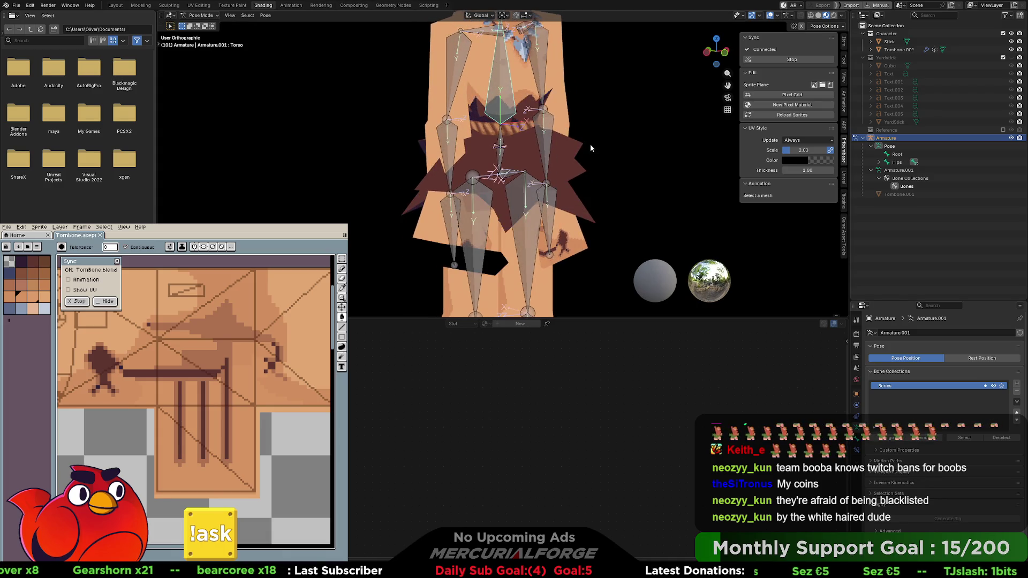
{"action": "key", "text": "r"}
{"action": "key", "text": "Escape"}
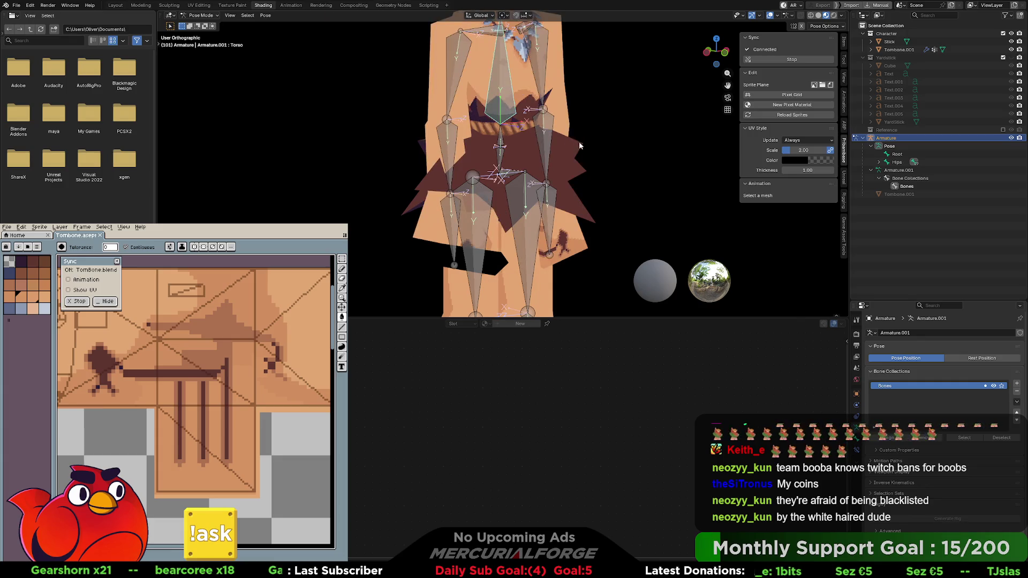
{"action": "key", "text": "r"}
{"action": "key", "text": "x"}
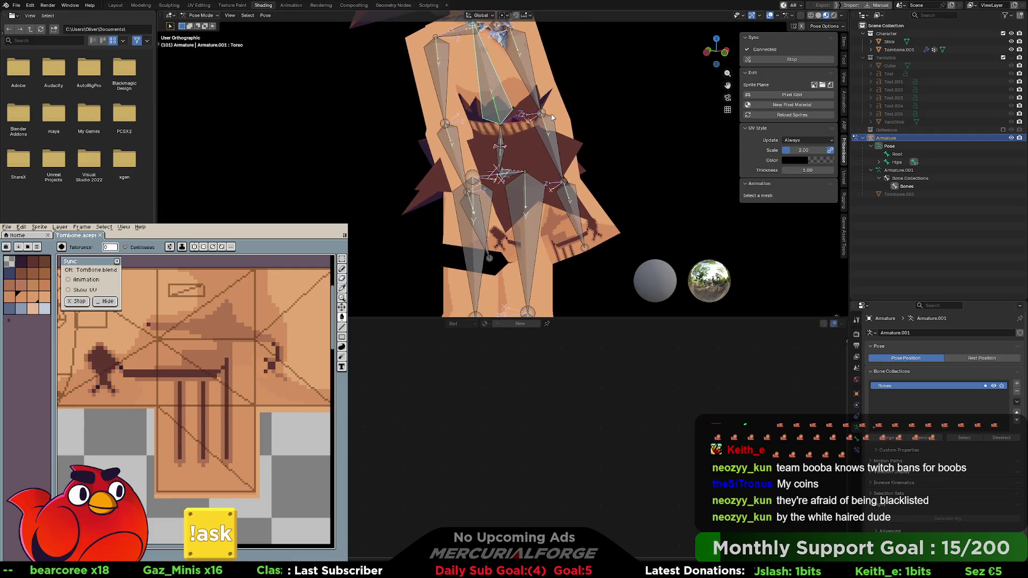
{"action": "key", "text": "Escape"}
{"action": "mouse_move", "coordinate": [558, 167]}
{"action": "middle_mouse_down"}
{"action": "mouse_move", "coordinate": [325, 159]}
{"action": "mouse_move", "coordinate": [346, 151]}
{"action": "mouse_move", "coordinate": [528, 169]}
{"action": "mouse_move", "coordinate": [541, 131]}
{"action": "mouse_move", "coordinate": [590, 160]}
{"action": "mouse_move", "coordinate": [541, 160]}
{"action": "mouse_move", "coordinate": [551, 172]}
{"action": "mouse_move", "coordinate": [535, 154]}
{"action": "mouse_move", "coordinate": [522, 159]}
{"action": "middle_mouse_up"}
{"action": "left_click", "coordinate": [521, 159]}
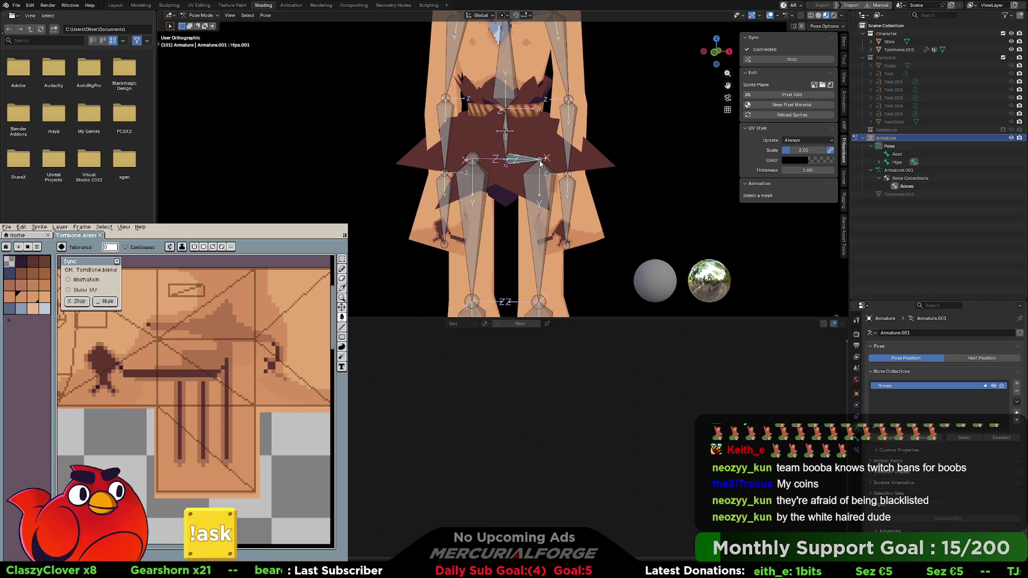
{"action": "key", "text": "r"}
{"action": "left_click", "coordinate": [535, 162]}
{"action": "key", "text": "ctrl+z"}
{"action": "key", "text": "ctrl+z"}
{"action": "key", "text": "ctrl+z"}
{"action": "key", "text": "ctrl+z"}
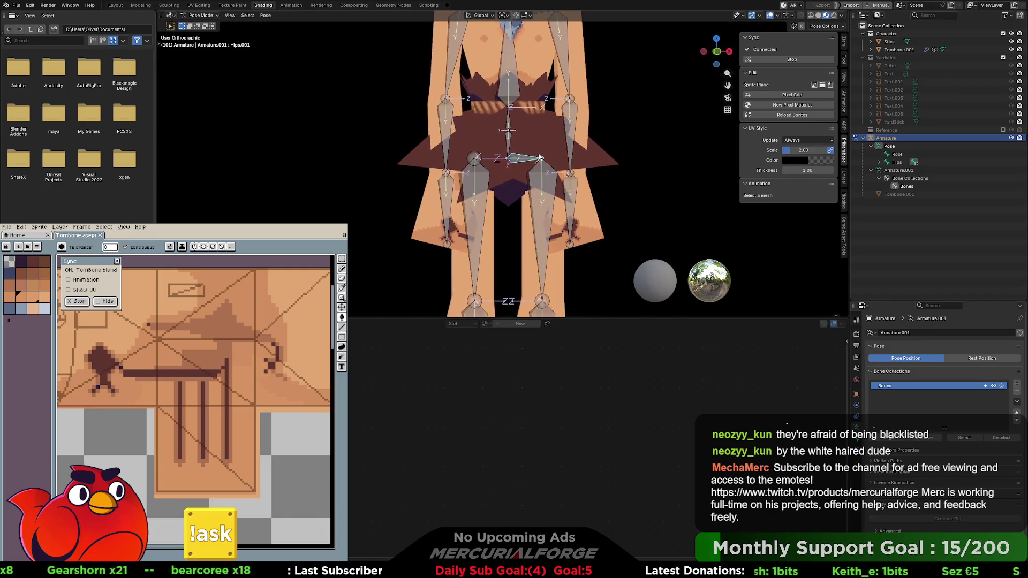
{"action": "key", "text": "ctrl+z"}
{"action": "key", "text": "ctrl+z"}
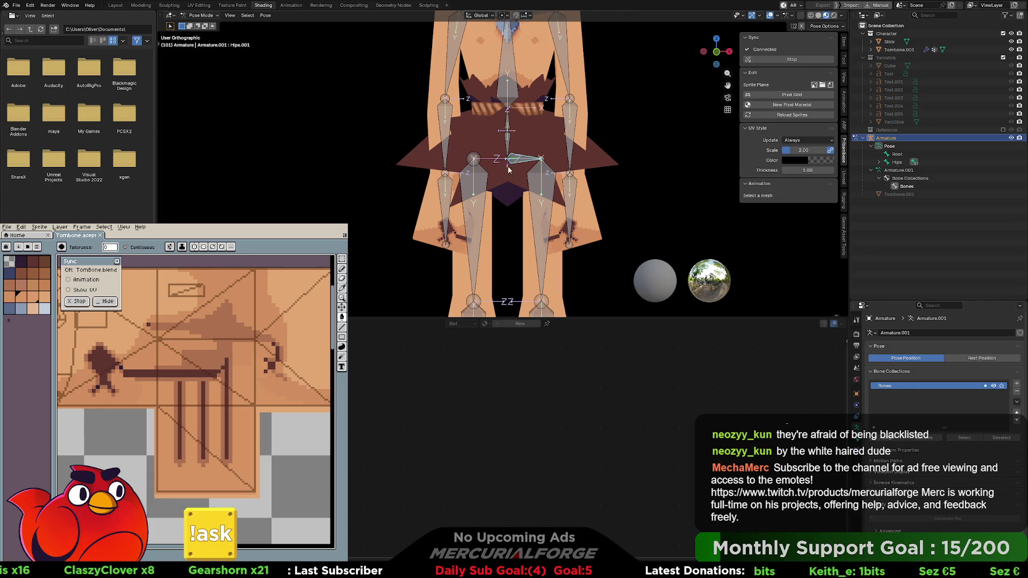
{"action": "scroll", "coordinate": [509, 170], "scroll_direction": "down", "scroll_amount": 3}
Delete the three existing right-leg bones in Edit Mode
{"action": "left_click", "coordinate": [485, 252]}
{"action": "left_click", "coordinate": [490, 198], "text": "shift"}
{"action": "left_click", "coordinate": [491, 119], "text": "shift"}
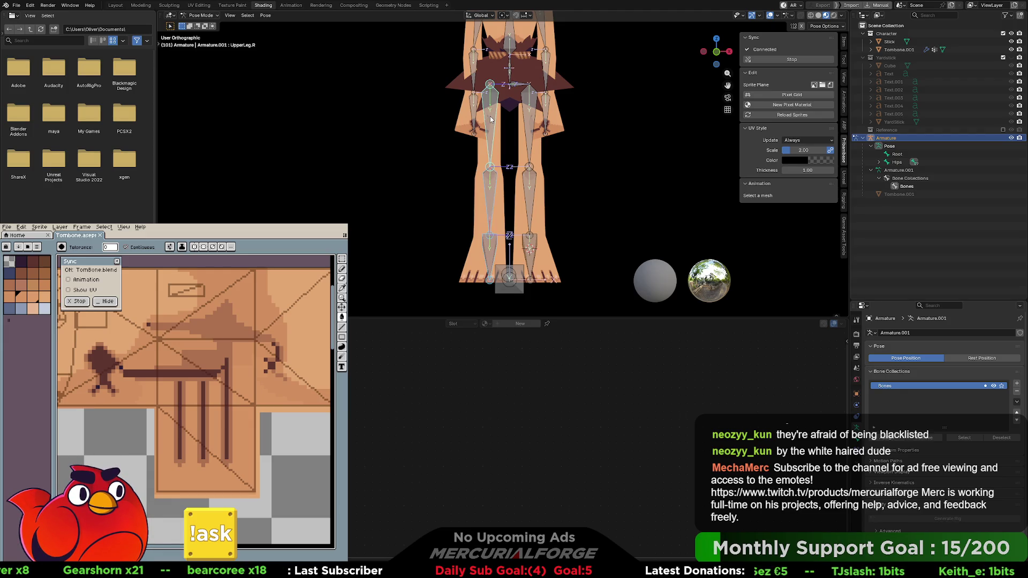
{"action": "key", "text": "Tab"}
{"action": "key", "text": "x"}
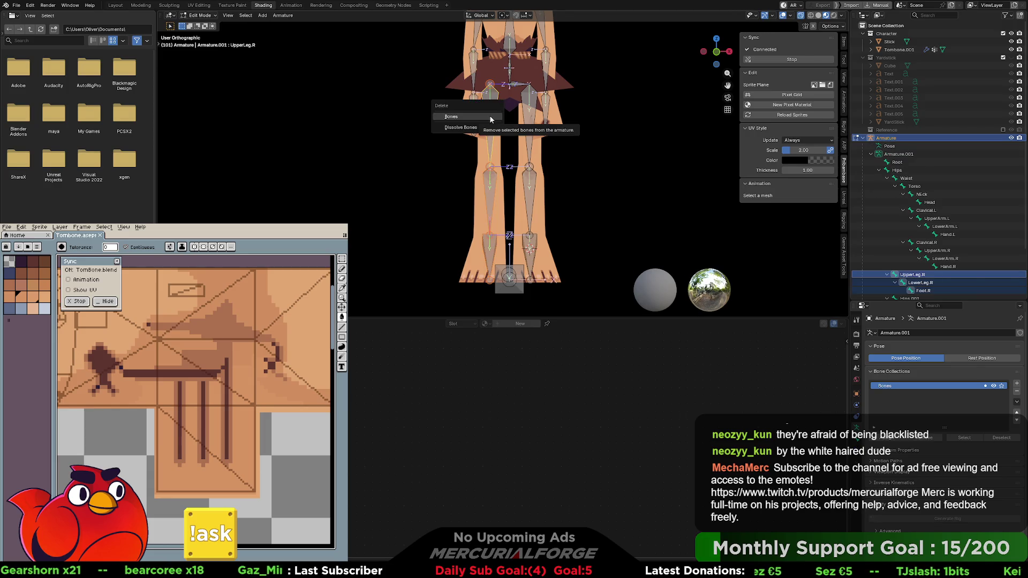
{"action": "left_click", "coordinate": [490, 117]}
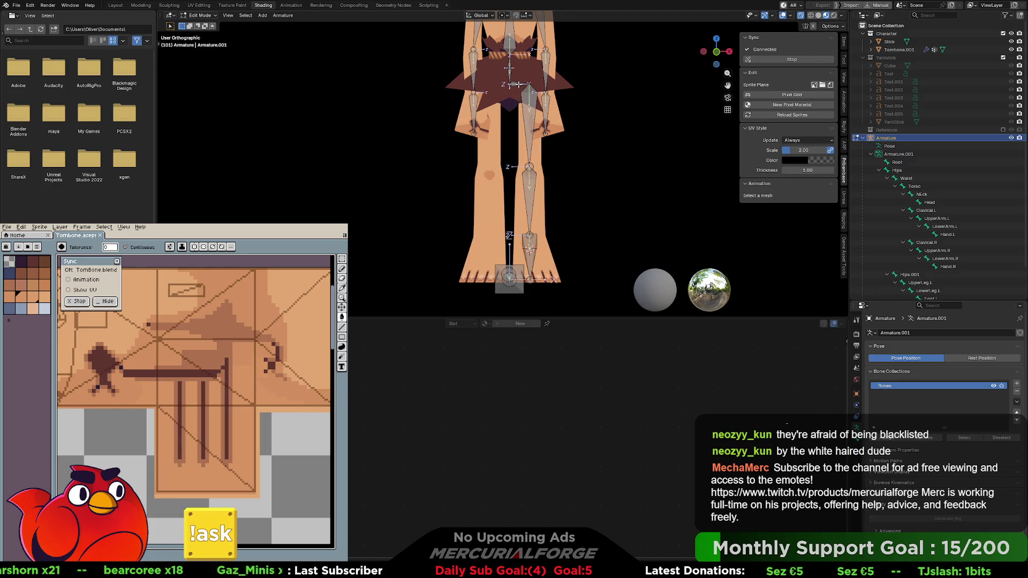
Rename the Hips.001 bone to Hip.l in the outliner
{"action": "left_click", "coordinate": [518, 84]}
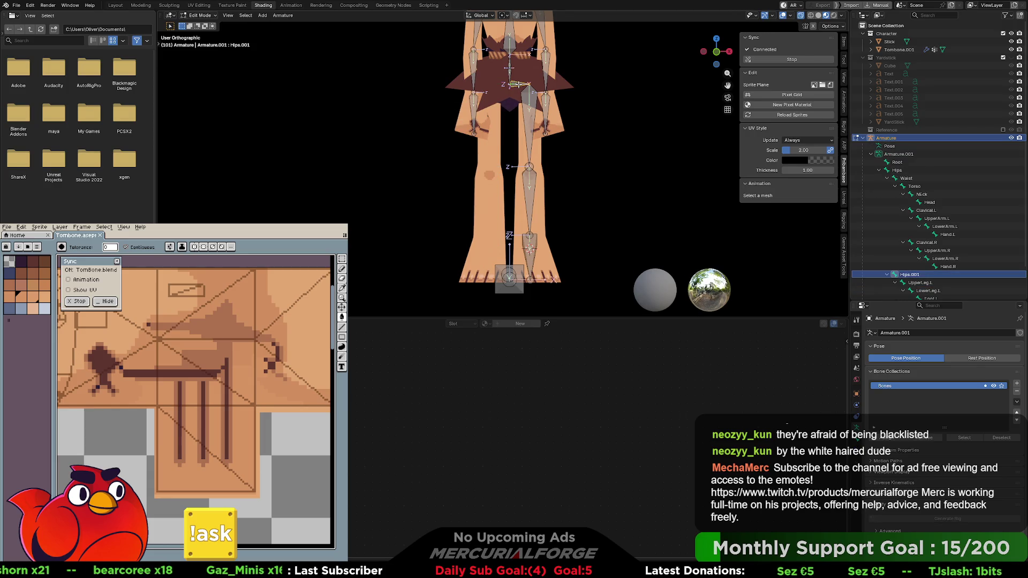
{"action": "double_click", "coordinate": [909, 274]}
{"action": "scroll", "coordinate": [909, 274], "scroll_direction": "down", "scroll_amount": 2}
{"action": "key", "text": "BackSpace"}
{"action": "key", "text": "BackSpace"}
{"action": "key", "text": "BackSpace"}
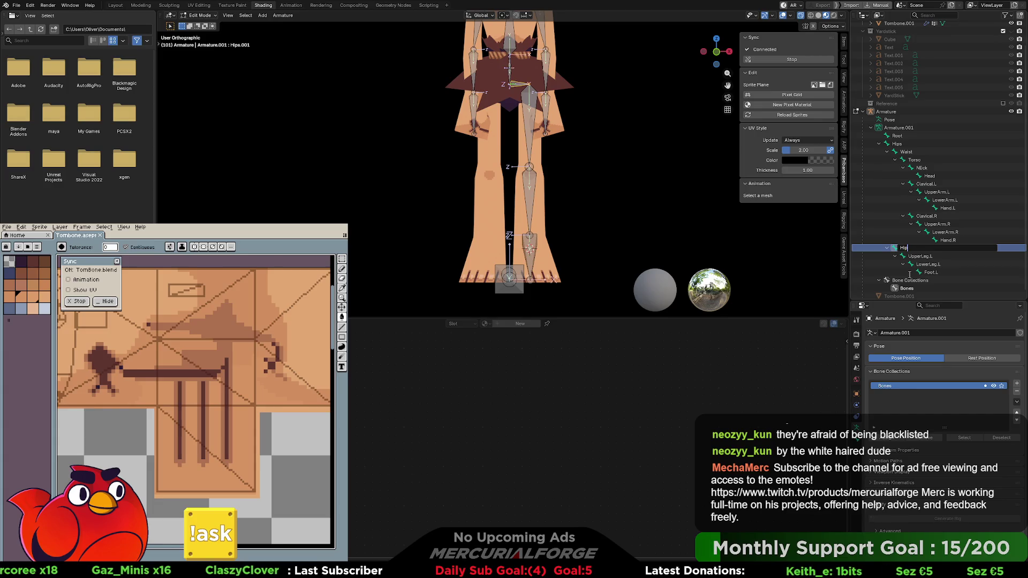
{"action": "key", "text": "Return"}
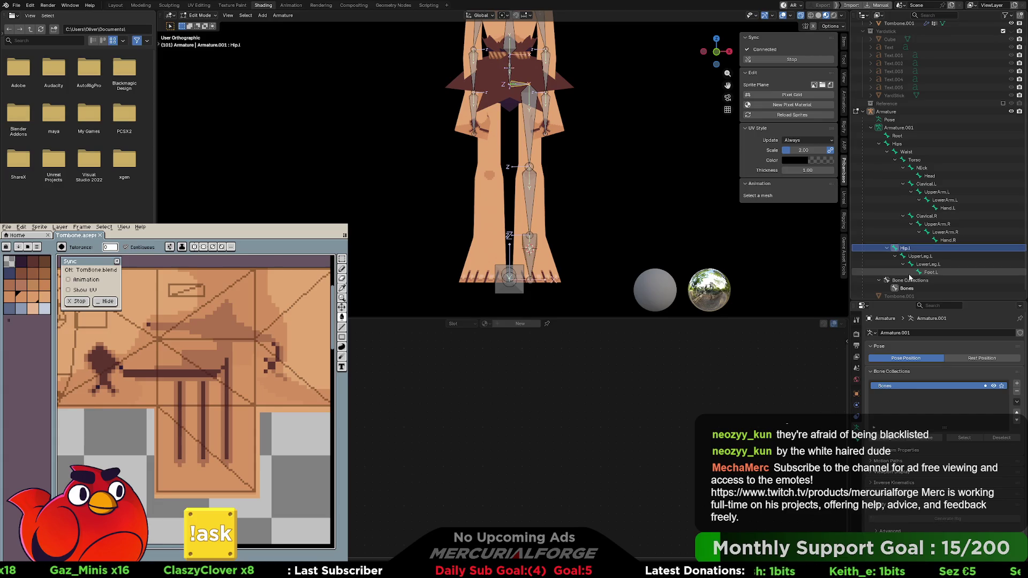
Symmetrize the left leg chain to create a matching Hip.r chain
{"action": "right_click", "coordinate": [529, 118]}
{"action": "left_click", "coordinate": [530, 119]}
{"action": "middle_click_drag", "start_coordinate": [529, 118], "coordinate": [485, 150]}
In Pose Mode, rotate UpperLeg.R and bend LowerLeg.R on X/Z to test the mirrored leg
{"action": "key", "text": "ctrl+Tab"}
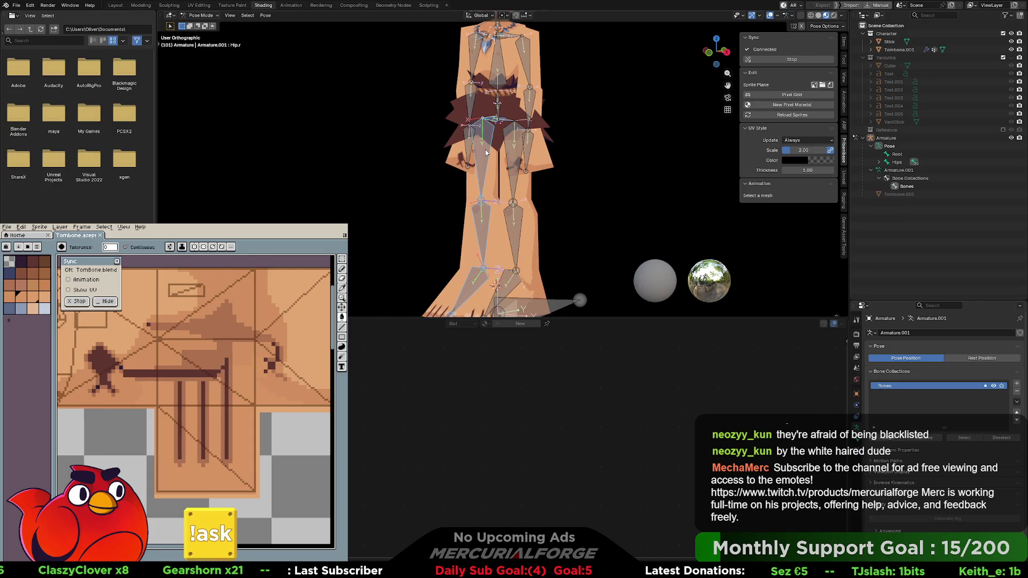
{"action": "left_click", "coordinate": [483, 162]}
{"action": "key", "text": "r"}
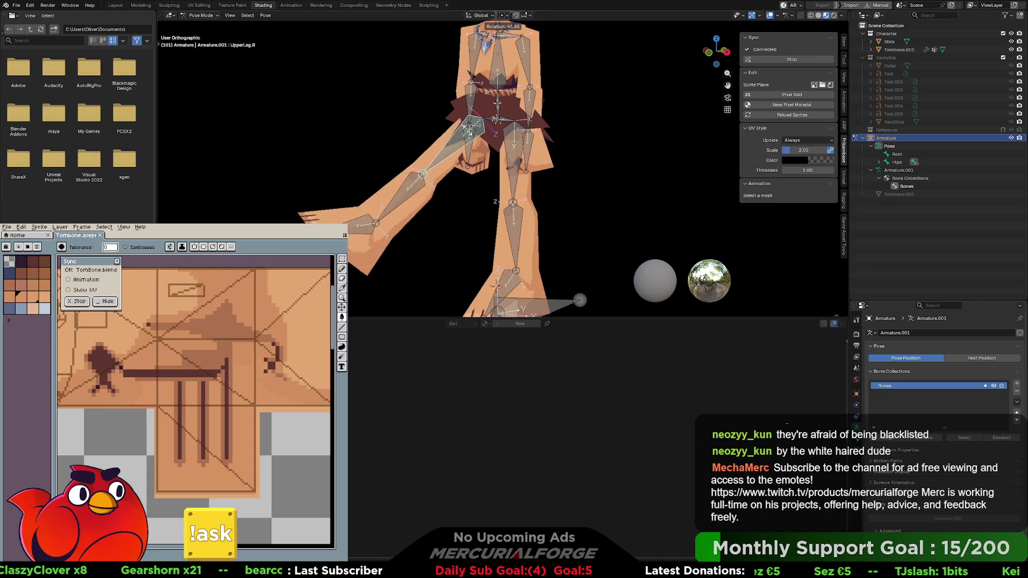
{"action": "left_click", "coordinate": [402, 180]}
{"action": "left_click", "coordinate": [402, 179]}
{"action": "key", "text": "r"}
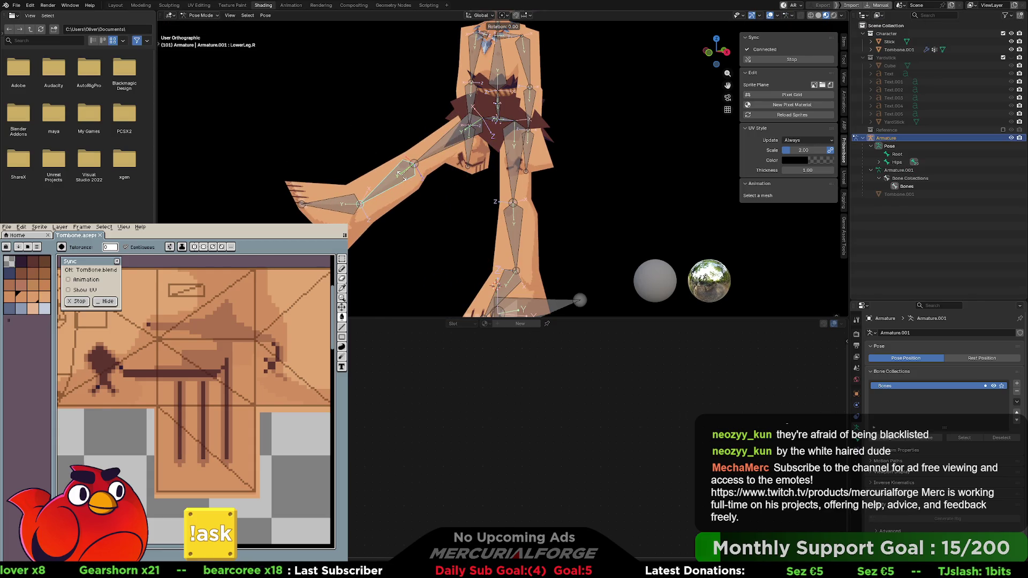
{"action": "key", "text": "x"}
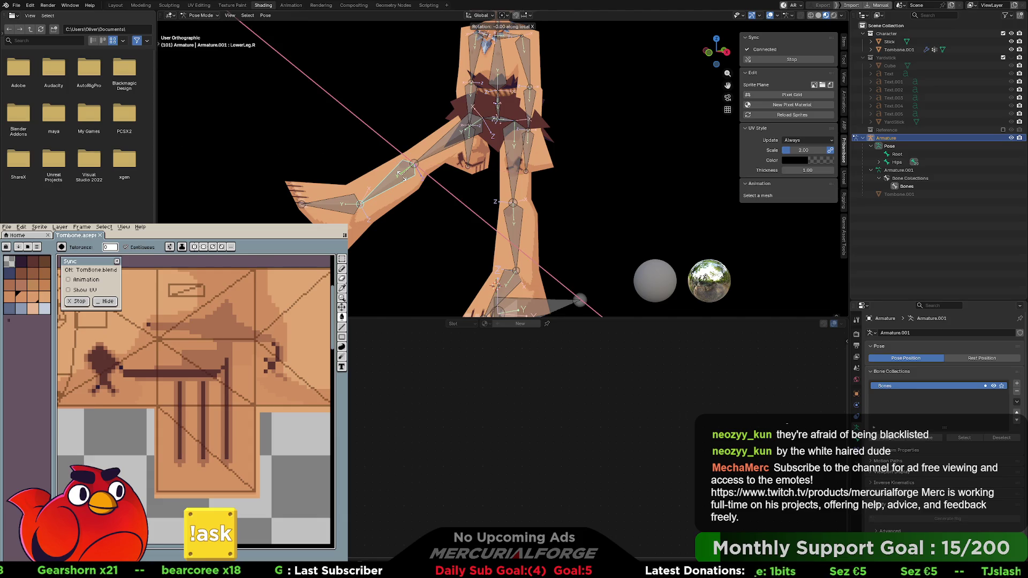
{"action": "key", "text": "z"}
{"action": "key", "text": "z"}
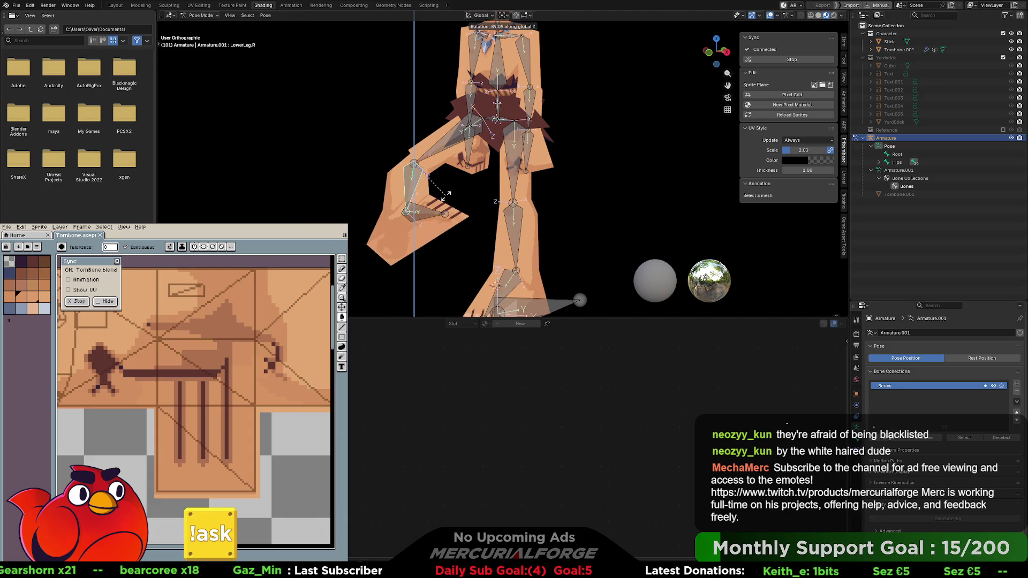
{"action": "left_click", "coordinate": [444, 194]}
{"action": "mouse_move", "coordinate": [443, 194]}
{"action": "middle_mouse_down"}
{"action": "mouse_move", "coordinate": [500, 195]}
{"action": "mouse_move", "coordinate": [478, 181]}
{"action": "mouse_move", "coordinate": [529, 178]}
{"action": "mouse_move", "coordinate": [454, 191]}
{"action": "mouse_move", "coordinate": [419, 164]}
{"action": "mouse_move", "coordinate": [527, 176]}
{"action": "middle_mouse_up"}
Clear all bone transforms back to rest pose and switch to the Modeling workspace
{"action": "key", "text": "a"}
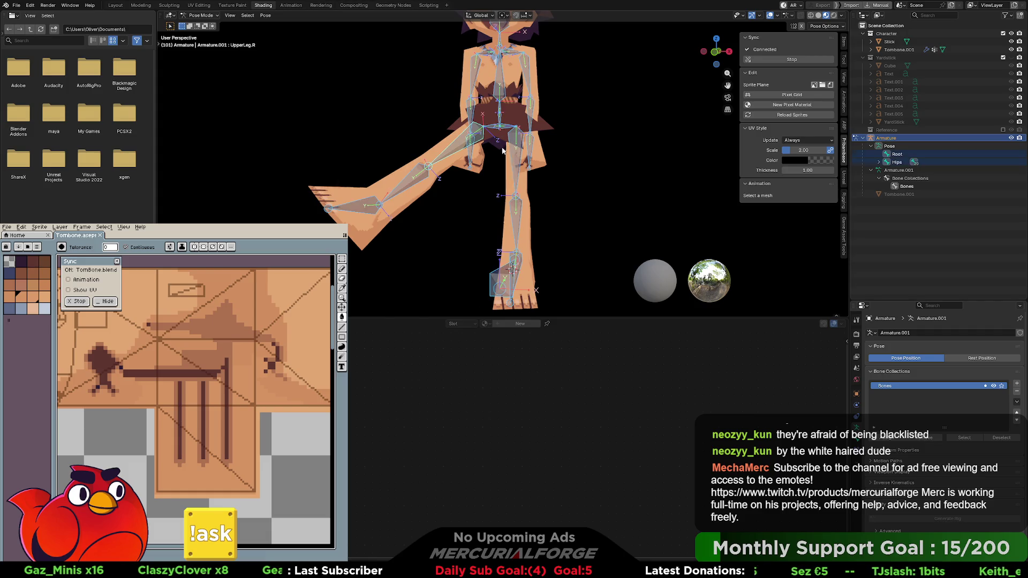
{"action": "left_click", "coordinate": [489, 143]}
{"action": "left_click", "coordinate": [590, 157]}
{"action": "key", "text": "space"}
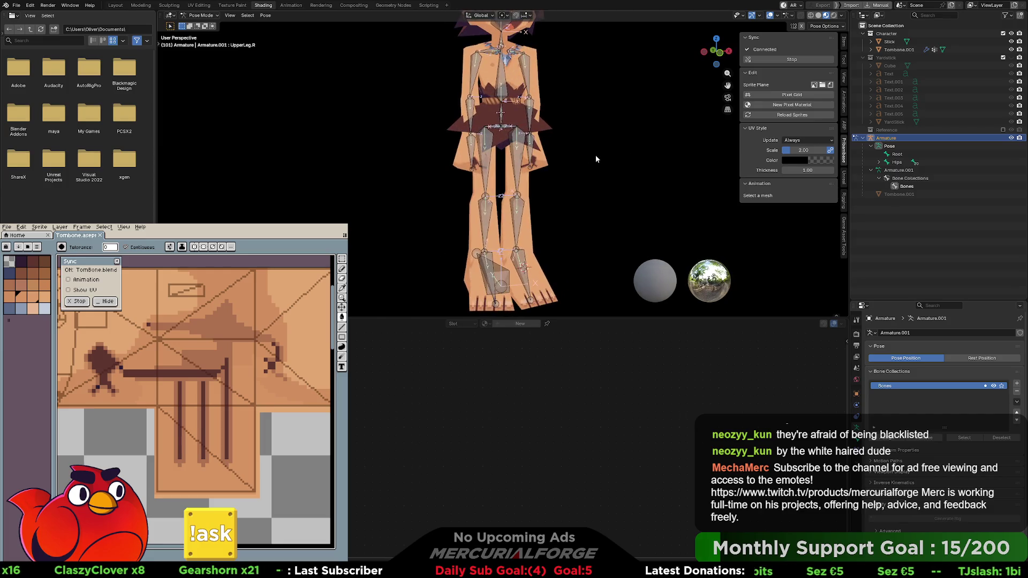
{"action": "middle_click_drag", "start_coordinate": [590, 136], "coordinate": [589, 198], "text": "shift"}
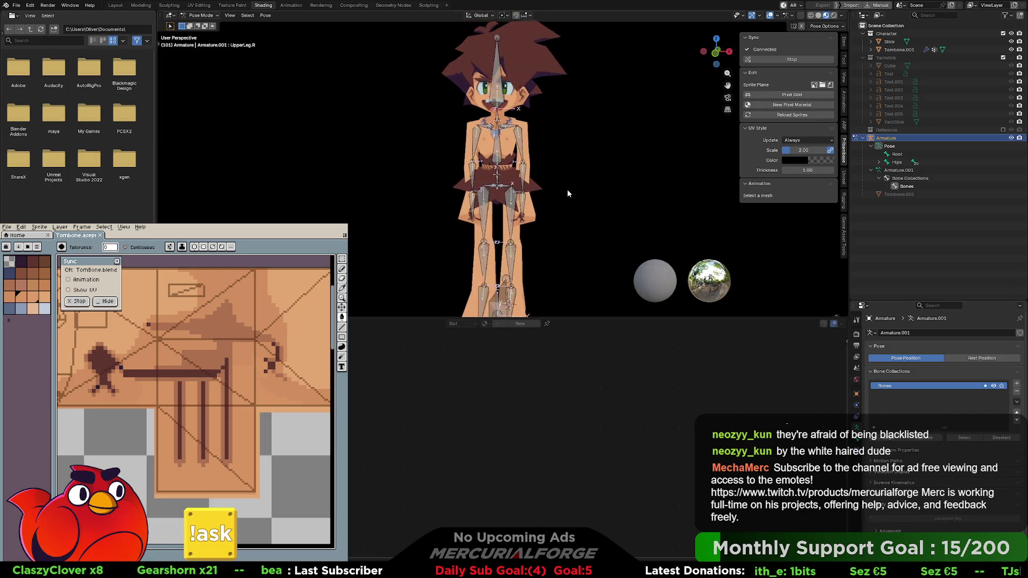
{"action": "left_click", "coordinate": [149, 6]}
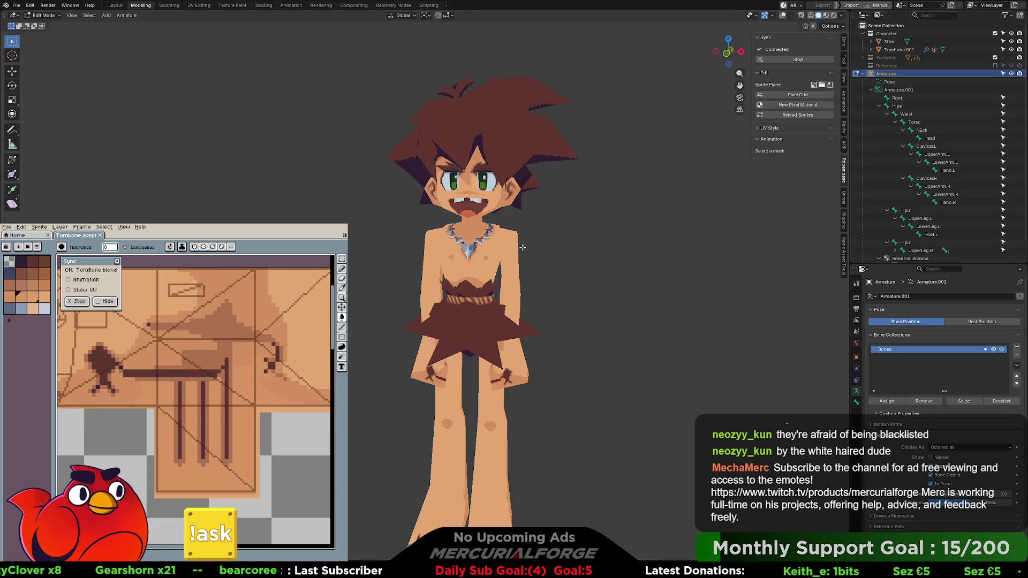
Cycle through the Animation, Shading and Sculpting workspaces, ending back in Modeling
{"action": "left_click", "coordinate": [294, 7]}
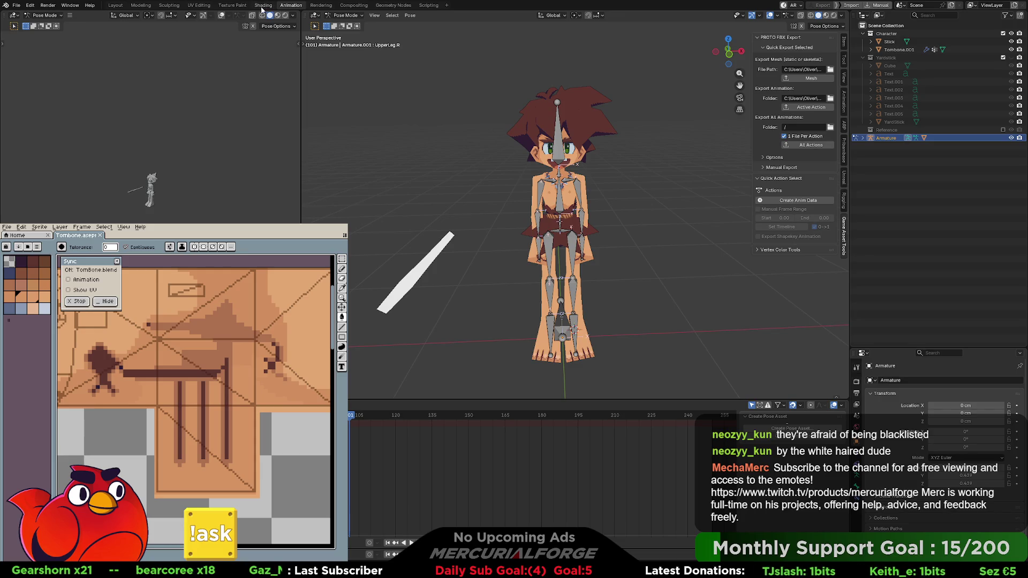
{"action": "scroll", "coordinate": [653, 256], "scroll_direction": "up", "scroll_amount": 3}
{"action": "mouse_move", "coordinate": [653, 255]}
{"action": "middle_mouse_down"}
{"action": "mouse_move", "coordinate": [614, 252]}
{"action": "mouse_move", "coordinate": [628, 243]}
{"action": "middle_mouse_up"}
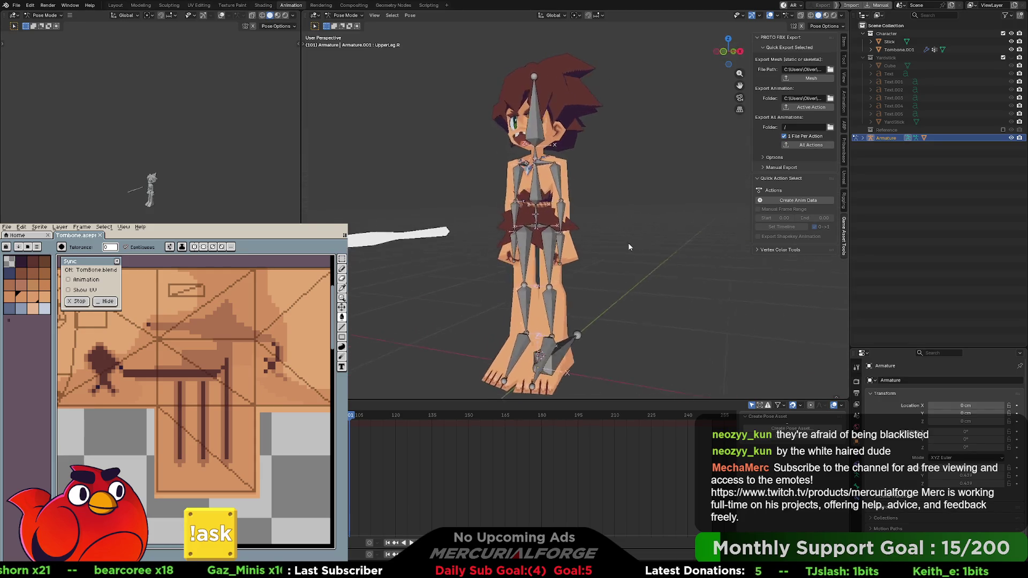
{"action": "middle_click_drag", "start_coordinate": [557, 230], "coordinate": [564, 180]}
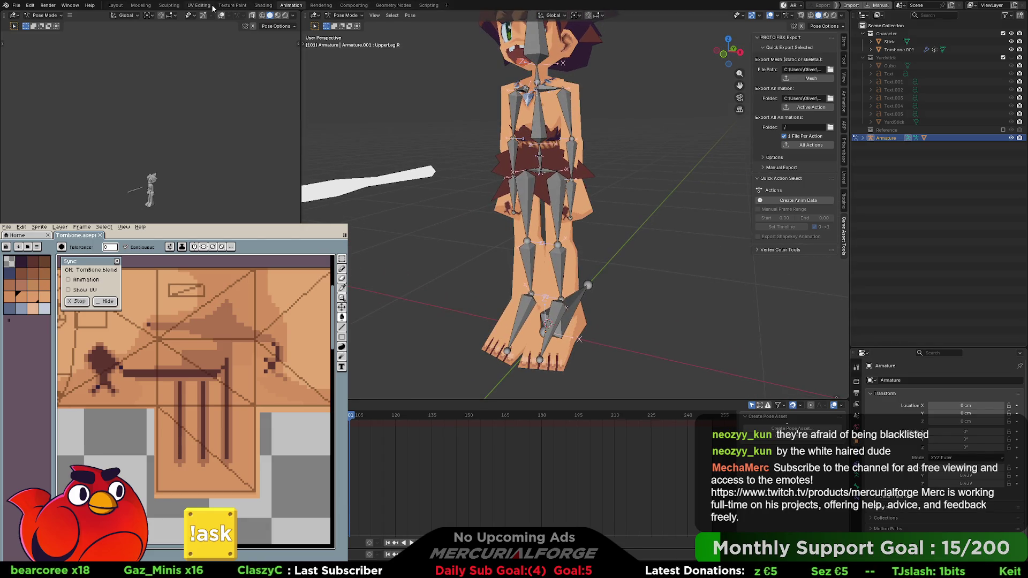
{"action": "left_click", "coordinate": [264, 6]}
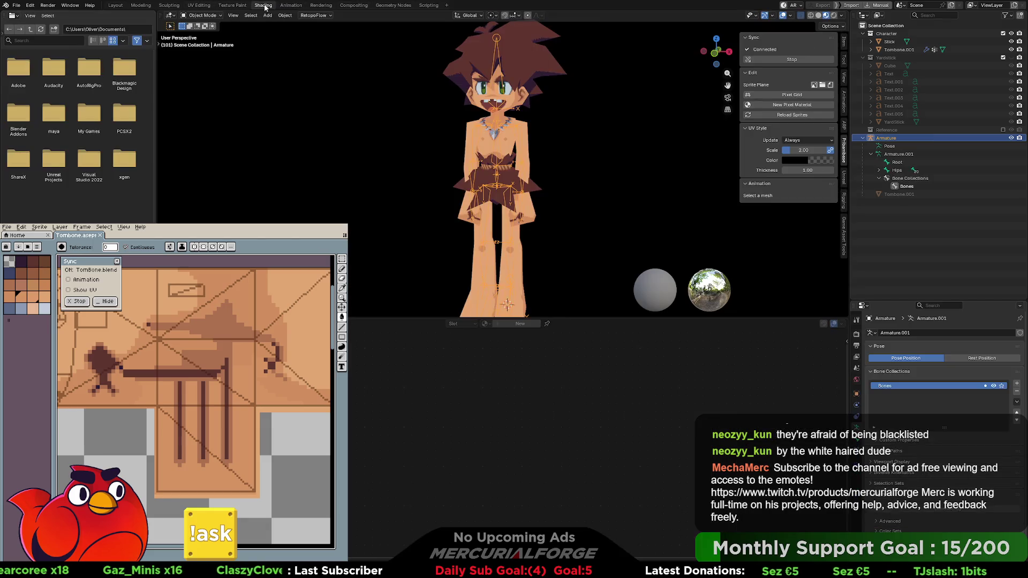
{"action": "left_click", "coordinate": [232, 5]}
{"action": "left_click", "coordinate": [198, 6]}
{"action": "left_click", "coordinate": [170, 6]}
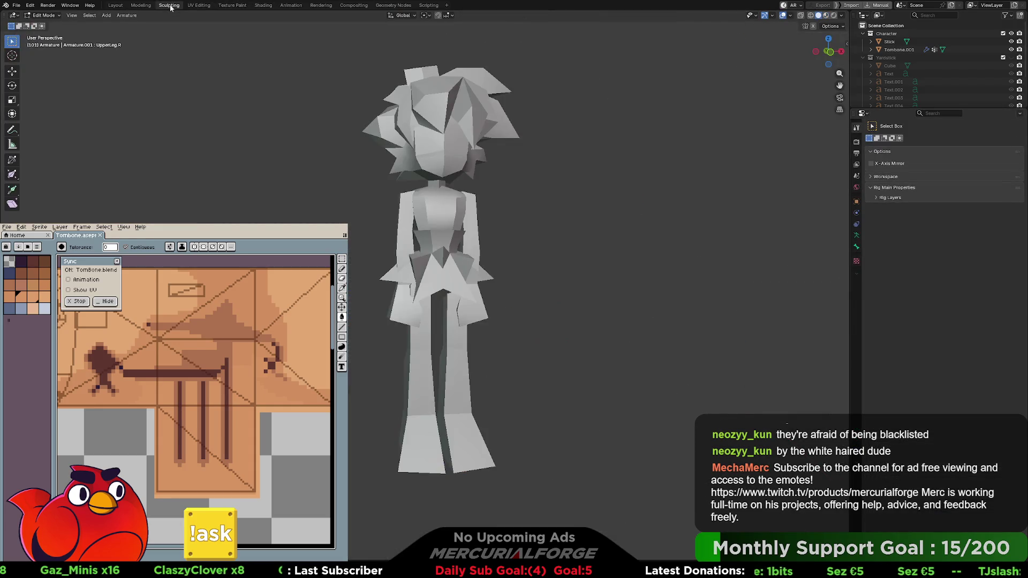
{"action": "left_click", "coordinate": [140, 6]}
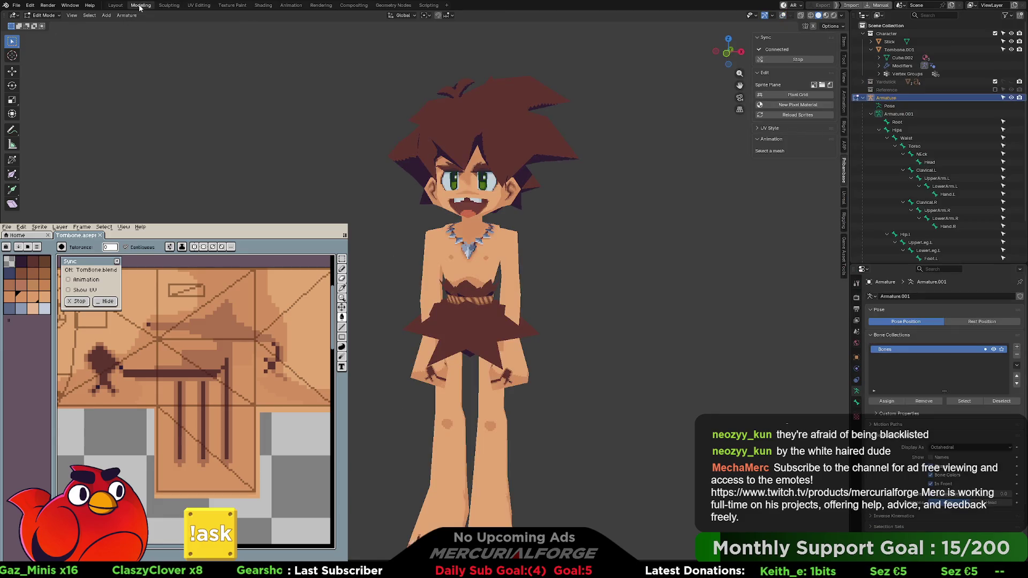
Turn viewport overlays on, put the armature in Object Mode and deselect it
{"action": "key", "text": "shift+alt+z"}
{"action": "key", "text": "Tab"}
{"action": "mouse_move", "coordinate": [553, 261]}
{"action": "middle_mouse_down"}
{"action": "mouse_move", "coordinate": [574, 249]}
{"action": "mouse_move", "coordinate": [570, 260]}
{"action": "middle_mouse_up"}
{"action": "scroll", "coordinate": [574, 250], "scroll_direction": "up", "scroll_amount": 2}
{"action": "left_click", "coordinate": [573, 249]}
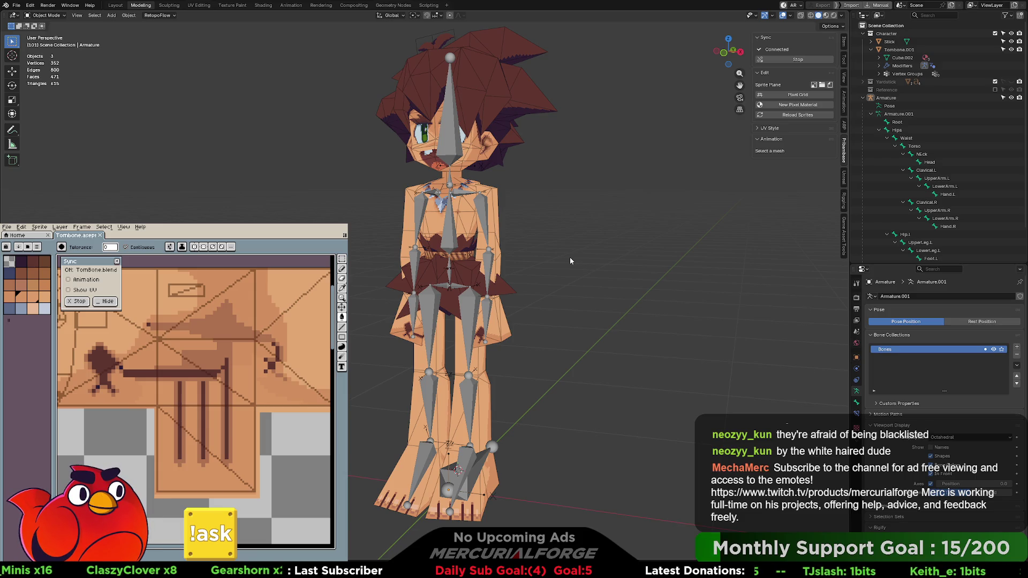
In Pose Mode, test-rotate Hip.l and Hips, cancelling each rotation
{"action": "left_click", "coordinate": [453, 244]}
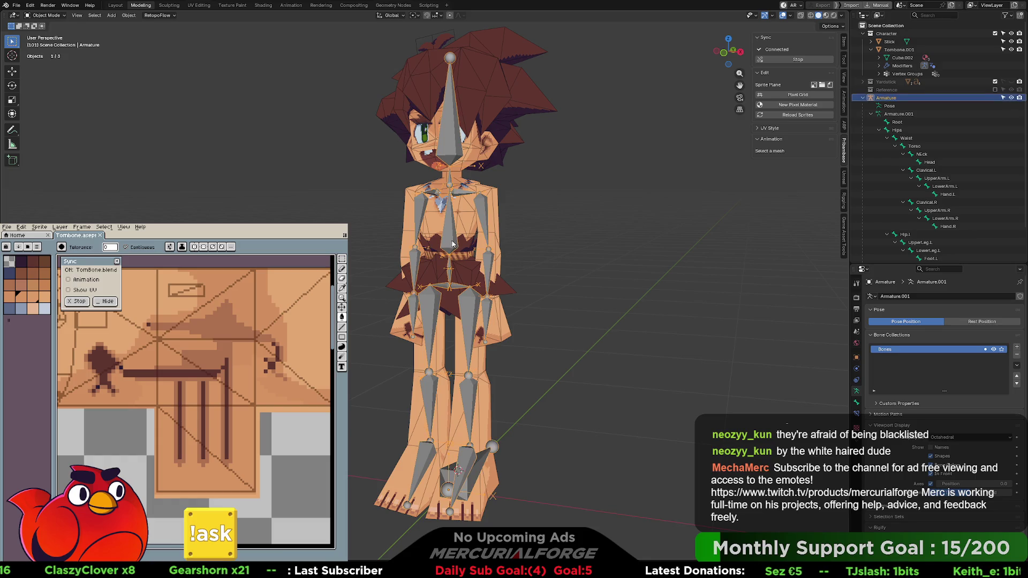
{"action": "key", "text": "ctrl+Tab"}
{"action": "scroll", "coordinate": [449, 289], "scroll_direction": "up", "scroll_amount": 2}
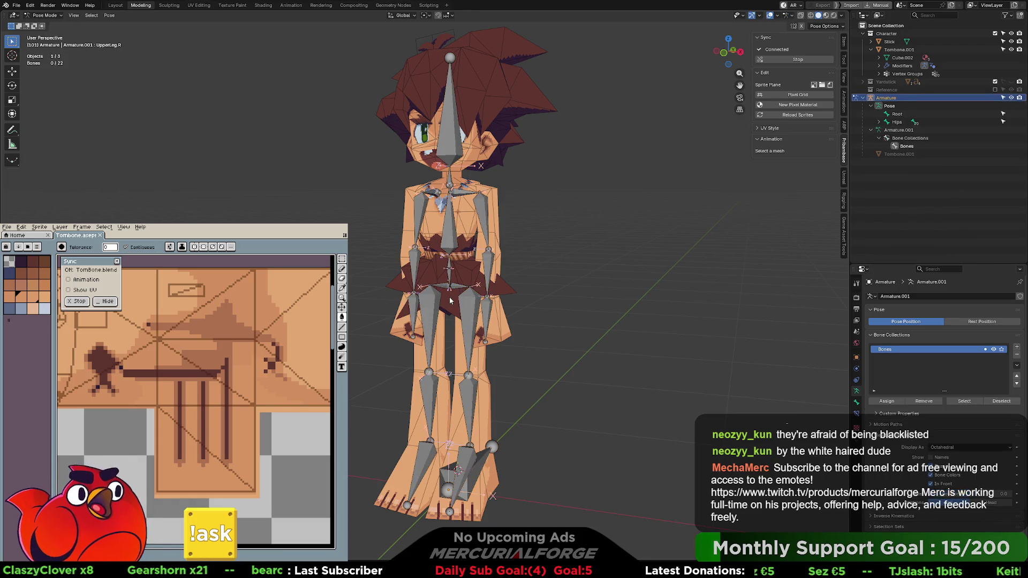
{"action": "scroll", "coordinate": [451, 300], "scroll_direction": "up", "scroll_amount": 3}
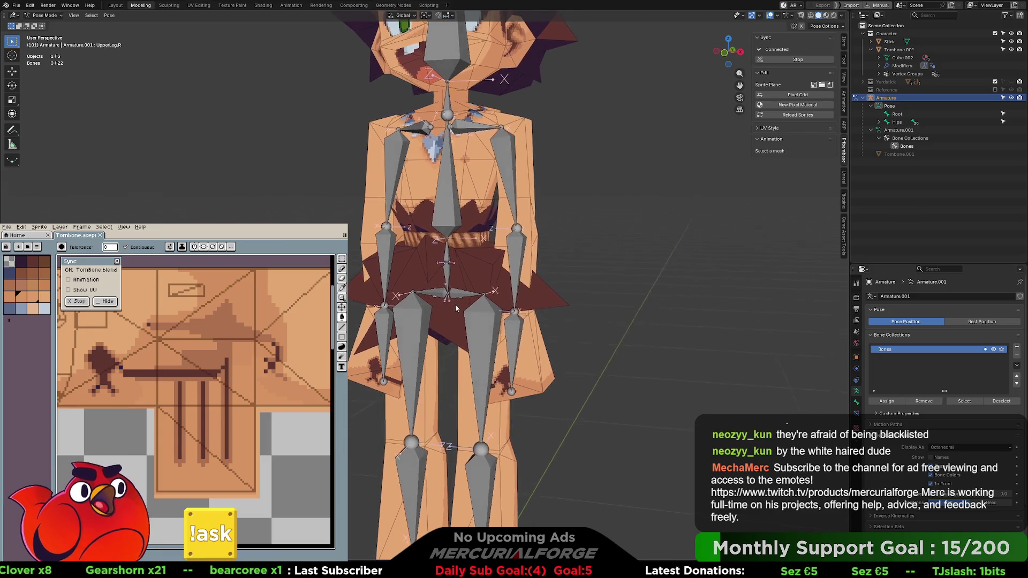
{"action": "left_click", "coordinate": [457, 298]}
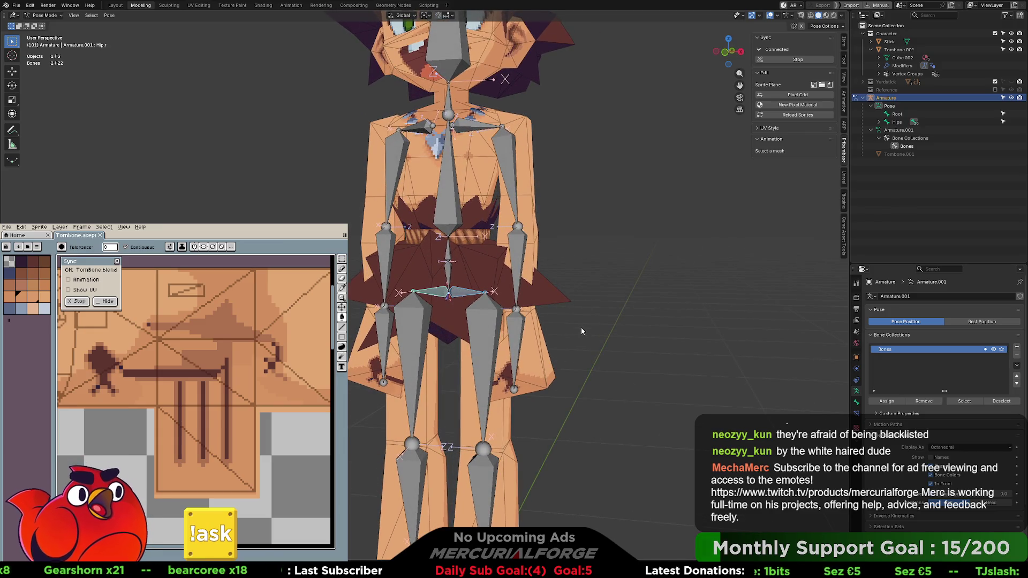
{"action": "key", "text": "r"}
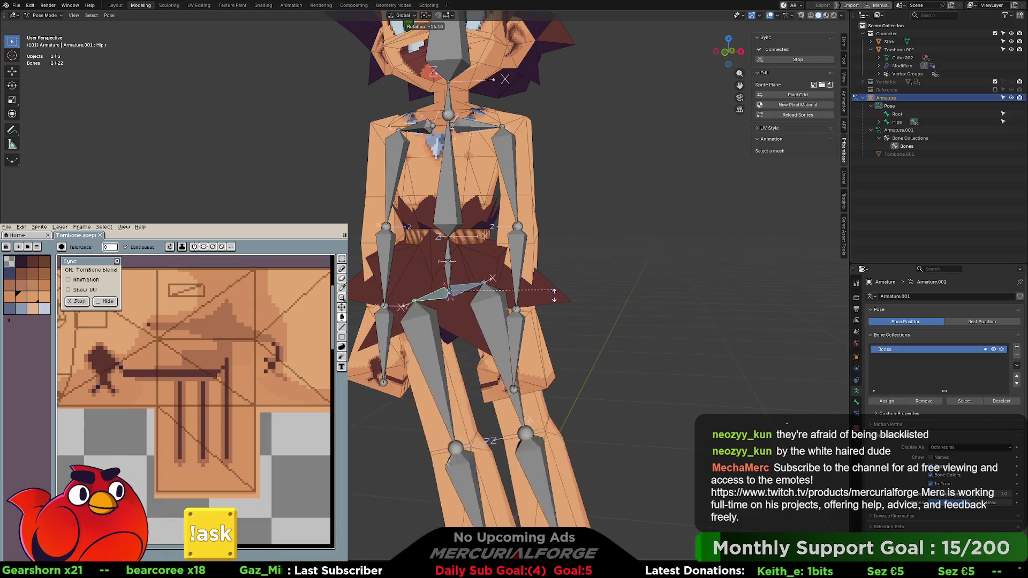
{"action": "right_click", "coordinate": [558, 304]}
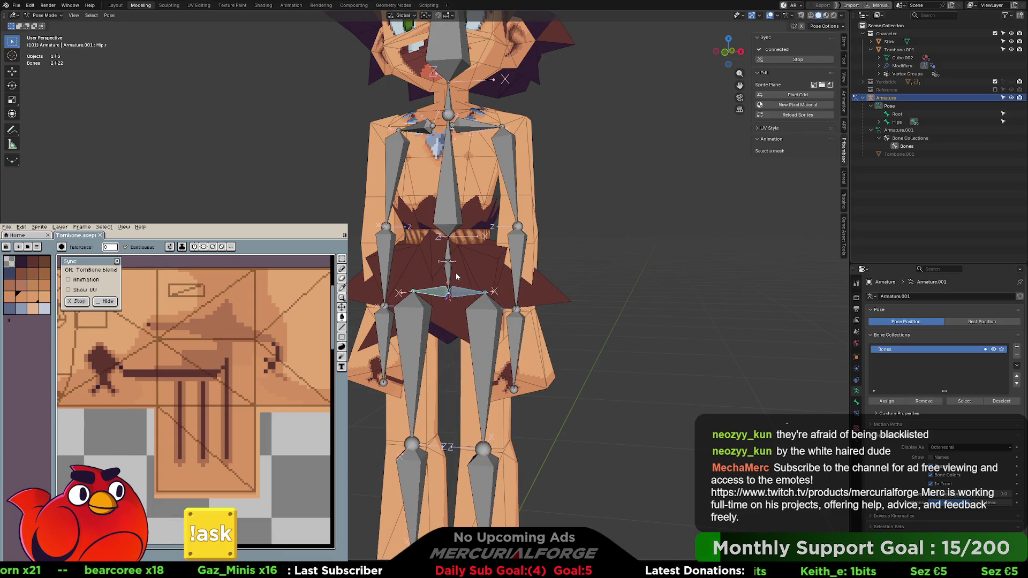
{"action": "left_click", "coordinate": [467, 281]}
{"action": "key", "text": "r"}
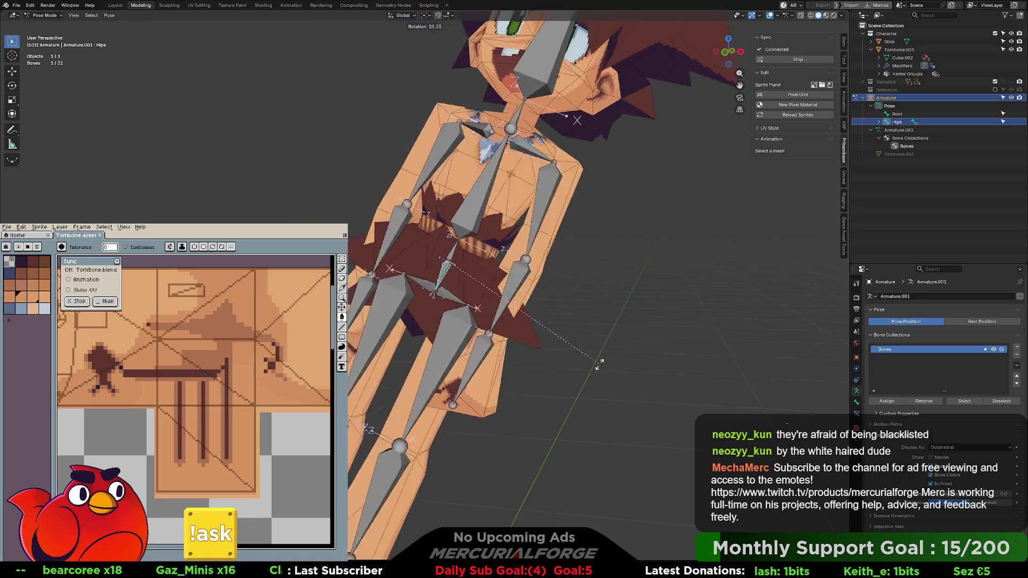
{"action": "right_click", "coordinate": [605, 320]}
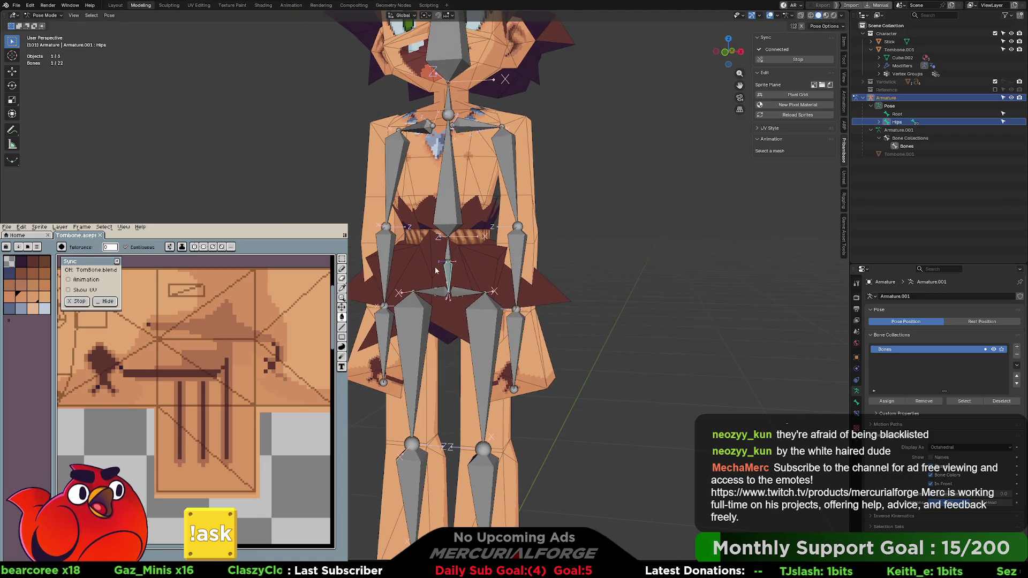
Bend the Waist bone along global X, then select the Torso bone
{"action": "key", "text": "r"}
{"action": "key", "text": "x"}
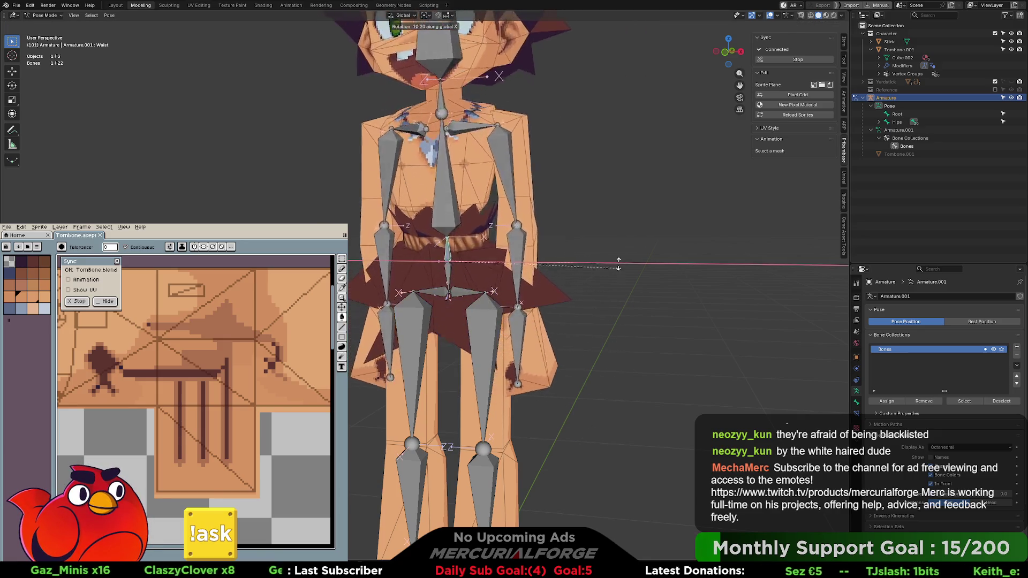
{"action": "left_click", "coordinate": [596, 157]}
{"action": "mouse_move", "coordinate": [595, 158]}
{"action": "middle_mouse_down"}
{"action": "mouse_move", "coordinate": [598, 259]}
{"action": "mouse_move", "coordinate": [507, 253]}
{"action": "mouse_move", "coordinate": [649, 251]}
{"action": "middle_mouse_up"}
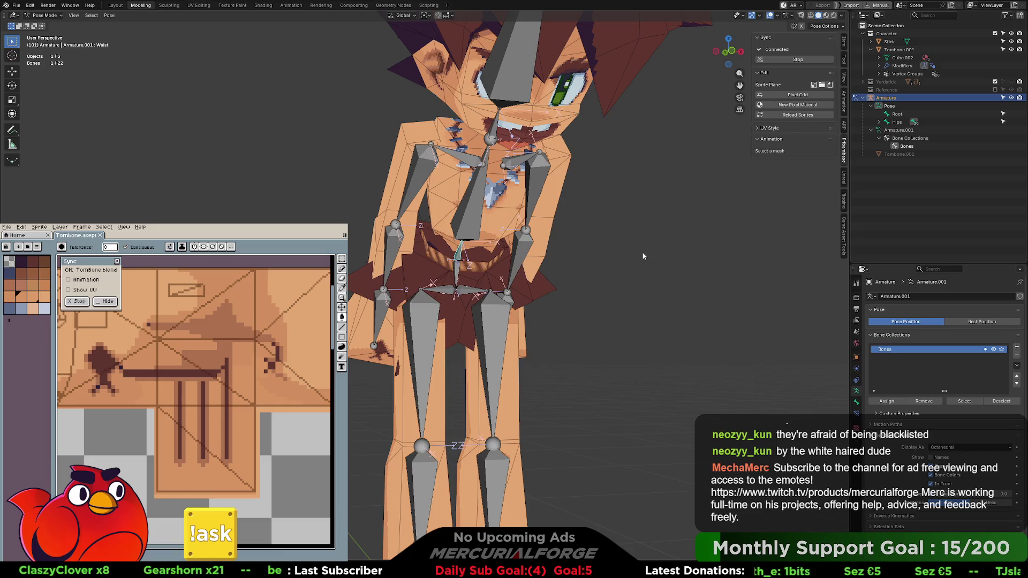
{"action": "middle_click_drag", "start_coordinate": [569, 263], "coordinate": [441, 221]}
{"action": "left_click", "coordinate": [442, 221]}
Tilt the Torso bone along global X, then undo the tilt
{"action": "key", "text": "r"}
{"action": "key", "text": "x"}
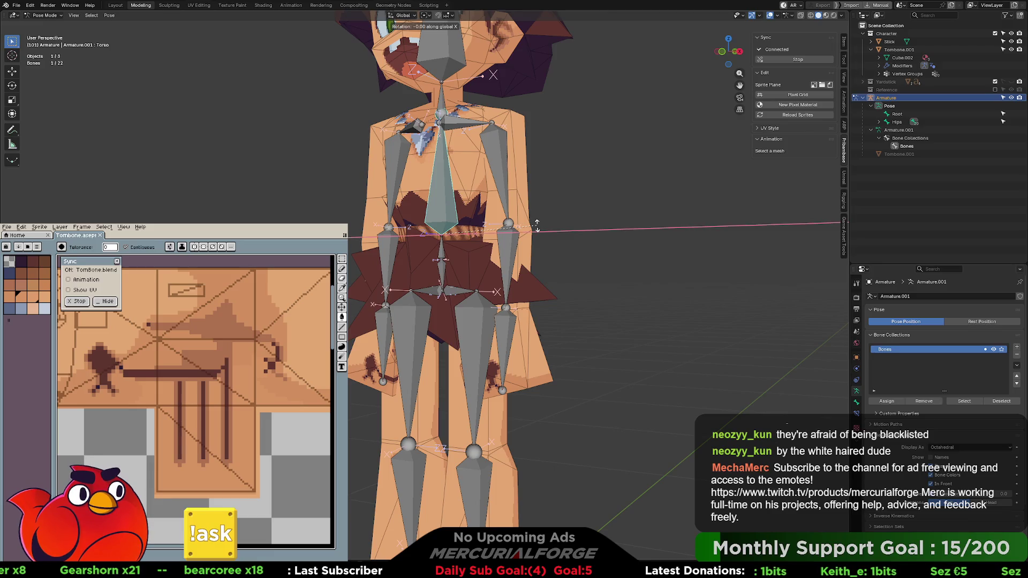
{"action": "left_click", "coordinate": [527, 163]}
{"action": "key", "text": "ctrl+z"}
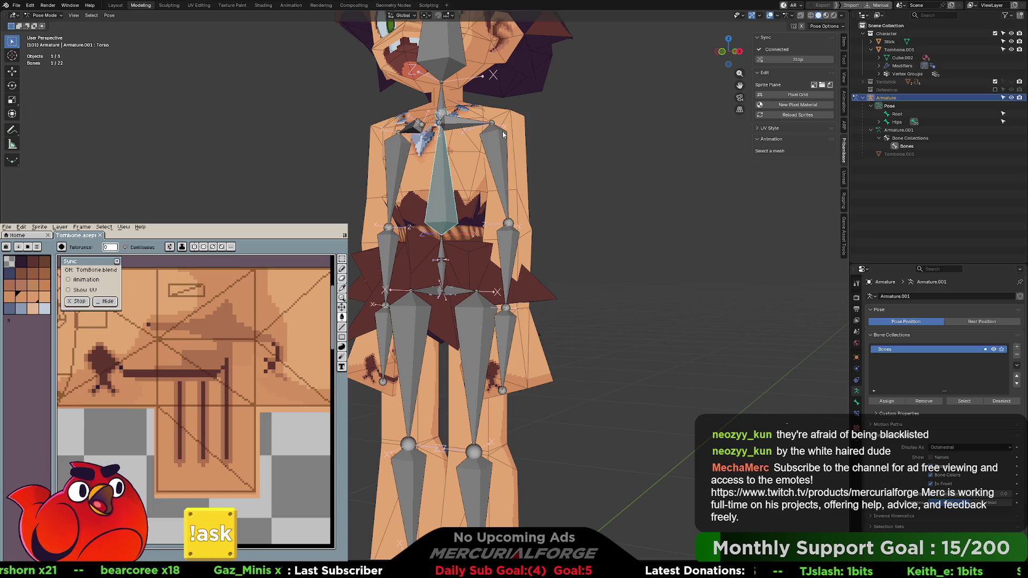
Rotate Clavicle.L so the left arm lowers
{"action": "left_click", "coordinate": [500, 131]}
{"action": "key", "text": "r"}
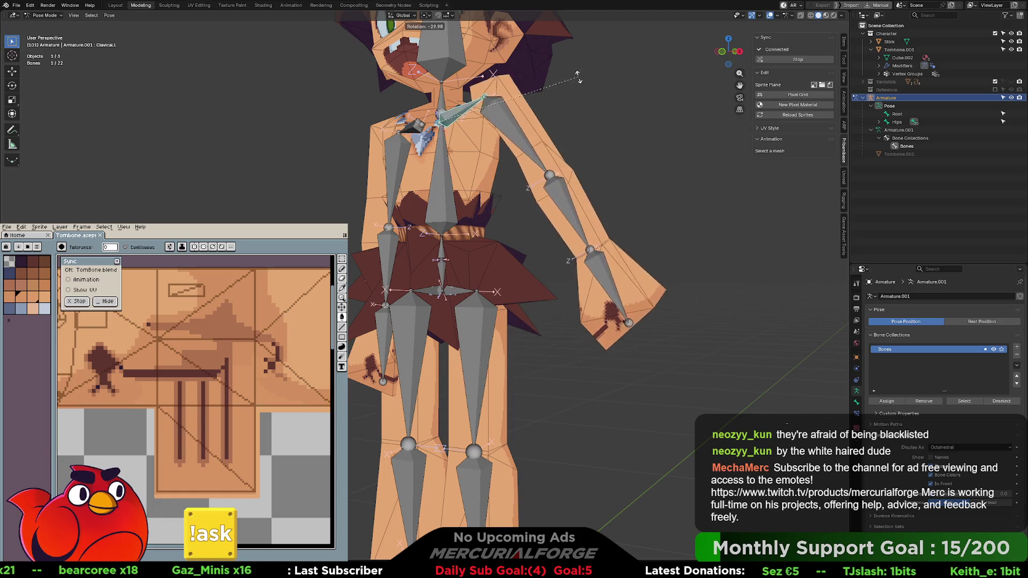
{"action": "left_click", "coordinate": [574, 97]}
{"action": "key", "text": "ctrl+z"}
{"action": "scroll", "coordinate": [567, 100], "scroll_direction": "down", "scroll_amount": 3}
{"action": "scroll", "coordinate": [558, 185], "scroll_direction": "up", "scroll_amount": 5}
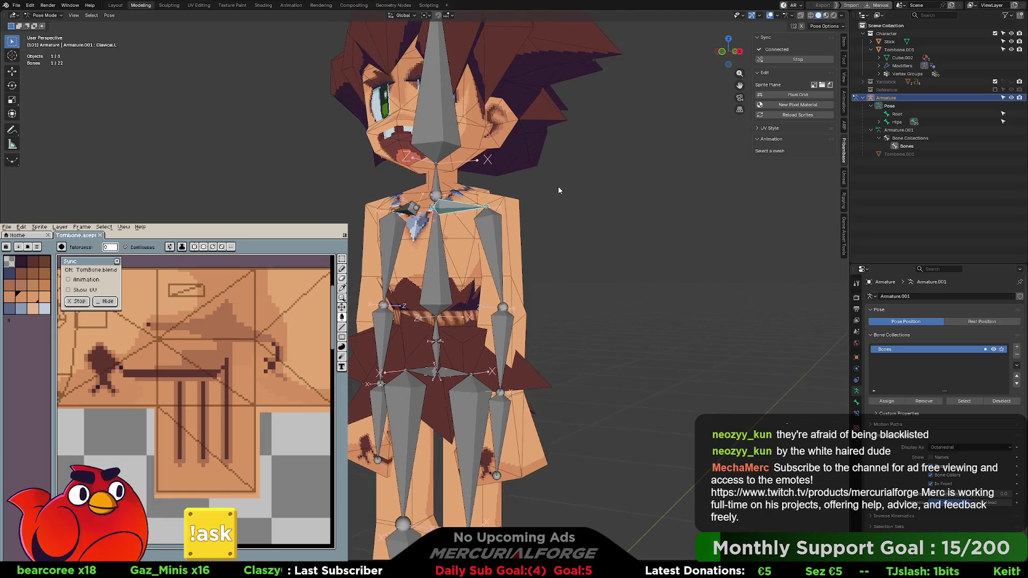
{"action": "key", "text": "r"}
{"action": "left_click", "coordinate": [607, 170]}
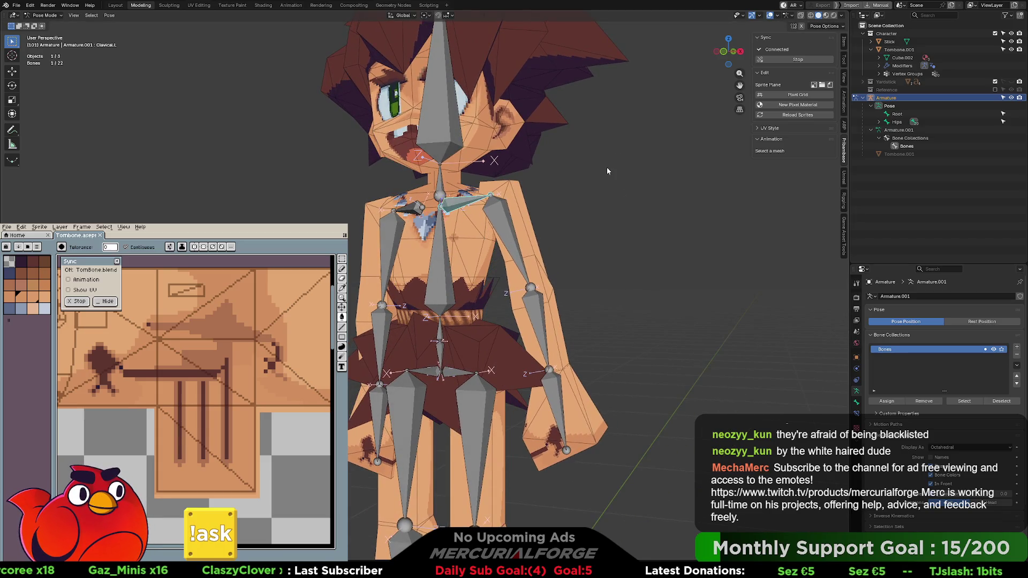
Trackball-rotate UpperArm.L up and over, then lower it beside the body and inspect
{"action": "left_click", "coordinate": [502, 234]}
{"action": "key", "text": "r"}
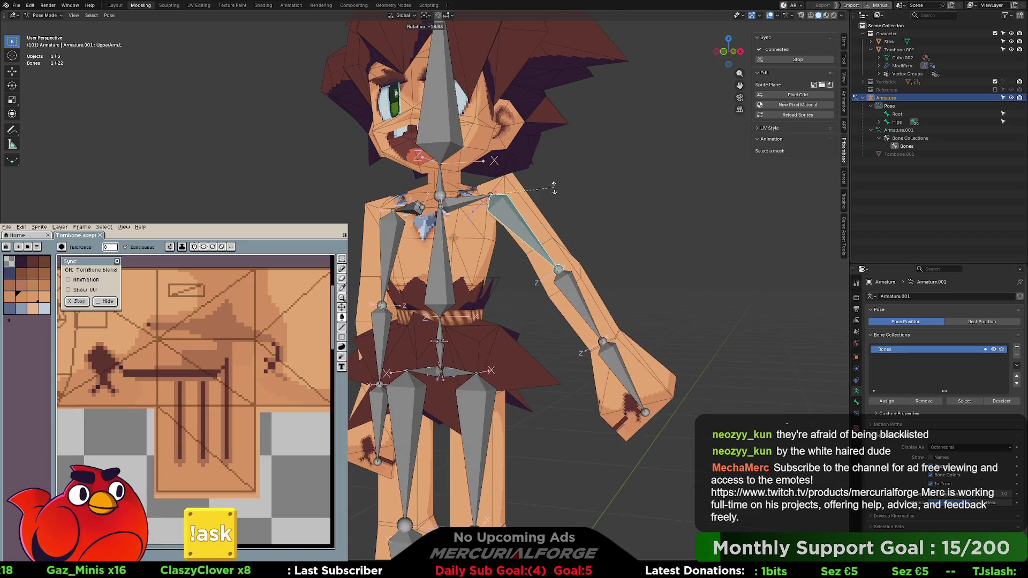
{"action": "key", "text": "Escape"}
{"action": "middle_click_drag", "start_coordinate": [465, 206], "coordinate": [595, 231]}
{"action": "key", "text": "r"}
{"action": "key", "text": "r"}
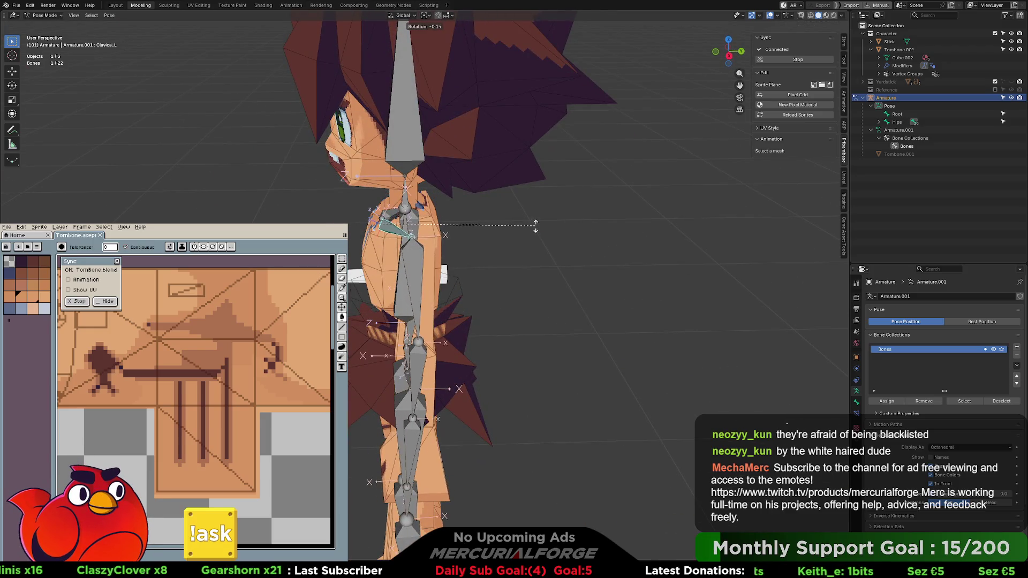
{"action": "mouse_move", "coordinate": [518, 231]}
{"action": "middle_mouse_down"}
{"action": "mouse_move", "coordinate": [648, 210]}
{"action": "mouse_move", "coordinate": [463, 225]}
{"action": "middle_mouse_up"}
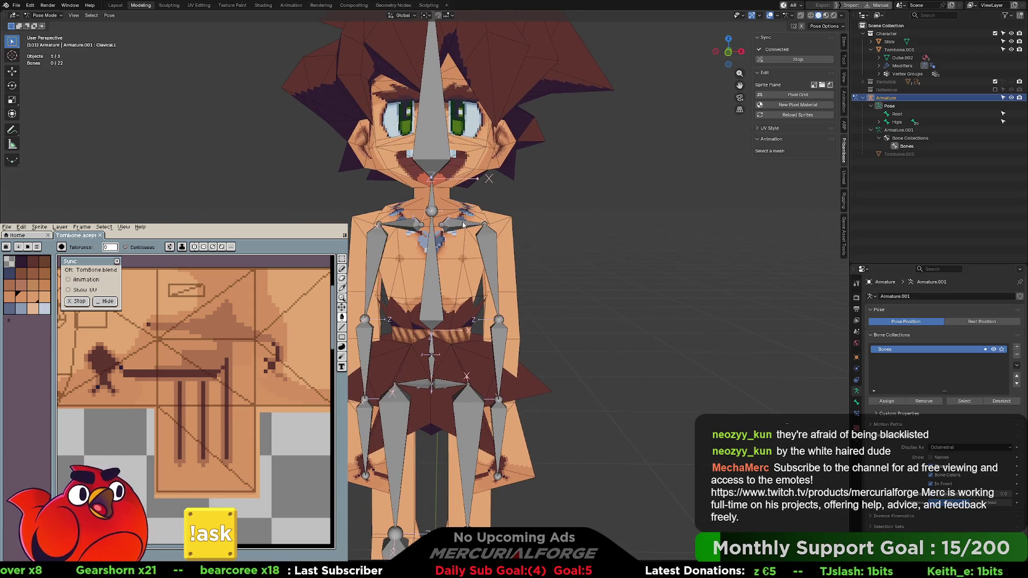
{"action": "key", "text": "r"}
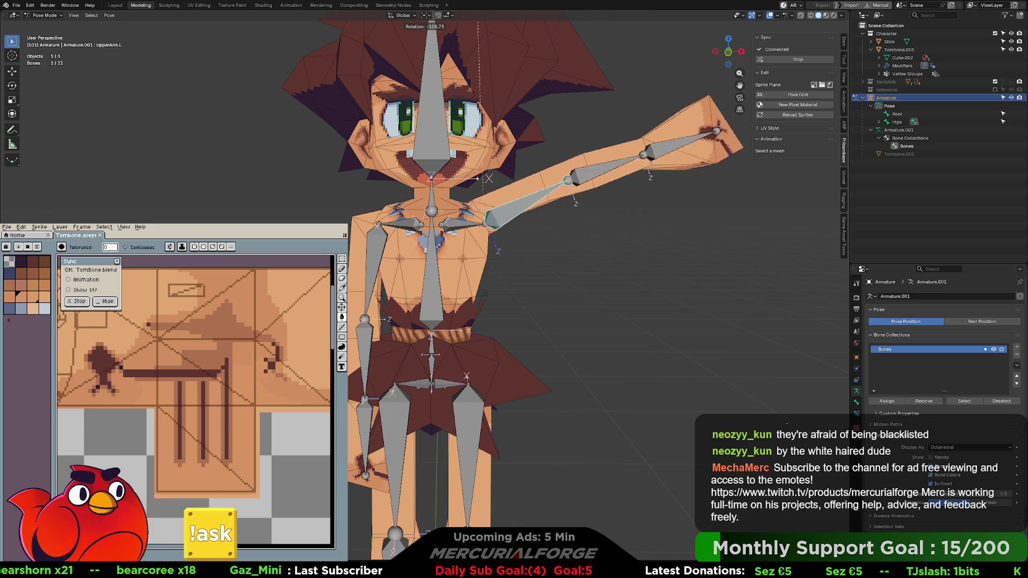
{"action": "left_click", "coordinate": [544, 313]}
{"action": "left_click", "coordinate": [544, 313]}
{"action": "middle_click_drag", "start_coordinate": [544, 313], "coordinate": [564, 283]}
{"action": "mouse_move", "coordinate": [538, 369]}
{"action": "middle_mouse_down"}
{"action": "mouse_move", "coordinate": [571, 225]}
{"action": "mouse_move", "coordinate": [564, 322]}
{"action": "mouse_move", "coordinate": [571, 253]}
{"action": "mouse_move", "coordinate": [585, 250]}
{"action": "mouse_move", "coordinate": [569, 399]}
{"action": "mouse_move", "coordinate": [571, 301]}
{"action": "mouse_move", "coordinate": [529, 440]}
{"action": "mouse_move", "coordinate": [545, 268]}
{"action": "mouse_move", "coordinate": [480, 278]}
{"action": "mouse_move", "coordinate": [644, 251]}
{"action": "middle_mouse_up"}
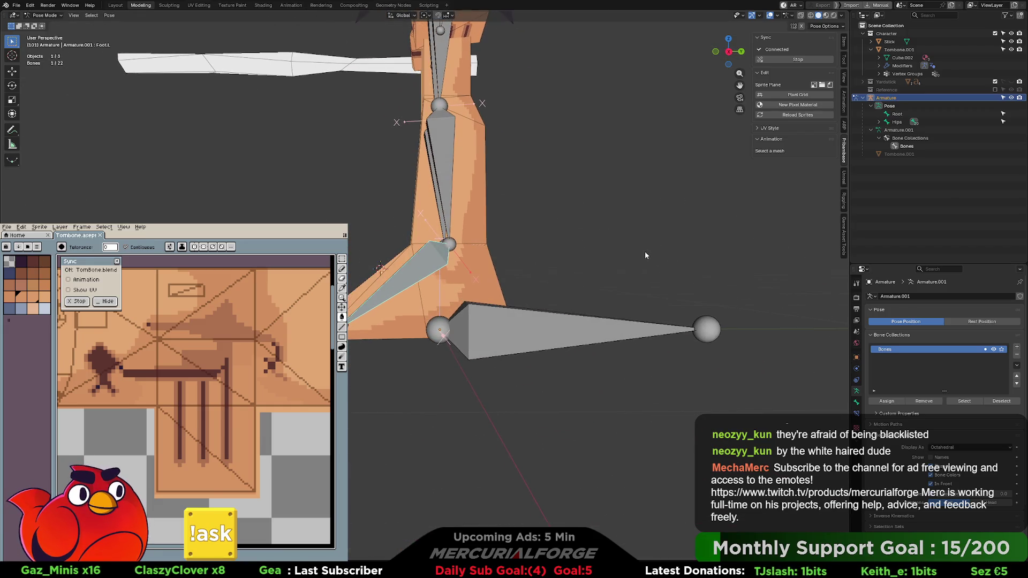
Rotate Foot.L downward, then outward, and hide overlays to inspect the deformed foot
{"action": "key", "text": "r"}
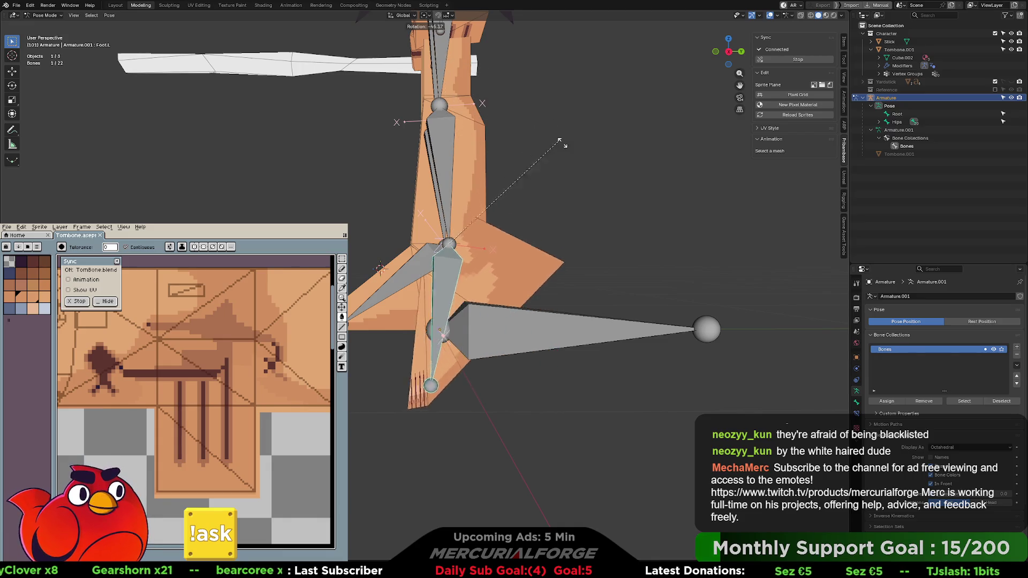
{"action": "key", "text": "Escape"}
{"action": "mouse_move", "coordinate": [428, 252]}
{"action": "middle_mouse_down"}
{"action": "mouse_move", "coordinate": [415, 263]}
{"action": "mouse_move", "coordinate": [481, 264]}
{"action": "mouse_move", "coordinate": [559, 285]}
{"action": "middle_mouse_up"}
{"action": "key", "text": "r"}
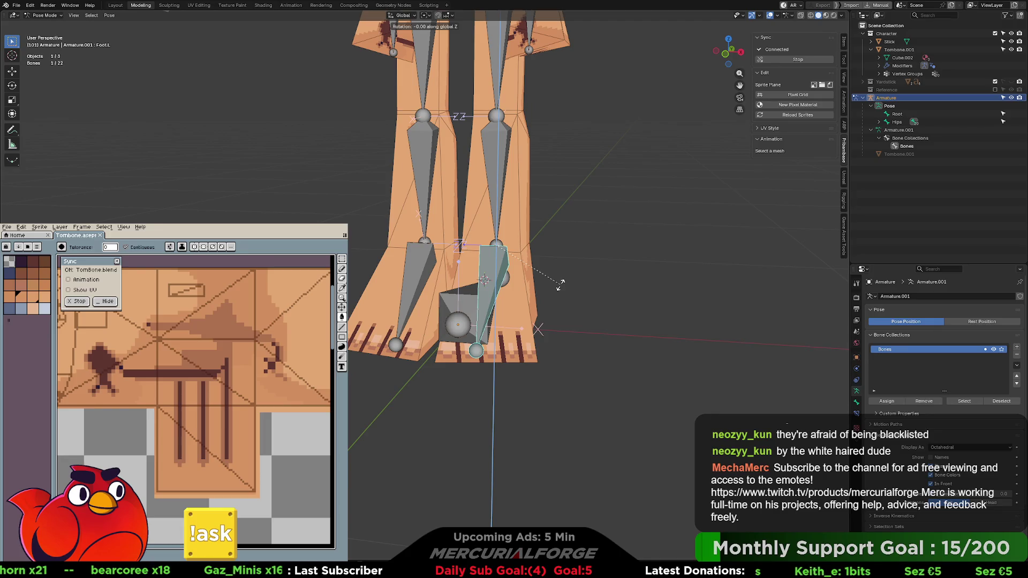
{"action": "left_click", "coordinate": [766, 258]}
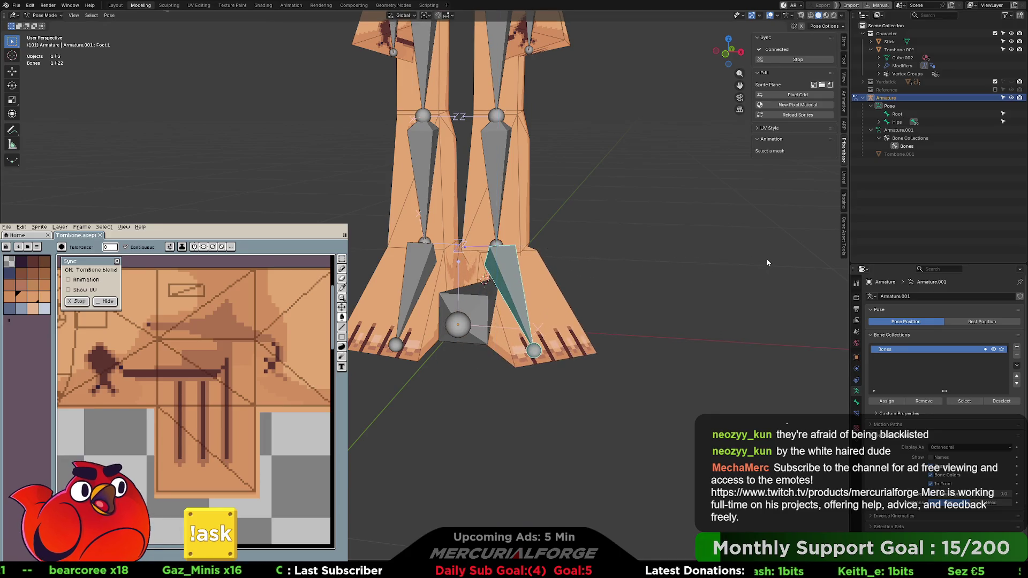
{"action": "key", "text": "shift+alt+z"}
{"action": "mouse_move", "coordinate": [737, 281]}
{"action": "middle_mouse_down"}
{"action": "mouse_move", "coordinate": [539, 293]}
{"action": "mouse_move", "coordinate": [761, 286]}
{"action": "mouse_move", "coordinate": [648, 295]}
{"action": "middle_mouse_up"}
{"action": "mouse_move", "coordinate": [586, 300]}
{"action": "middle_mouse_down"}
{"action": "mouse_move", "coordinate": [534, 292]}
{"action": "mouse_move", "coordinate": [569, 286]}
{"action": "mouse_move", "coordinate": [577, 267]}
{"action": "mouse_move", "coordinate": [541, 435]}
{"action": "mouse_move", "coordinate": [465, 280]}
{"action": "mouse_move", "coordinate": [397, 204]}
{"action": "middle_mouse_up"}
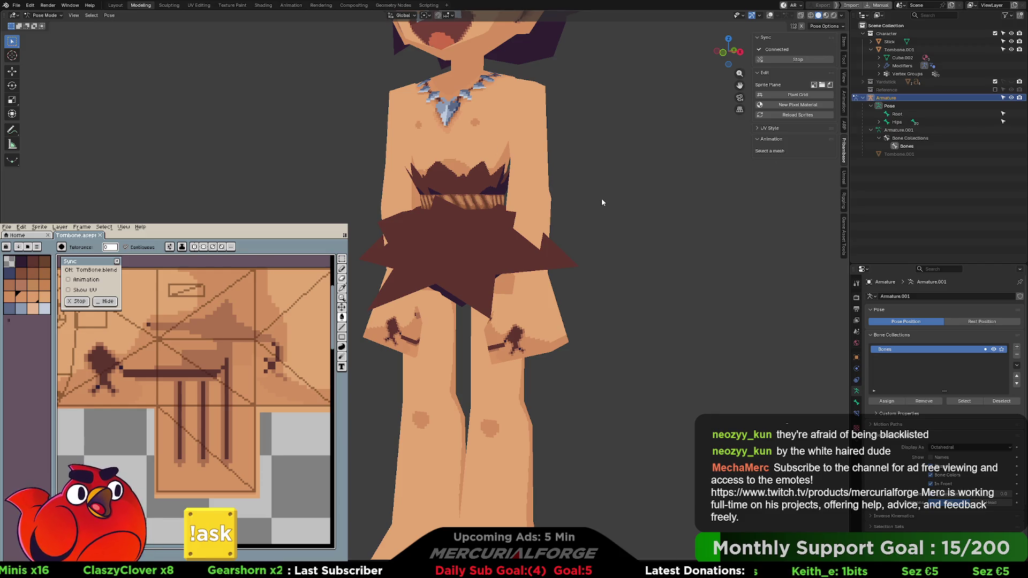
Zoom out and turn overlays back on to show the full caveman with bones and grid
{"action": "scroll", "coordinate": [601, 198], "scroll_direction": "down", "scroll_amount": 5}
{"action": "scroll", "coordinate": [573, 249], "scroll_direction": "down", "scroll_amount": 3, "text": "shift"}
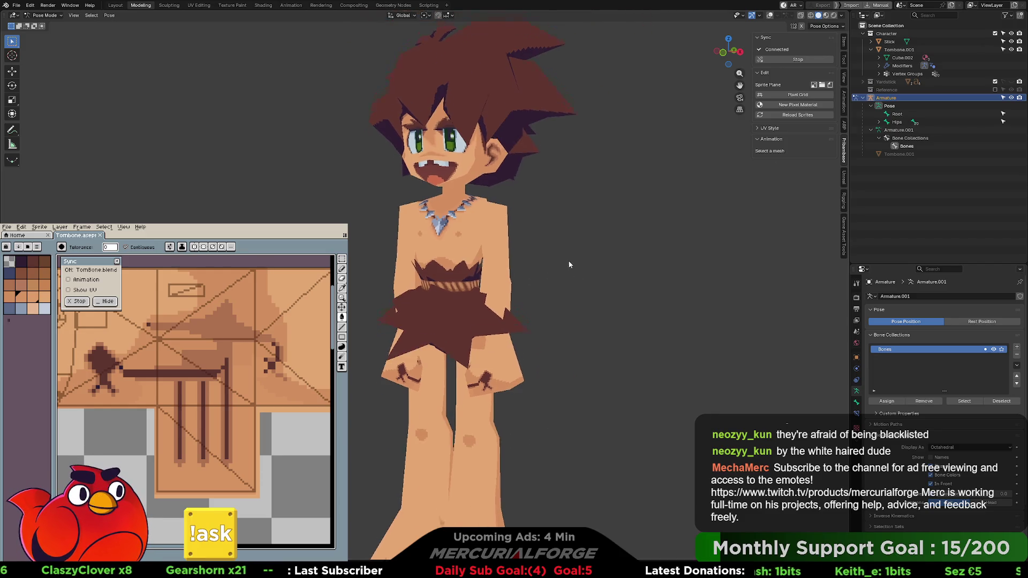
{"action": "key", "text": "shift+alt+z"}
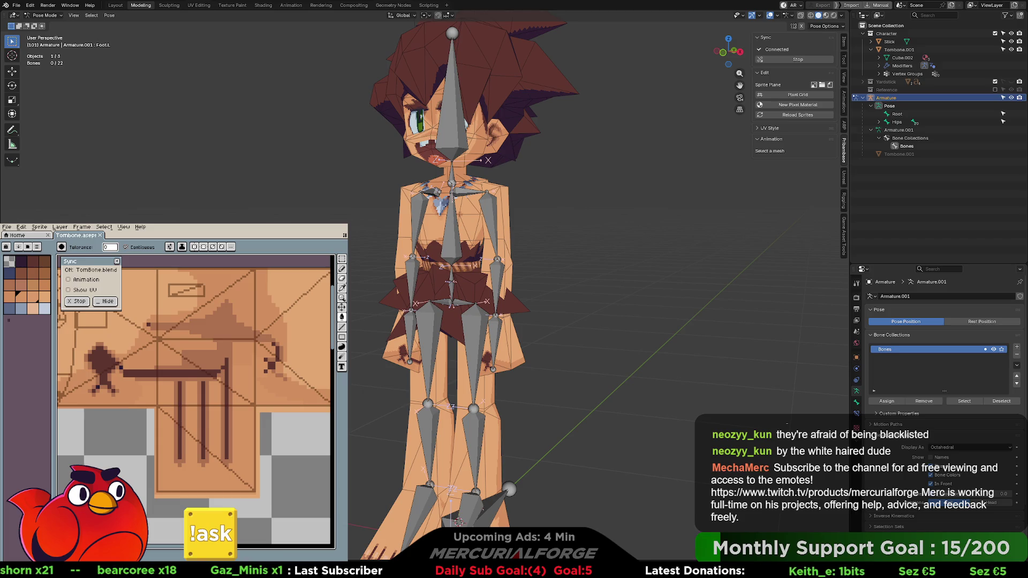
Enter Edit Mode and duplicate all bones in place
{"action": "left_click", "coordinate": [452, 237]}
{"action": "key", "text": "Tab"}
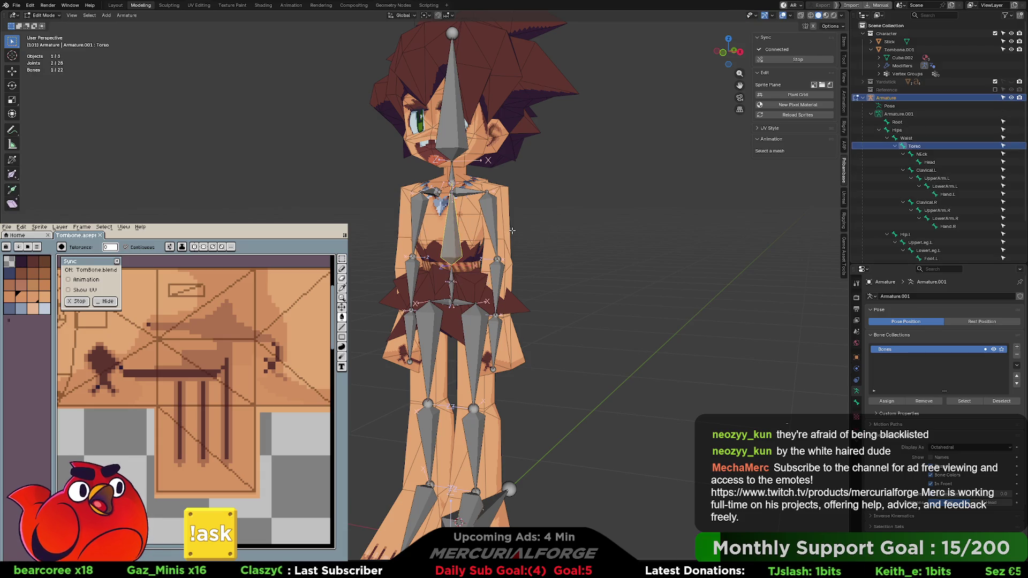
{"action": "scroll", "coordinate": [541, 233], "scroll_direction": "down", "scroll_amount": 2}
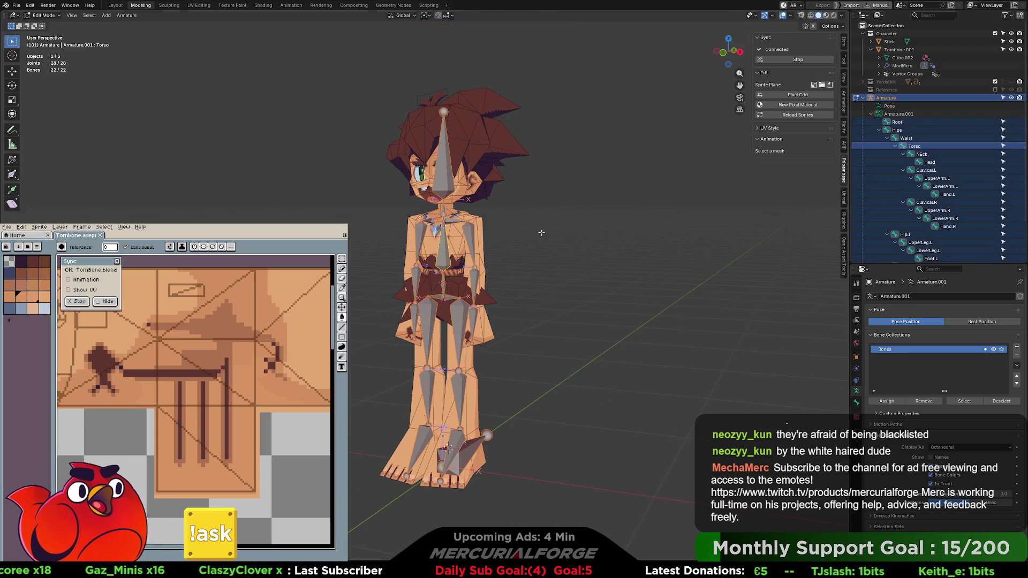
{"action": "key", "text": "shift+d"}
{"action": "right_click", "coordinate": [541, 232]}
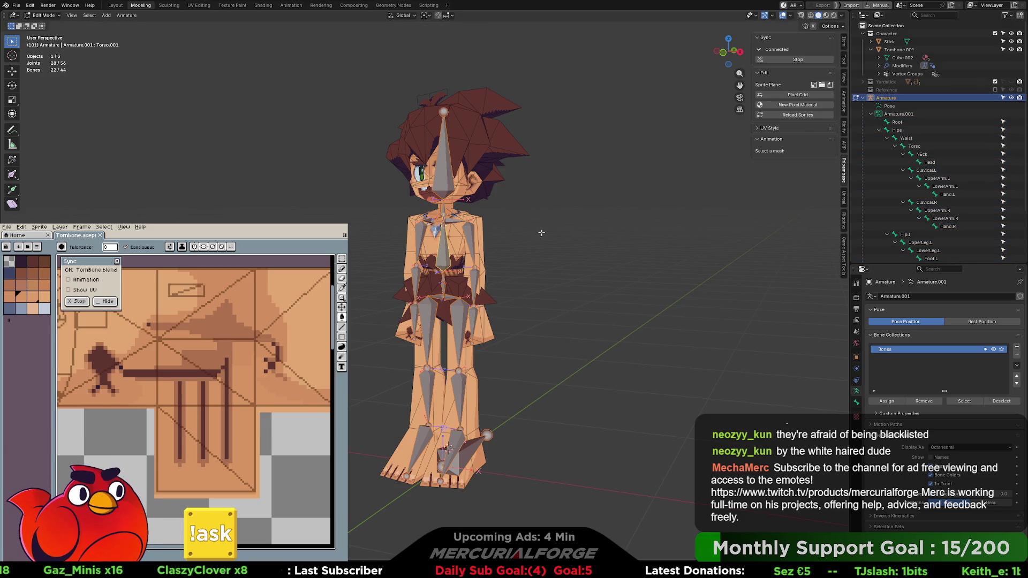
Inspect the duplicated Hips.001 and Root.001 bones, then leave Edit Mode
{"action": "scroll", "coordinate": [892, 160], "scroll_direction": "down", "scroll_amount": 4}
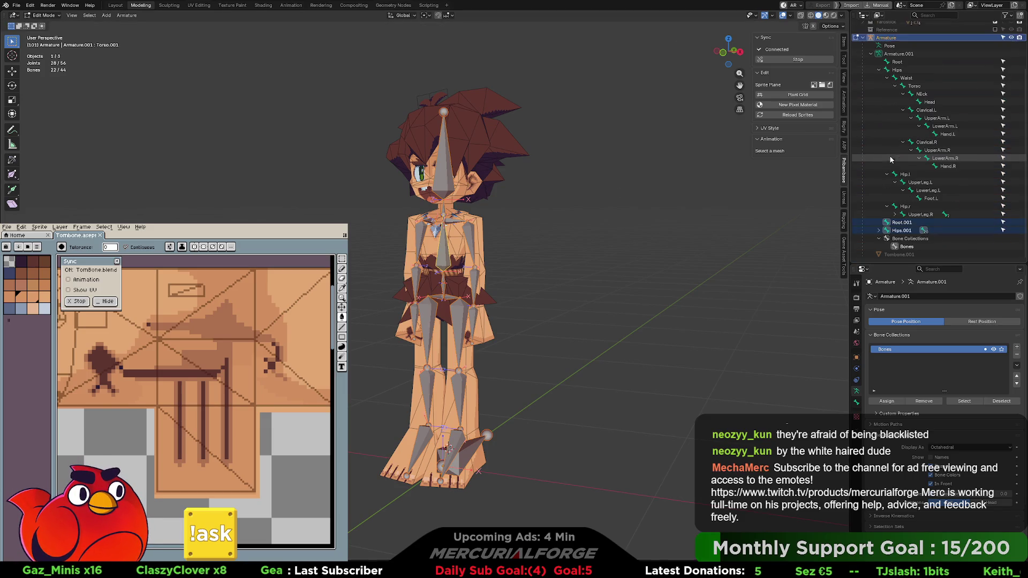
{"action": "left_click", "coordinate": [878, 231]}
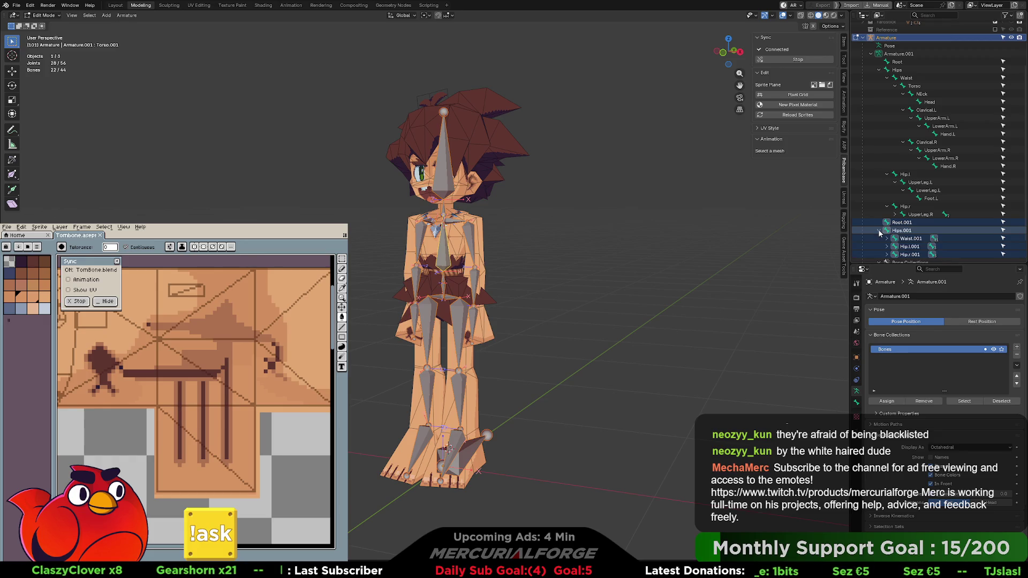
{"action": "left_click", "coordinate": [879, 231]}
{"action": "left_click", "coordinate": [901, 222]}
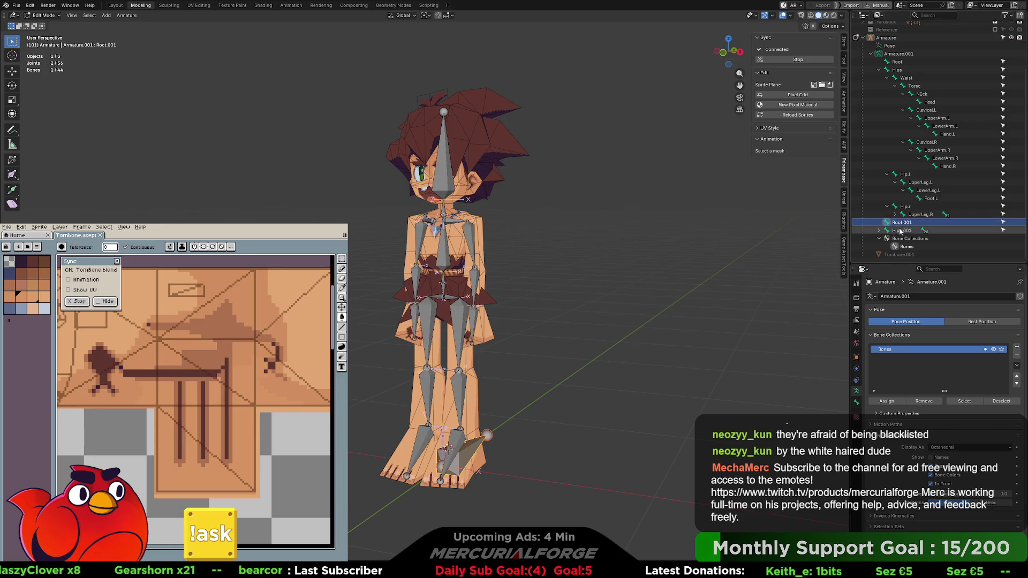
{"action": "key", "text": "g"}
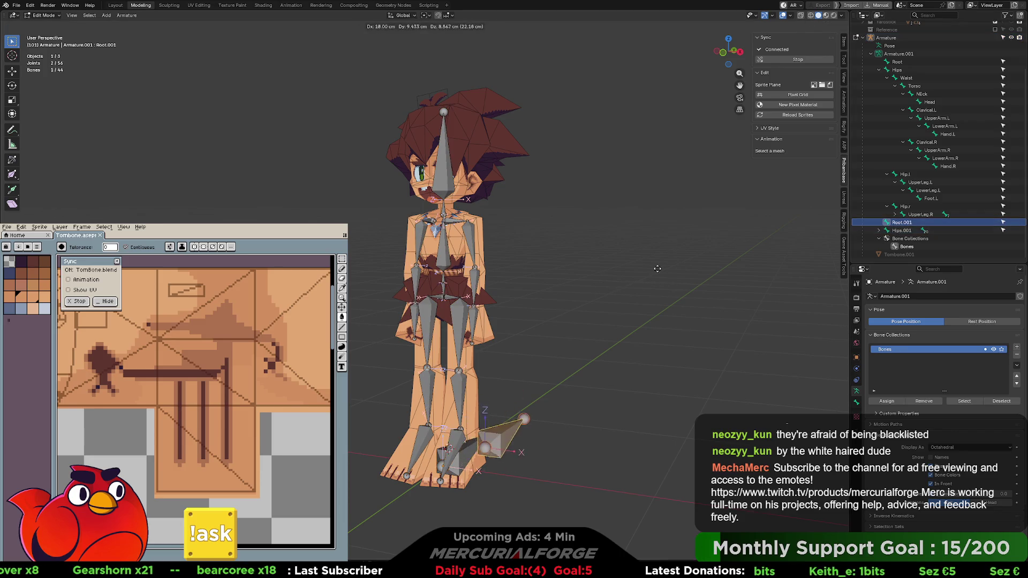
{"action": "key", "text": "Escape"}
{"action": "key", "text": "Tab"}
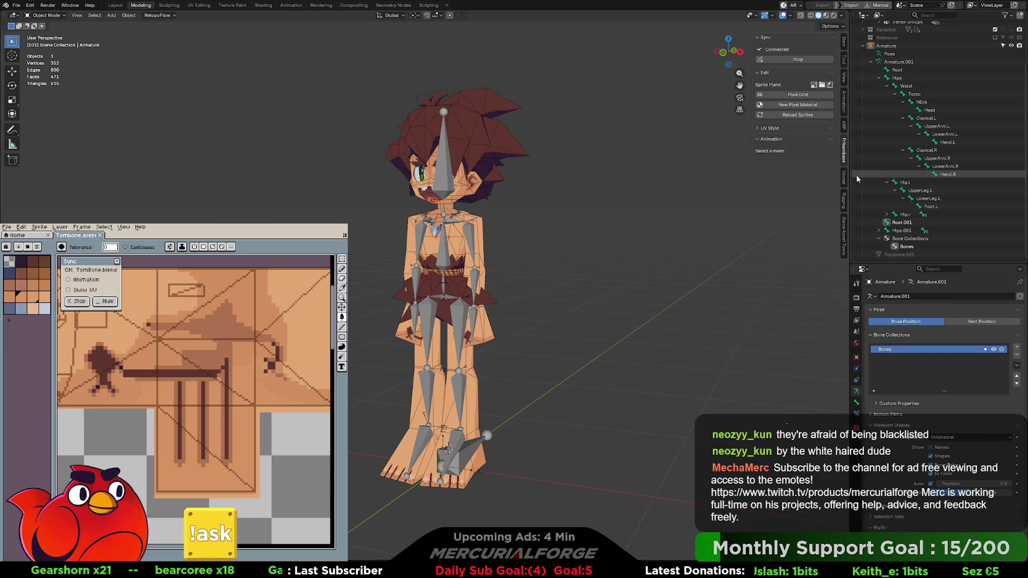
Select Root and Hips in the outliner, check their context options, then re-enter Edit Mode
{"action": "scroll", "coordinate": [888, 131], "scroll_direction": "up", "scroll_amount": 1}
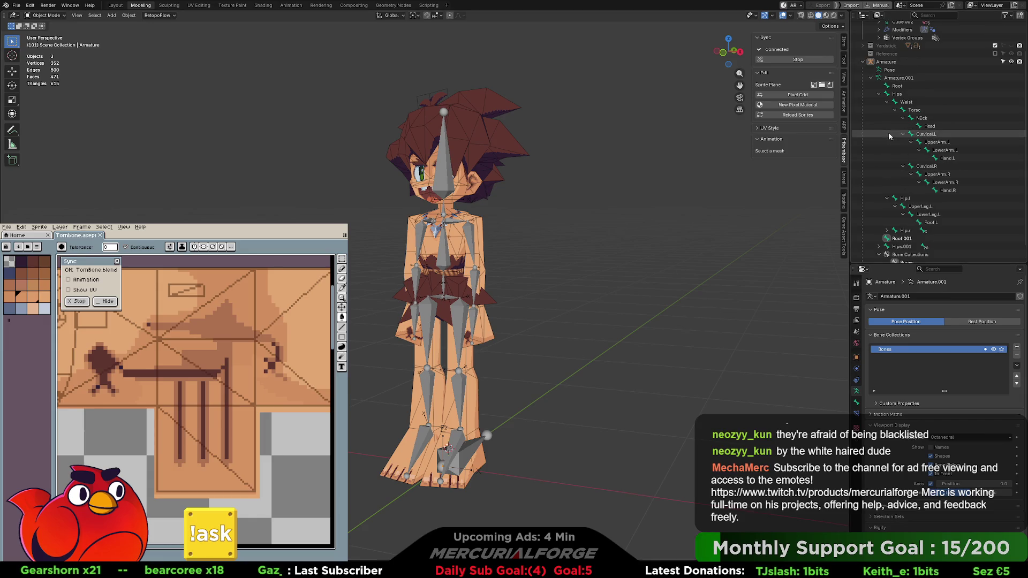
{"action": "left_click", "coordinate": [897, 87]}
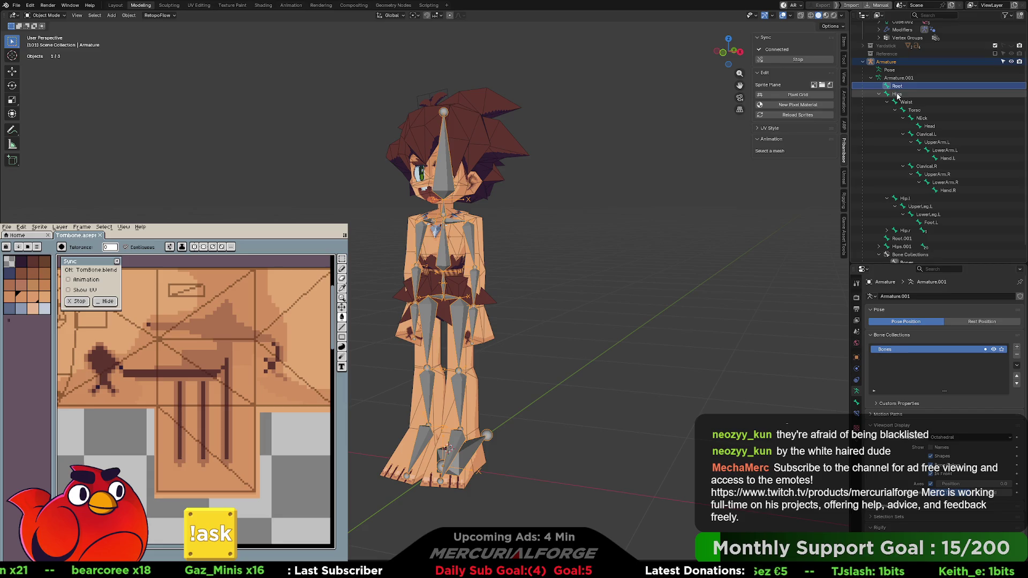
{"action": "left_click", "coordinate": [897, 94], "text": "shift"}
{"action": "right_click", "coordinate": [636, 271]}
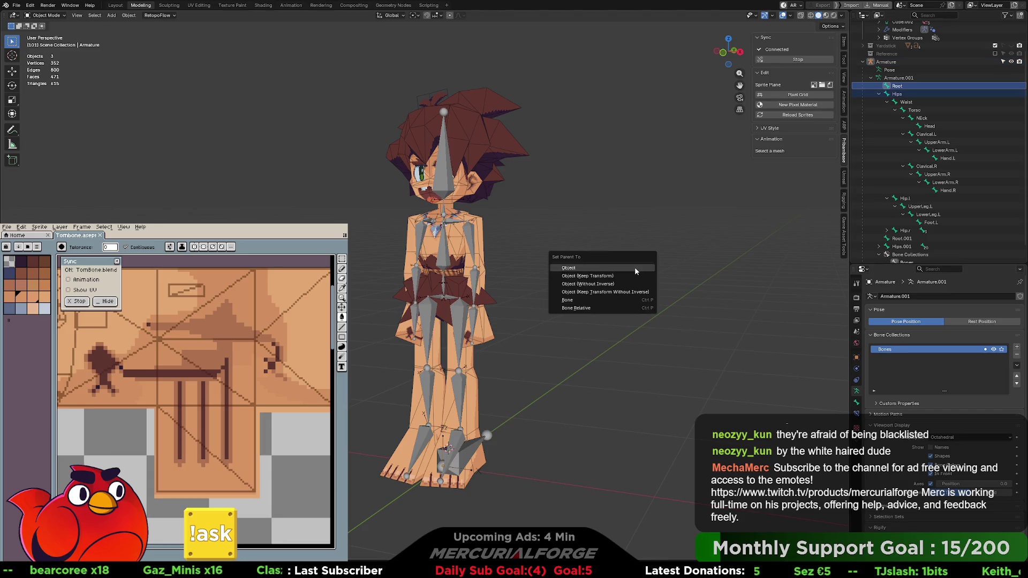
{"action": "left_click", "coordinate": [902, 87], "text": "ctrl"}
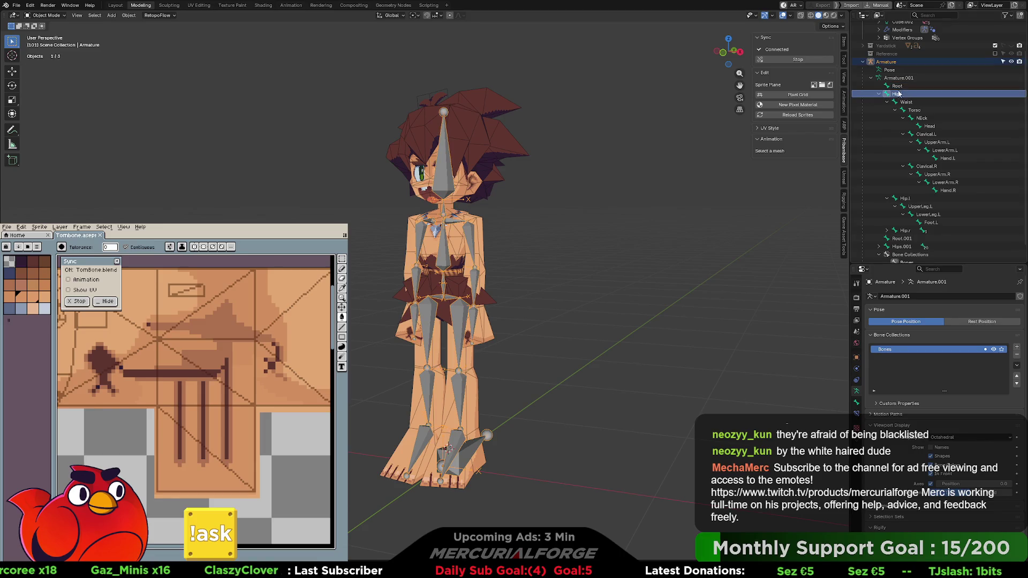
{"action": "right_click", "coordinate": [684, 175]}
{"action": "middle_click_drag", "start_coordinate": [631, 235], "coordinate": [568, 238]}
{"action": "scroll", "coordinate": [568, 238], "scroll_direction": "up", "scroll_amount": 3}
{"action": "scroll", "coordinate": [958, 230], "scroll_direction": "down", "scroll_amount": 1}
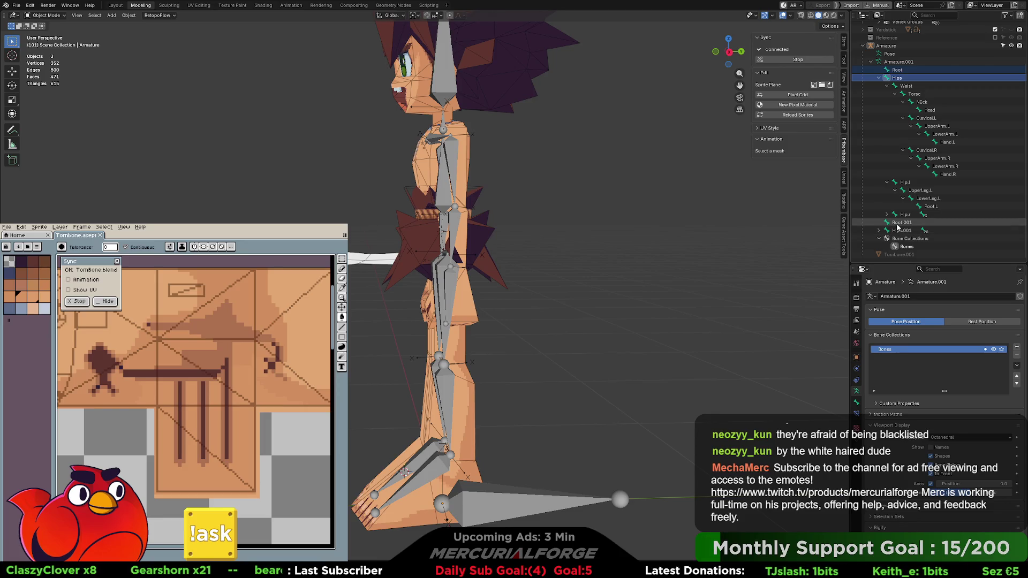
{"action": "left_click", "coordinate": [742, 242]}
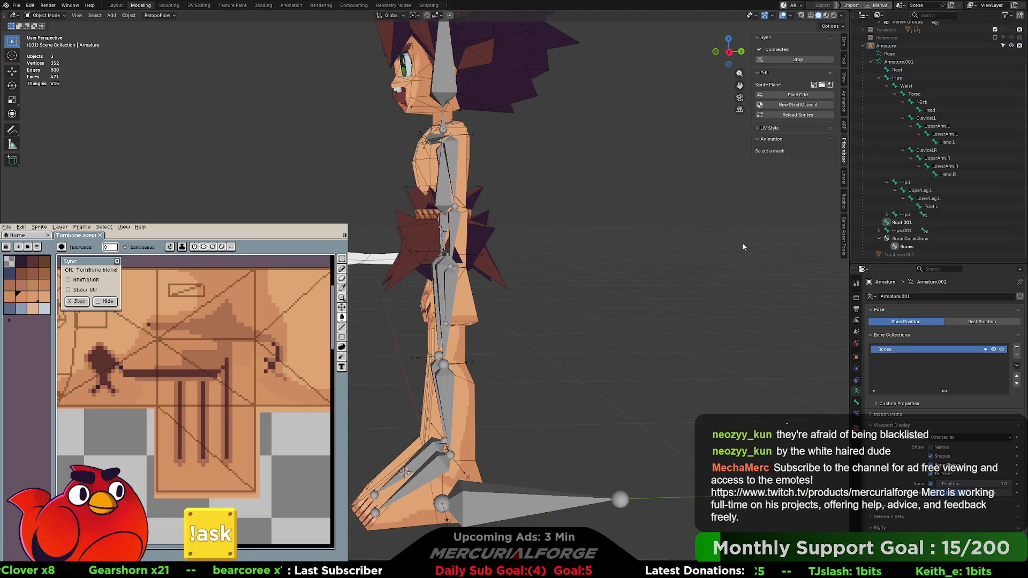
{"action": "key", "text": "Tab"}
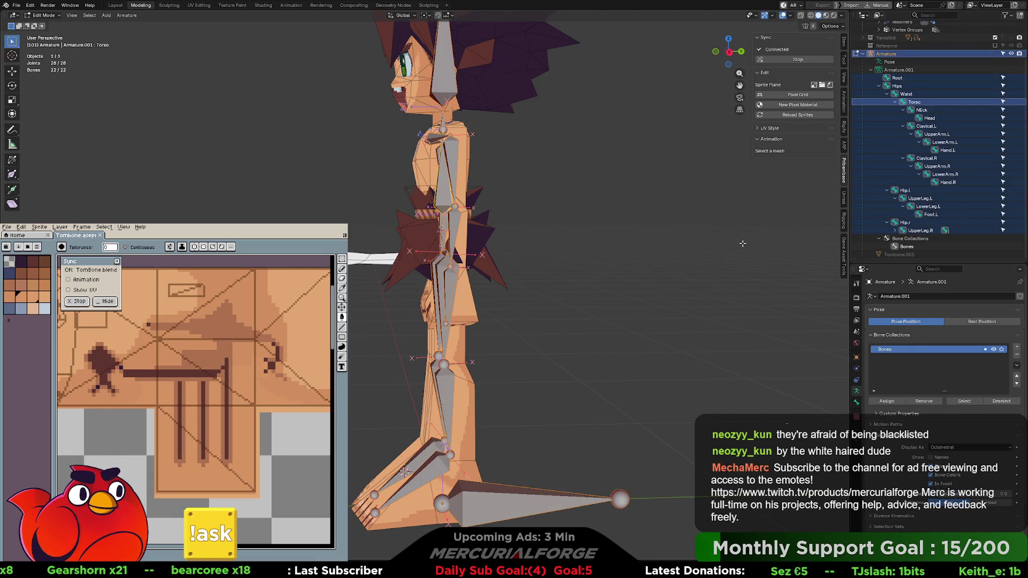
In Pose Mode, drag the Root bone to test the rig, cancel, and return to Edit Mode
{"action": "left_click", "coordinate": [742, 243]}
{"action": "key", "text": "ctrl+Tab"}
{"action": "left_click", "coordinate": [645, 274]}
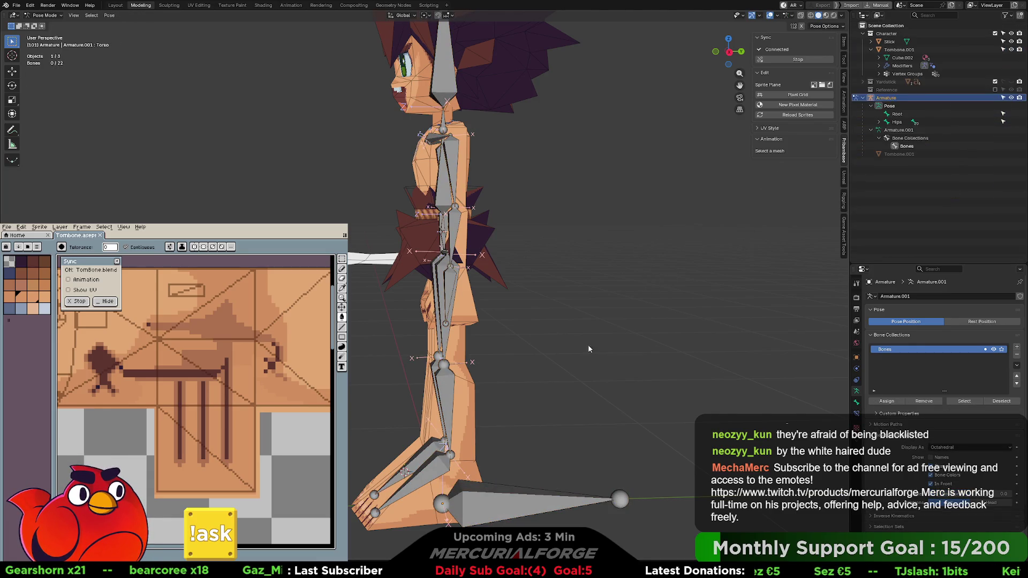
{"action": "left_click", "coordinate": [508, 498]}
{"action": "mouse_move", "coordinate": [507, 498]}
{"action": "left_mouse_down"}
{"action": "mouse_move", "coordinate": [597, 429]}
{"action": "mouse_move", "coordinate": [579, 462]}
{"action": "left_mouse_up"}
{"action": "key", "text": "Escape"}
{"action": "mouse_move", "coordinate": [569, 450]}
{"action": "middle_mouse_down"}
{"action": "mouse_move", "coordinate": [653, 447]}
{"action": "mouse_move", "coordinate": [619, 453]}
{"action": "mouse_move", "coordinate": [600, 418]}
{"action": "middle_mouse_up"}
{"action": "scroll", "coordinate": [522, 277], "scroll_direction": "up", "scroll_amount": 3}
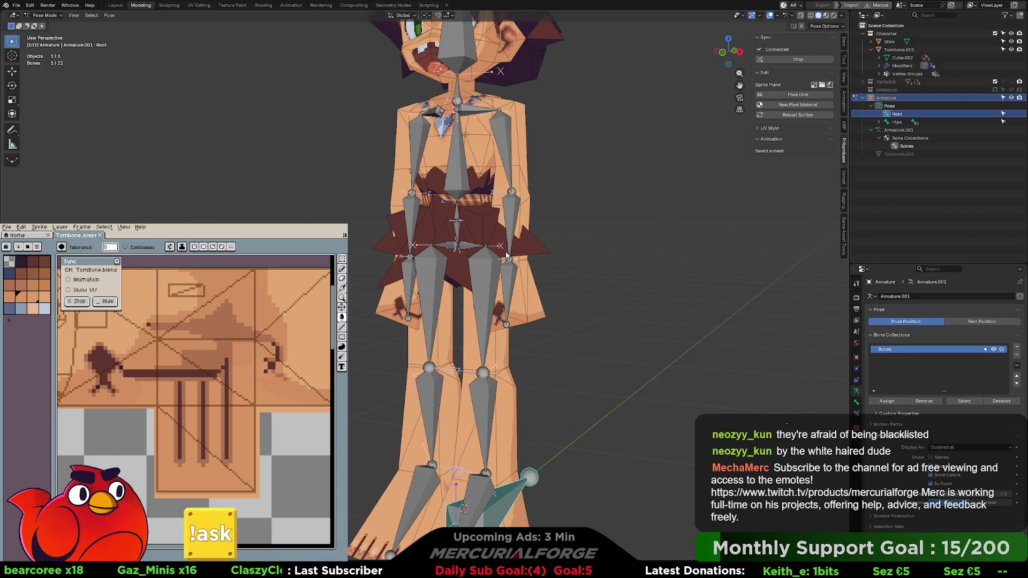
{"action": "left_click", "coordinate": [447, 222], "text": "shift"}
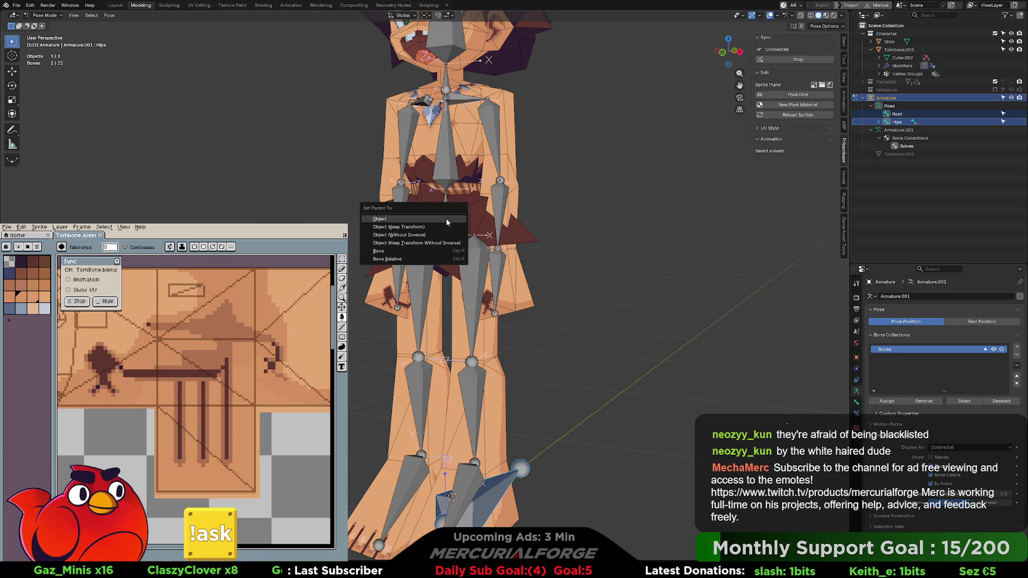
{"action": "key", "text": "ctrl+Tab"}
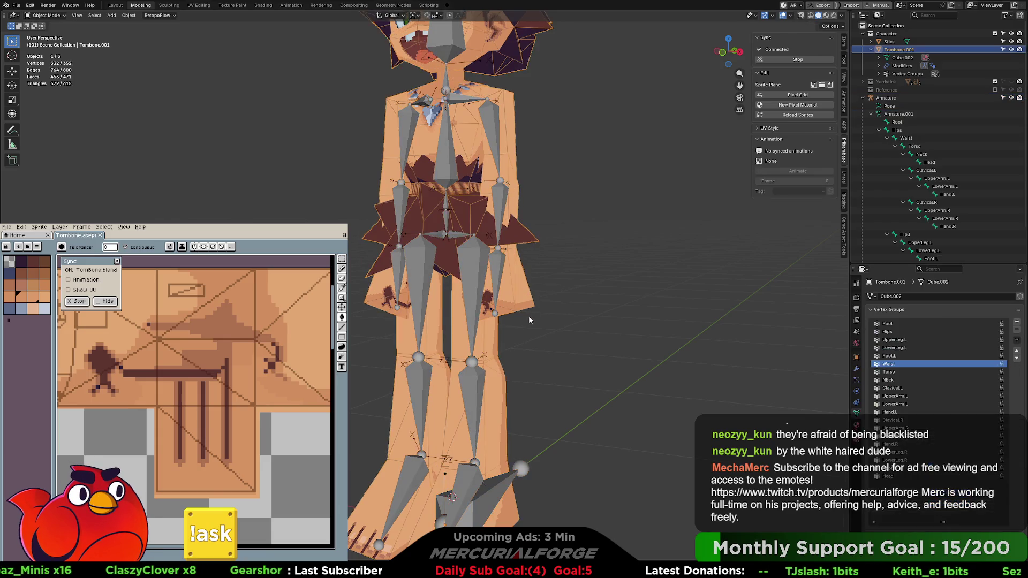
{"action": "key", "text": "Tab"}
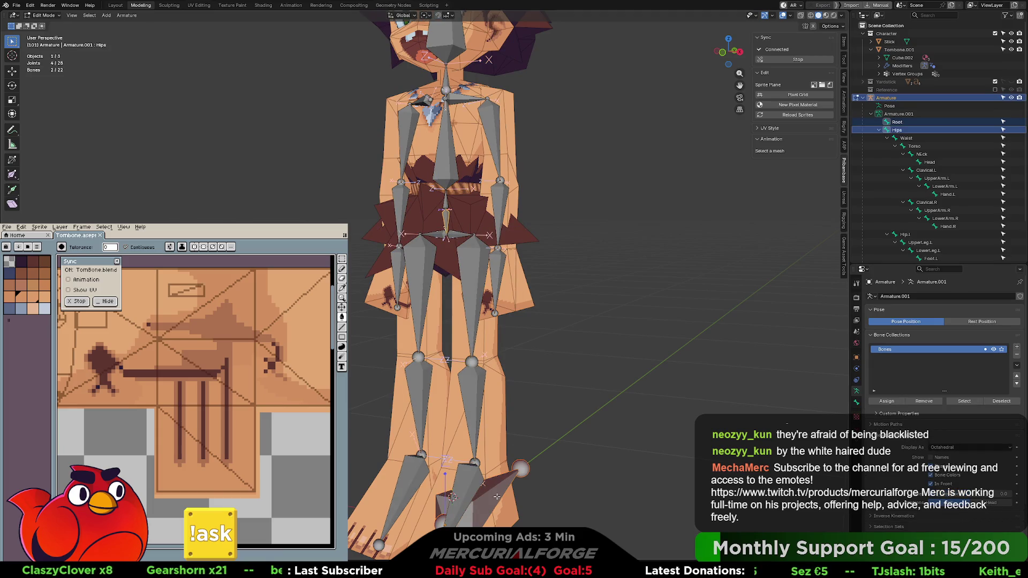
Parent the Hips bone to Root with Keep Offset
{"action": "left_click", "coordinate": [497, 487]}
{"action": "left_click", "coordinate": [478, 473]}
{"action": "left_click", "coordinate": [499, 484], "text": "shift"}
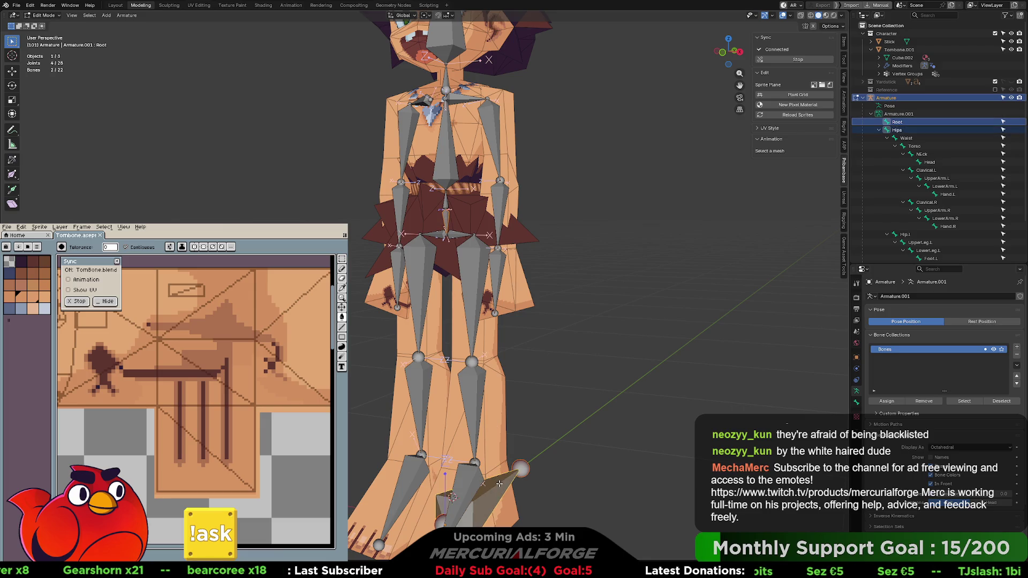
{"action": "key", "text": "ctrl+p"}
{"action": "left_click", "coordinate": [499, 483]}
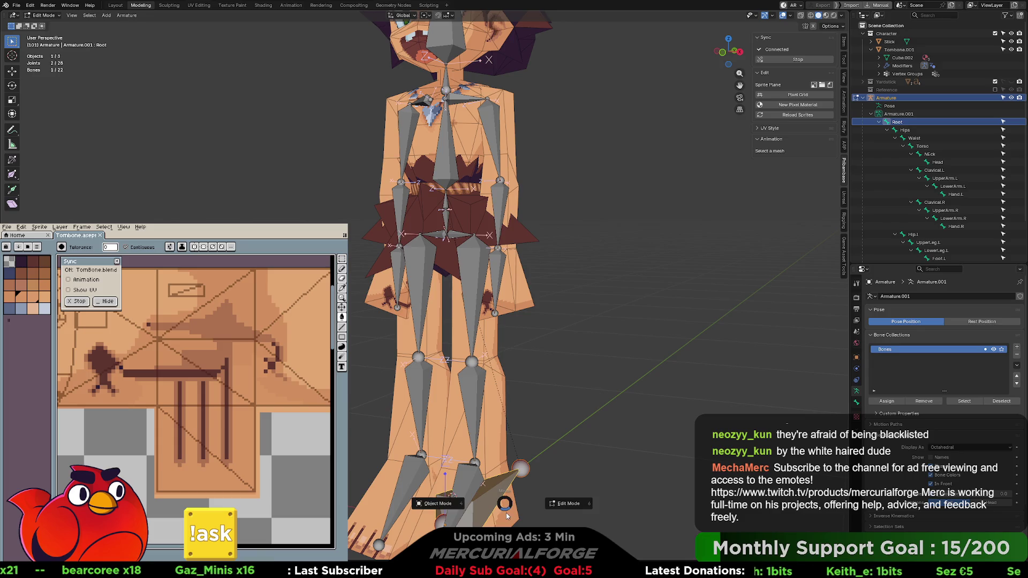
Move Root in Pose Mode to confirm the whole rig follows, then cancel and return to Edit Mode
{"action": "key", "text": "ctrl+Tab"}
{"action": "key", "text": "g"}
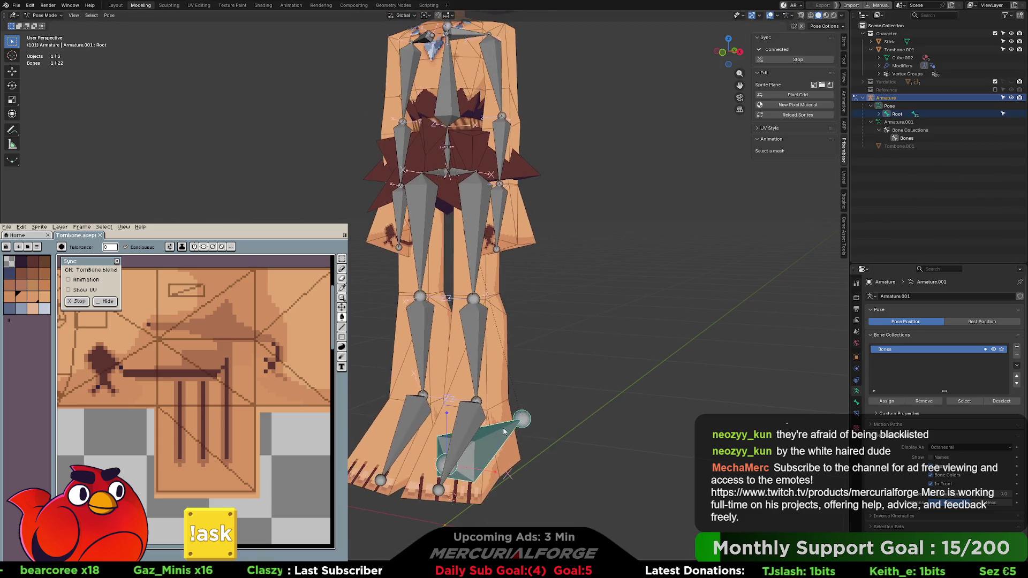
{"action": "key", "text": "Escape"}
{"action": "left_click", "coordinate": [576, 358]}
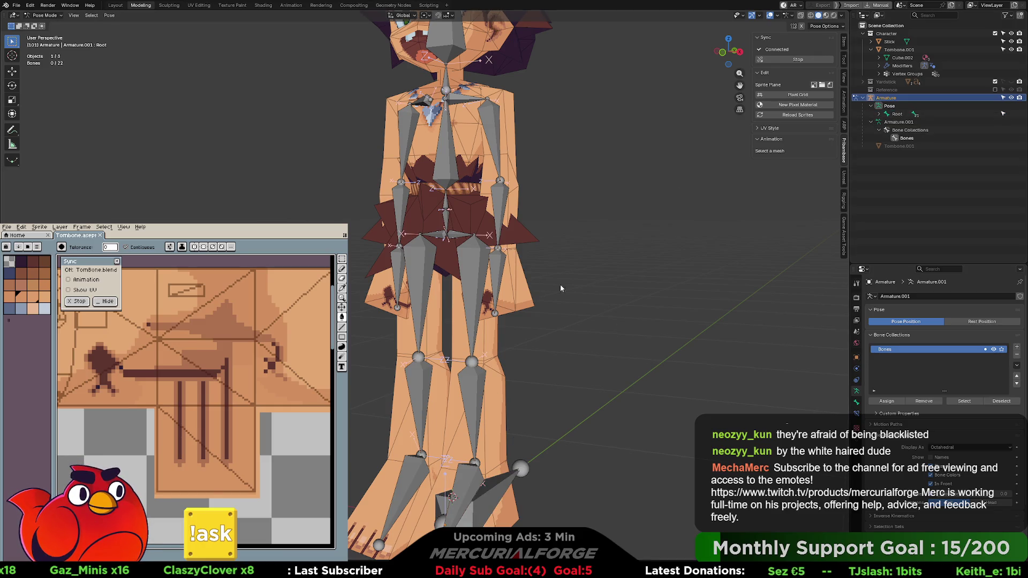
{"action": "key", "text": "Tab"}
{"action": "key", "text": "ctrl+Tab"}
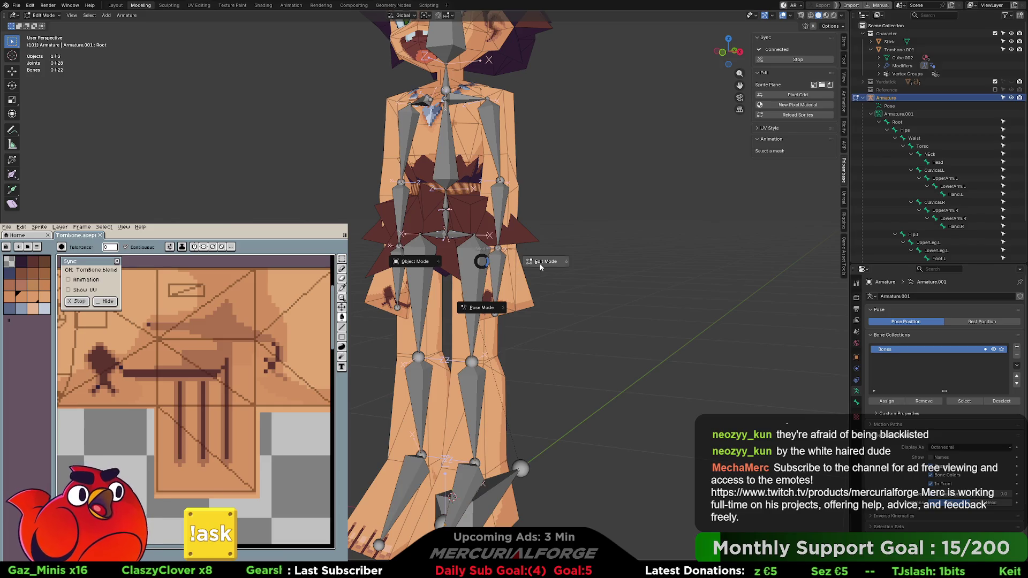
{"action": "left_click", "coordinate": [478, 257]}
Duplicate all 22 armature bones in place, giving 44 bones
{"action": "key", "text": "a"}
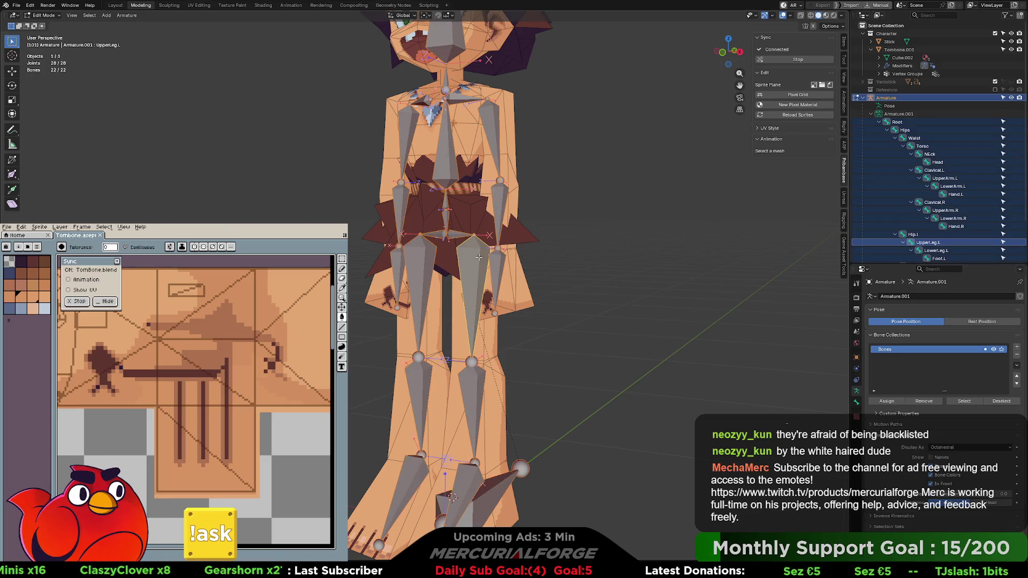
{"action": "key", "text": "shift+d"}
{"action": "key", "text": "Escape"}
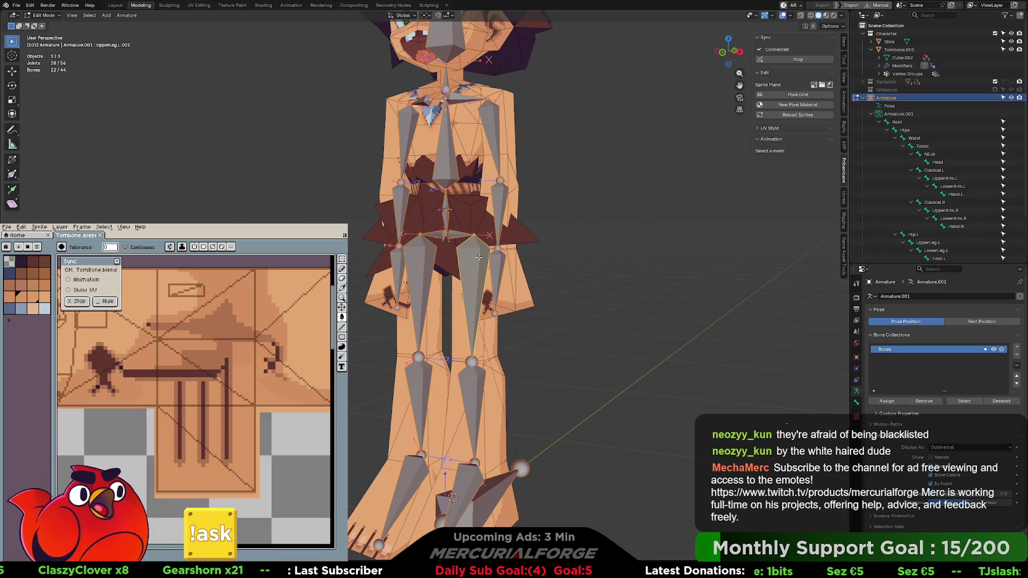
Select the 22 duplicated bones from Root.001 and start moving them to a new bone collection
{"action": "scroll", "coordinate": [479, 257], "scroll_direction": "down", "scroll_amount": 1}
{"action": "scroll", "coordinate": [881, 91], "scroll_direction": "down", "scroll_amount": 2}
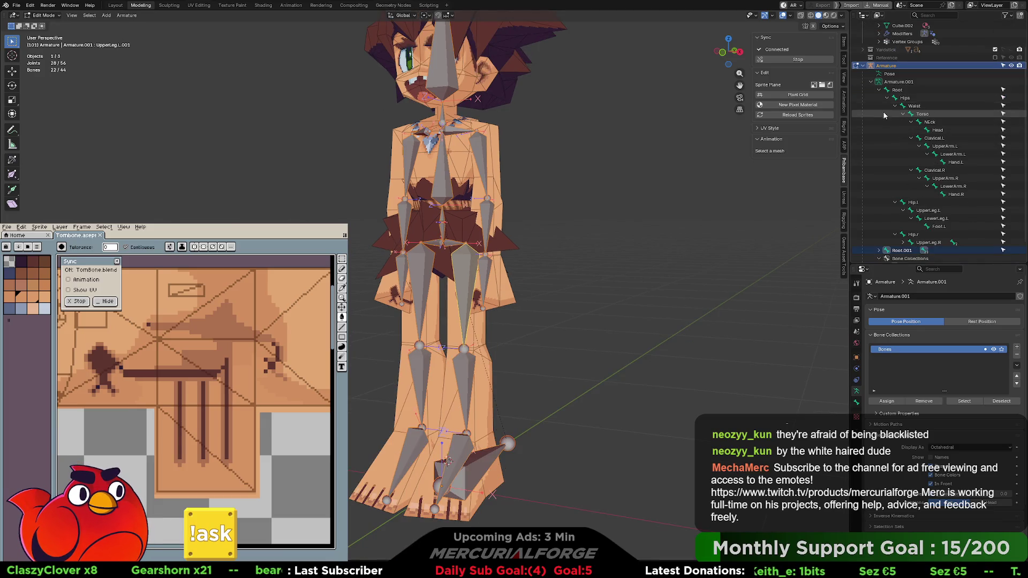
{"action": "left_click", "coordinate": [879, 90]}
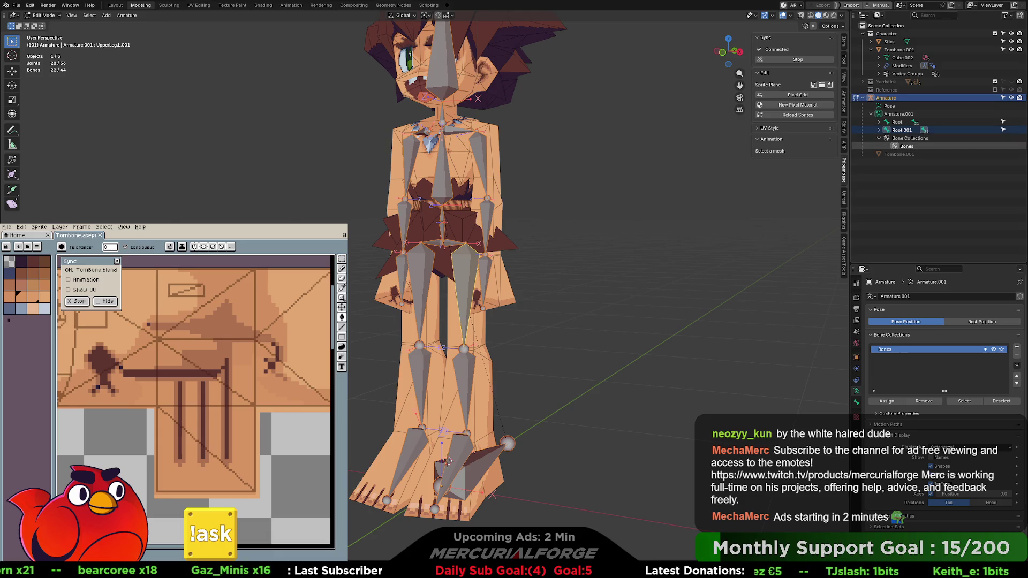
{"action": "left_click", "coordinate": [902, 129]}
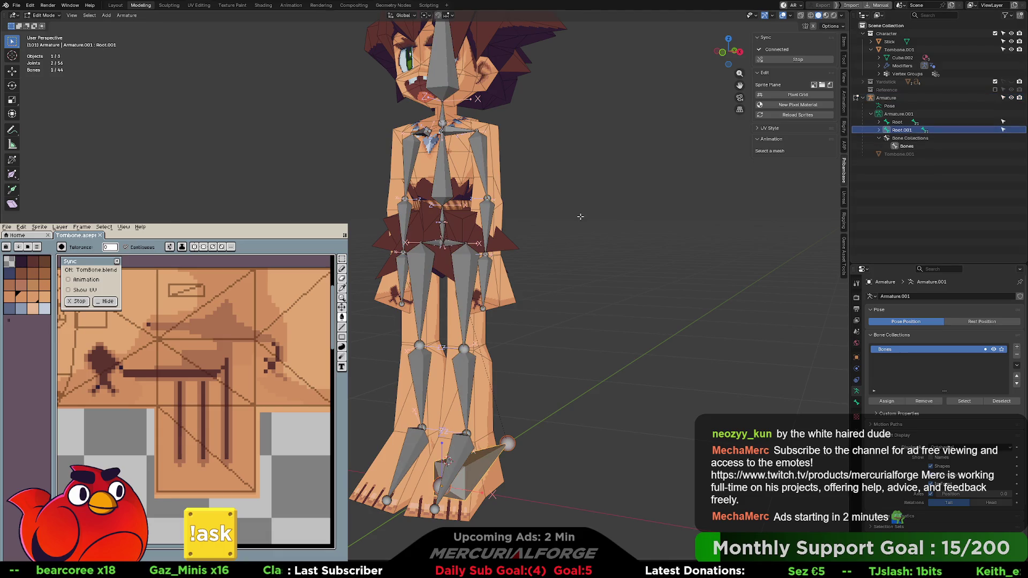
{"action": "key", "text": "a"}
{"action": "key", "text": "ctrl+z"}
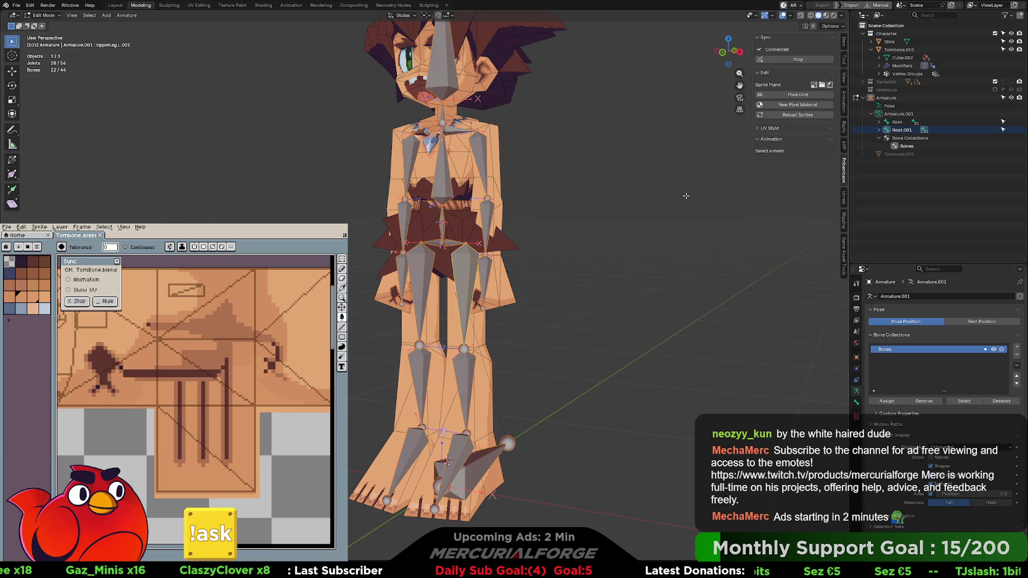
{"action": "key", "text": "shift+m"}
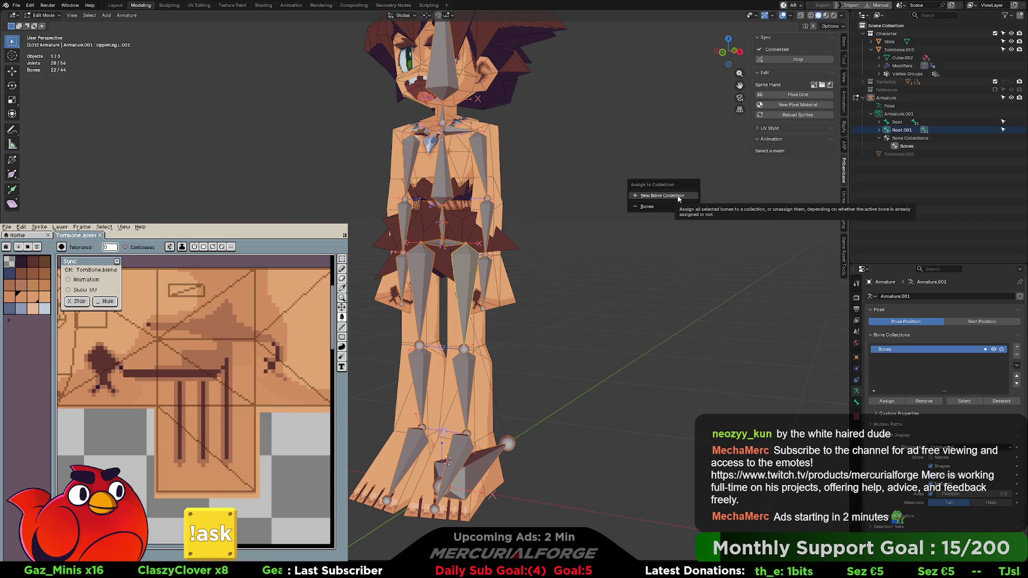
{"action": "key", "text": "shift+m"}
{"action": "left_click", "coordinate": [658, 161]}
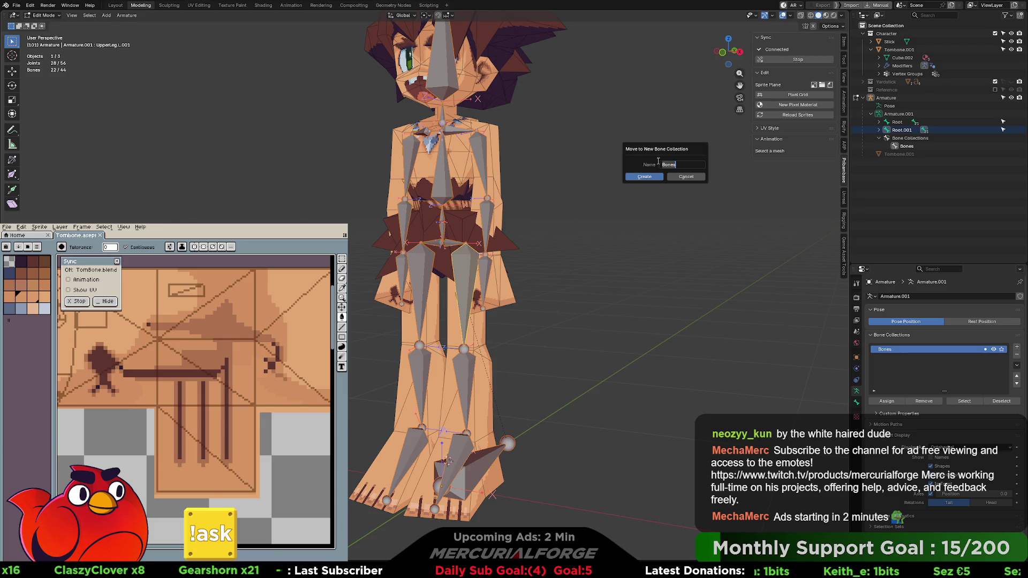
Name the new bone collection DRIVER and create it with the 22 selected bones
{"action": "type", "text": "dRI"}
{"action": "key", "text": "BackSpace"}
{"action": "key", "text": "BackSpace"}
{"action": "key", "text": "BackSpace"}
{"action": "type", "text": "Dr"}
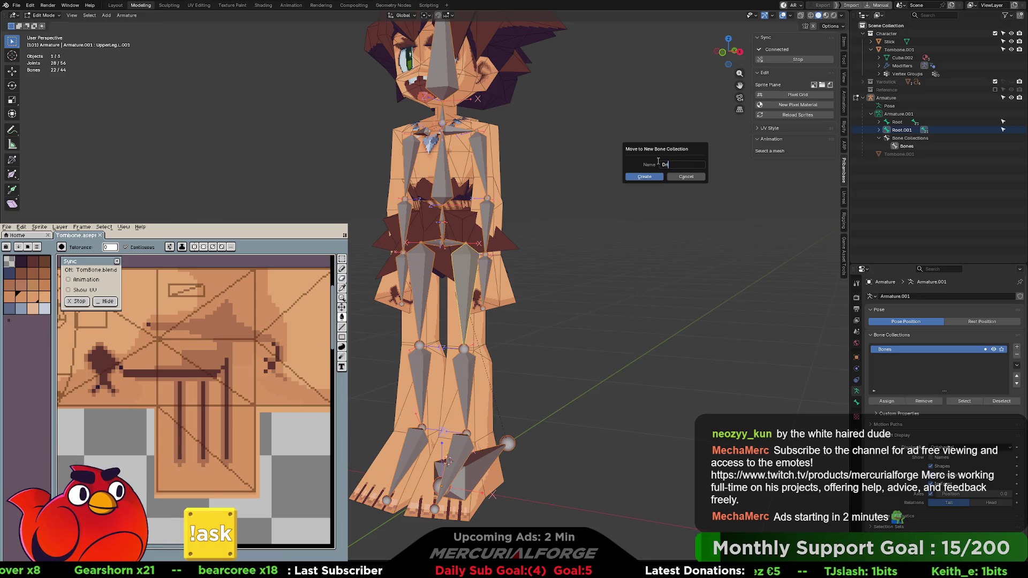
{"action": "key", "text": "BackSpace"}
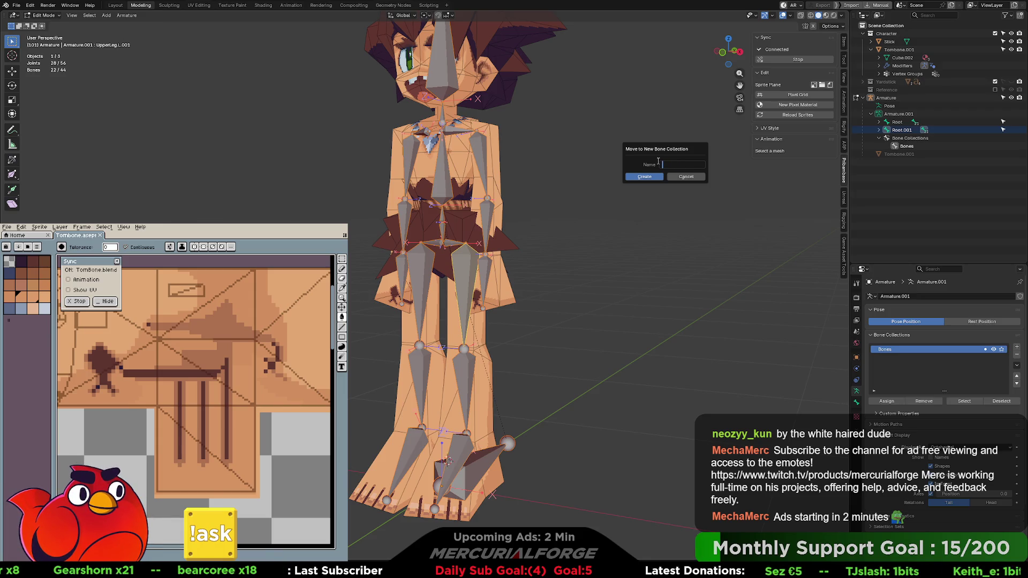
{"action": "type", "text": "DRIVER"}
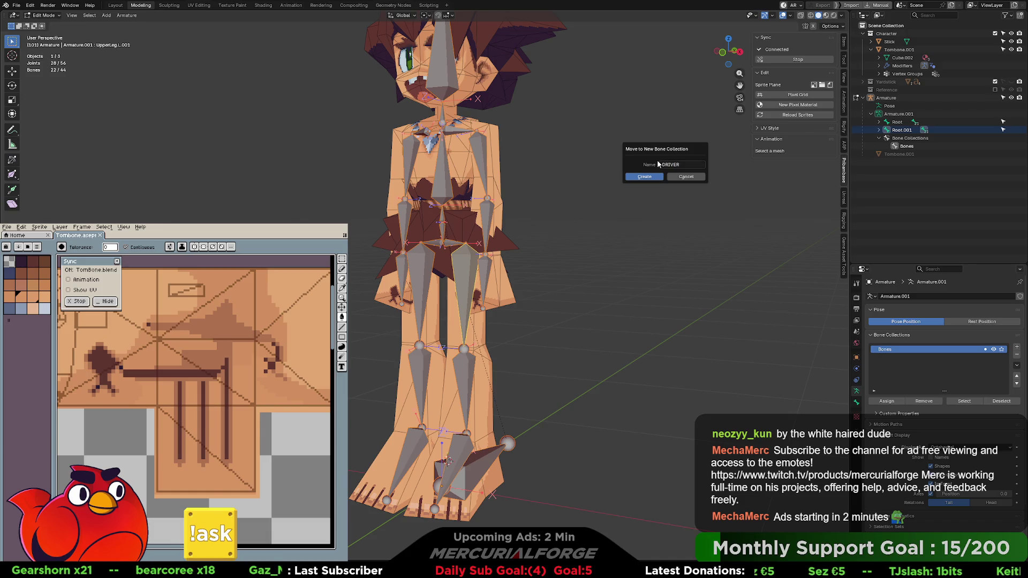
{"action": "left_click", "coordinate": [644, 176]}
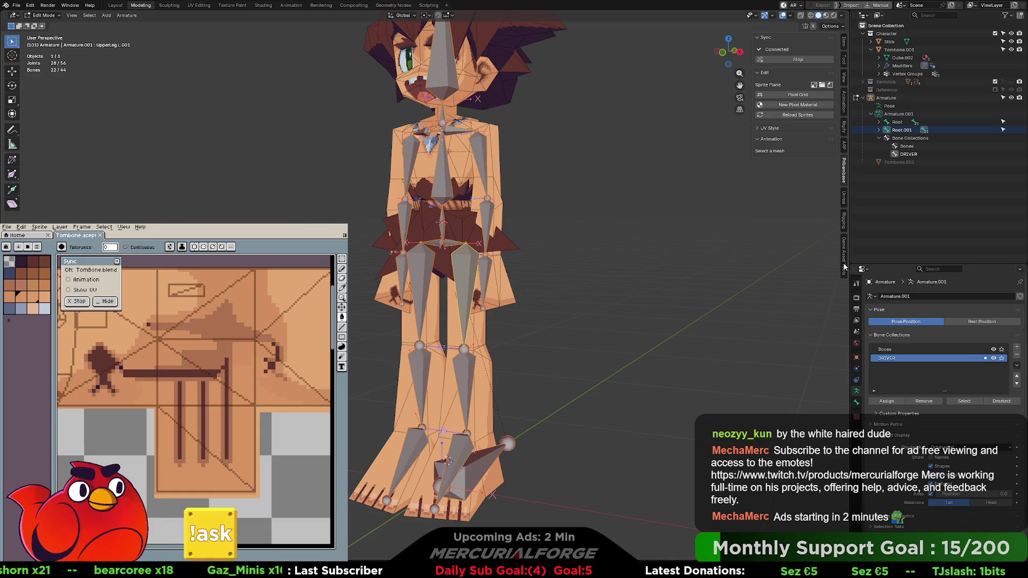
Rename the original Bones collection to DEFORM
{"action": "double_click", "coordinate": [884, 351]}
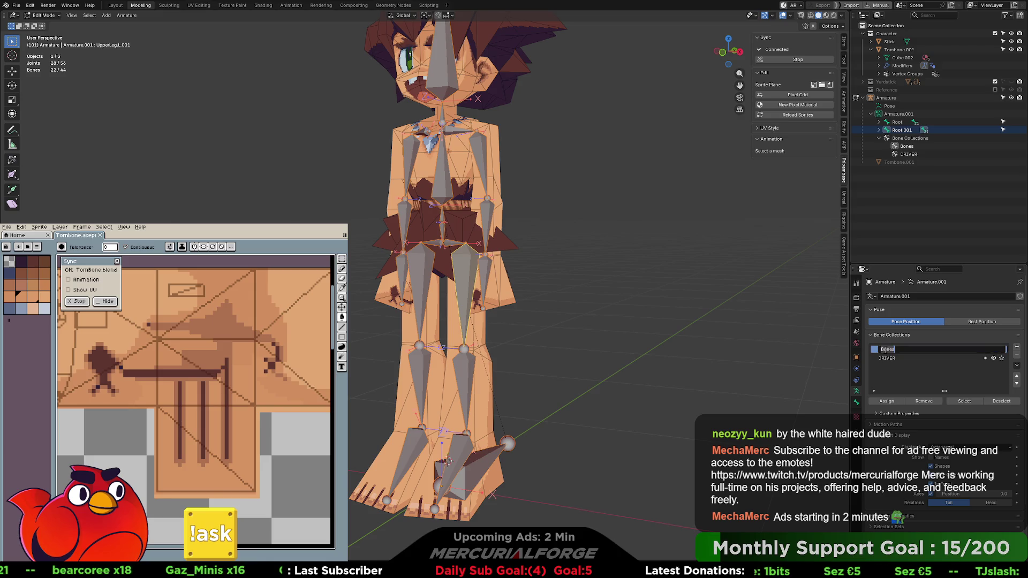
{"action": "type", "text": "DEFORM"}
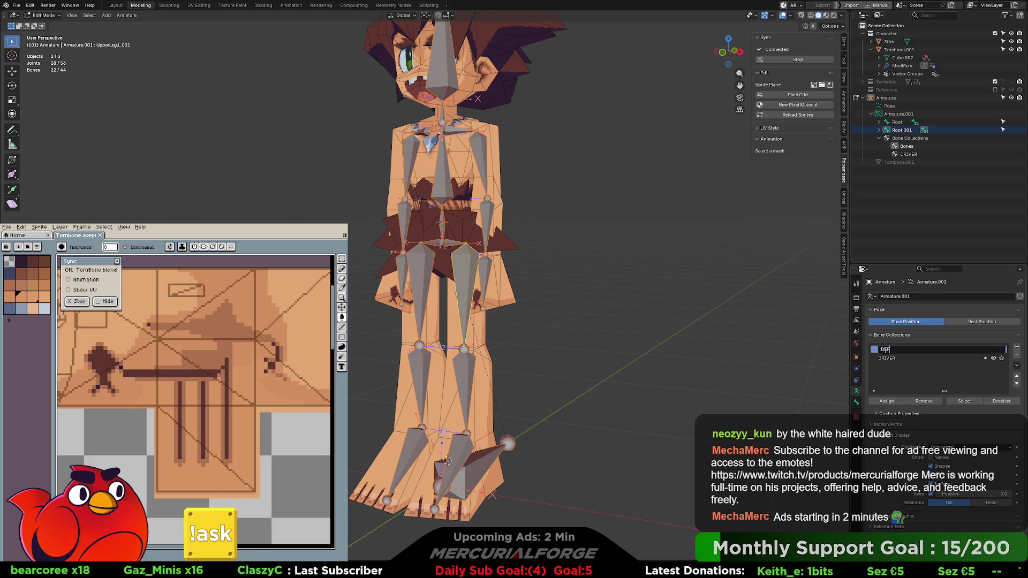
{"action": "key", "text": "Return"}
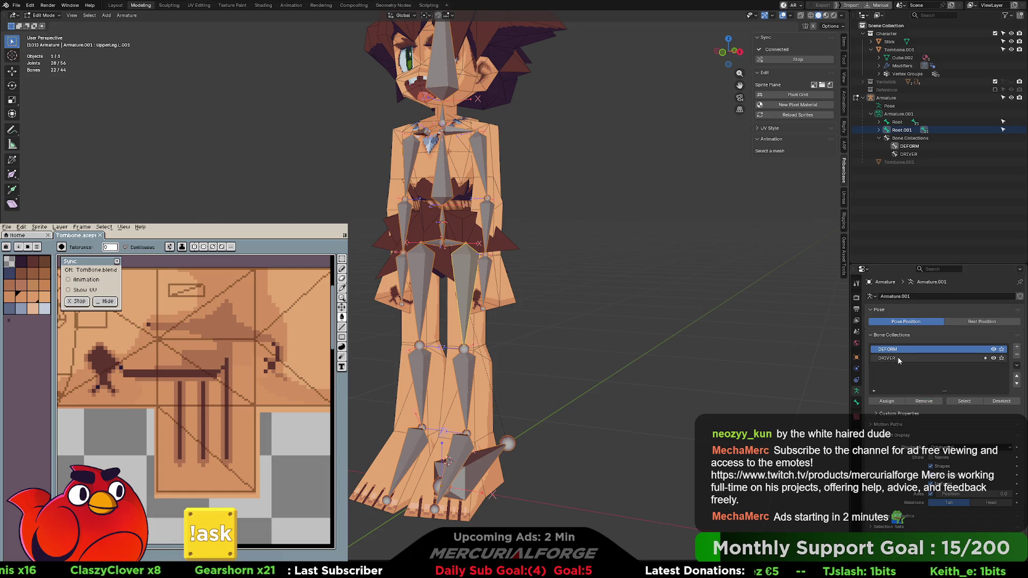
{"action": "left_click", "coordinate": [901, 130]}
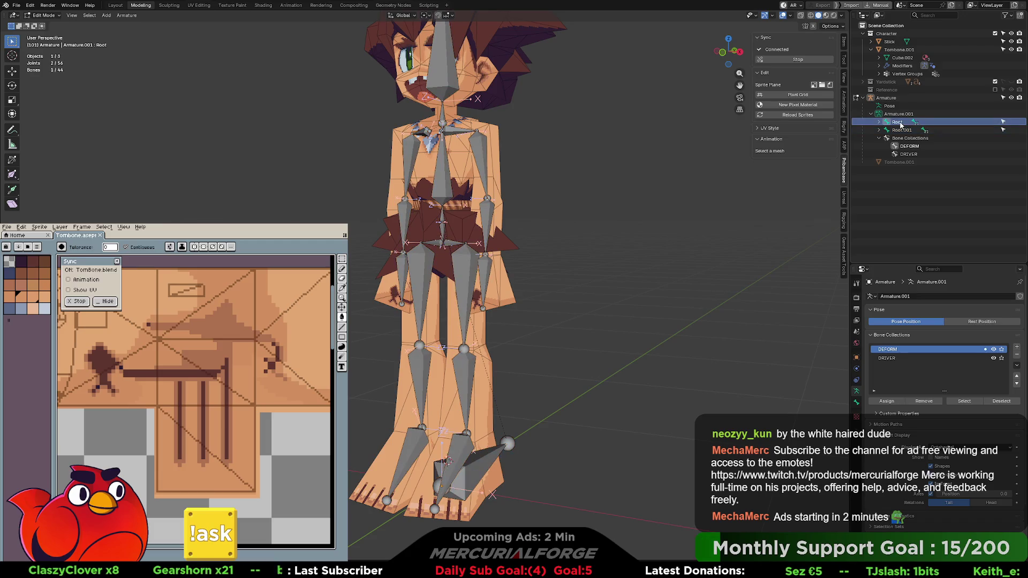
{"action": "left_click", "coordinate": [993, 358]}
{"action": "left_click", "coordinate": [993, 358]}
{"action": "left_click", "coordinate": [993, 359]}
{"action": "left_click", "coordinate": [994, 358]}
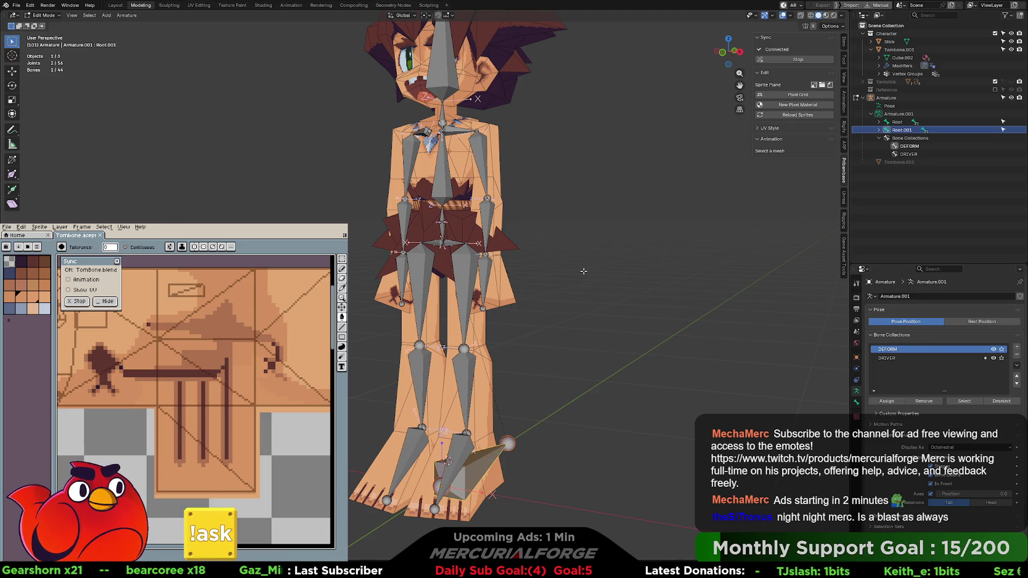
{"action": "mouse_move", "coordinate": [567, 259]}
{"action": "middle_mouse_down"}
{"action": "mouse_move", "coordinate": [593, 283]}
{"action": "mouse_move", "coordinate": [617, 273]}
{"action": "middle_mouse_up"}
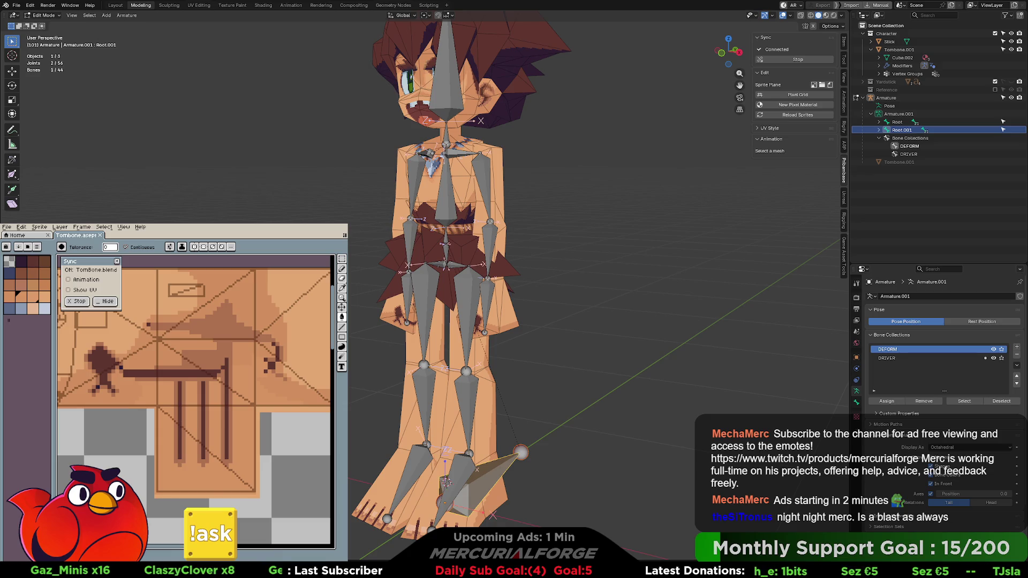
{"action": "left_click", "coordinate": [889, 357]}
{"action": "double_click", "coordinate": [889, 357]}
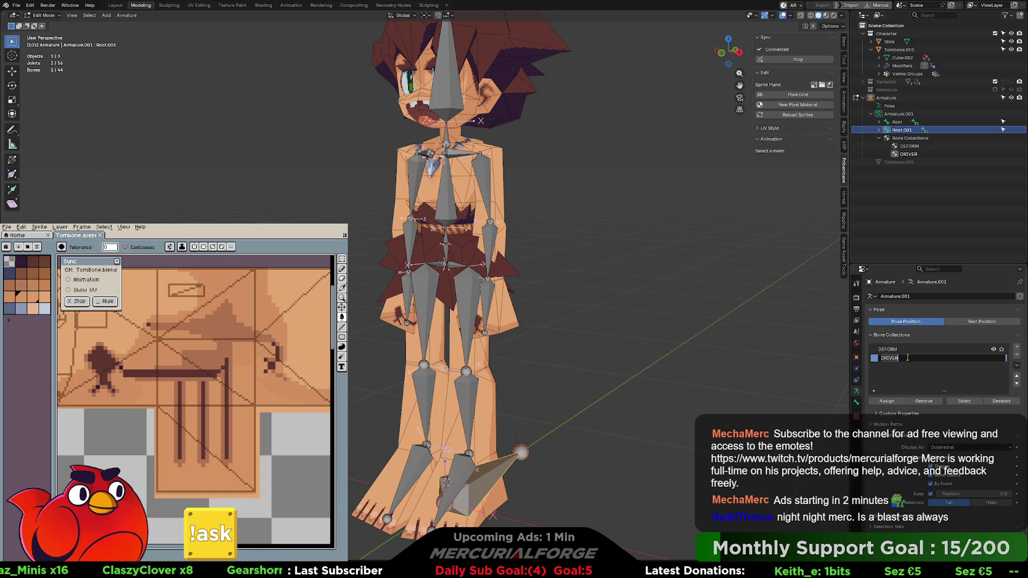
{"action": "key", "text": "Return"}
{"action": "left_click", "coordinate": [904, 130], "text": "ctrl"}
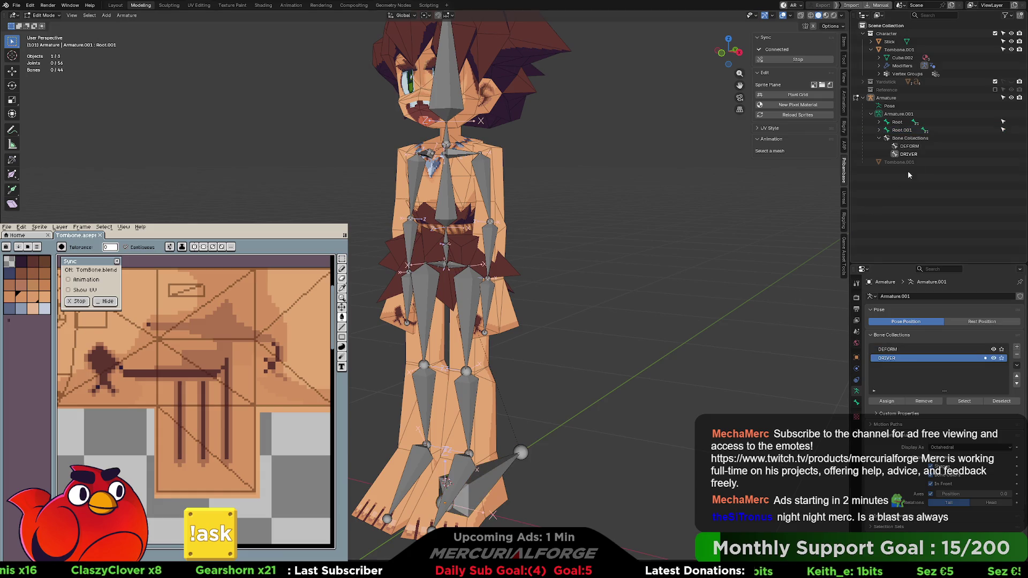
{"action": "left_click", "coordinate": [904, 130]}
{"action": "right_click", "coordinate": [904, 130]}
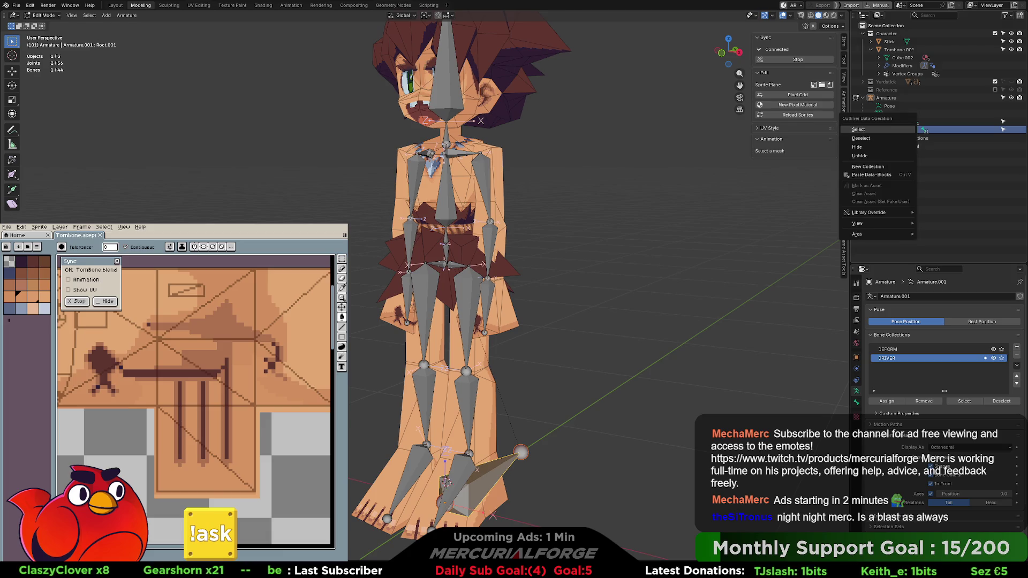
{"action": "key", "text": "Escape"}
{"action": "left_click", "coordinate": [878, 131]}
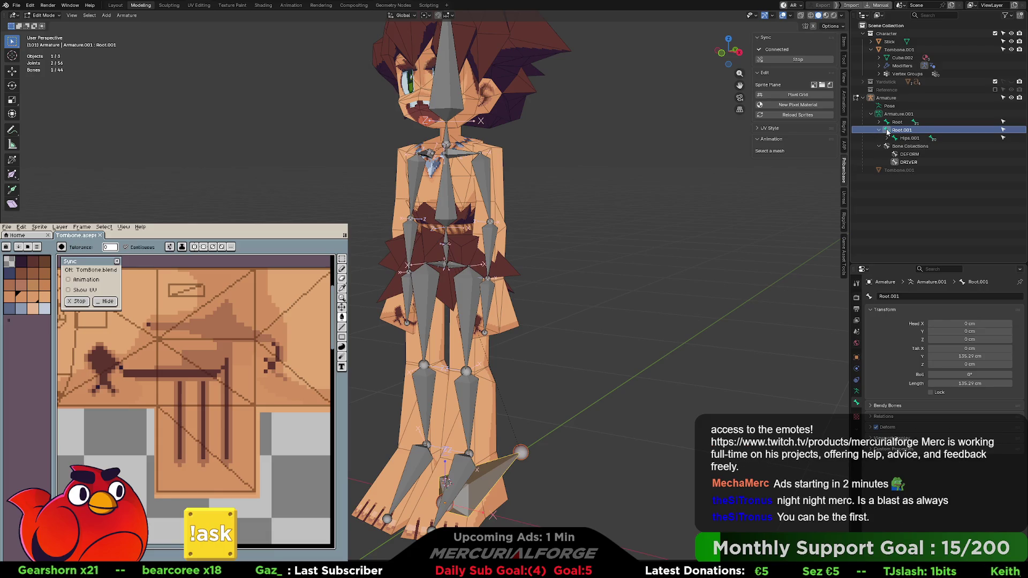
{"action": "right_click", "coordinate": [897, 132]}
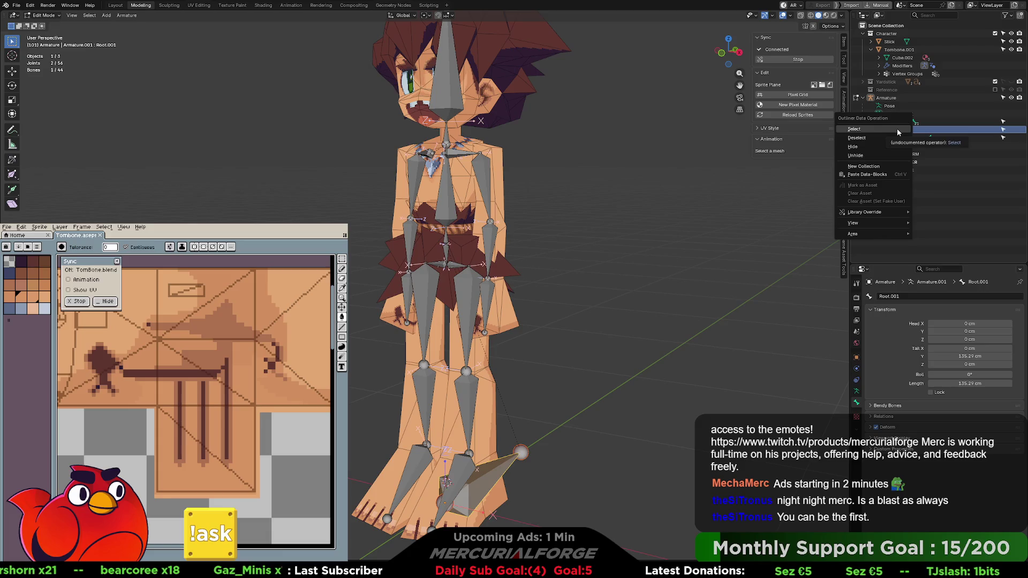
{"action": "left_click", "coordinate": [922, 134]}
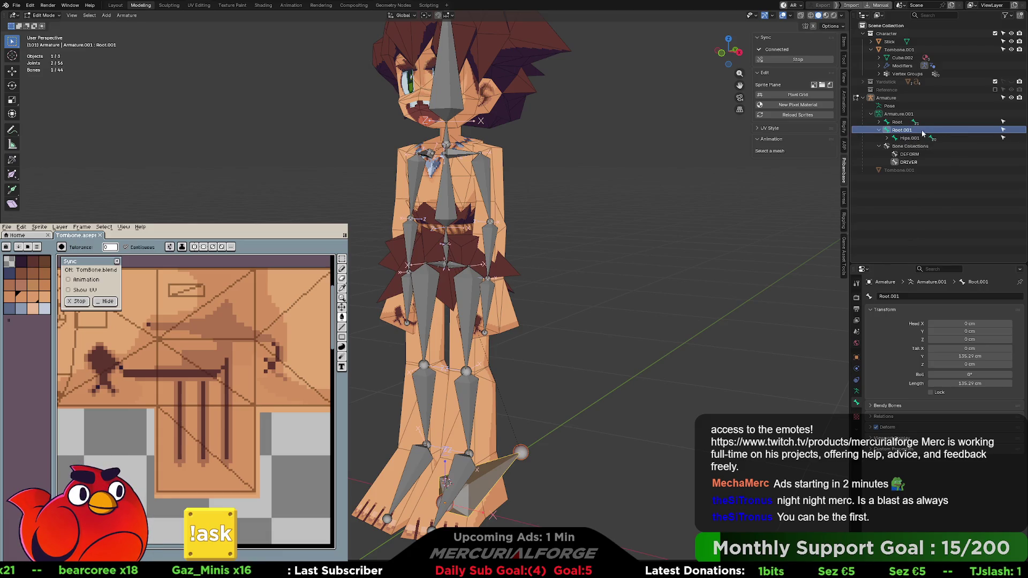
{"action": "right_click", "coordinate": [881, 133]}
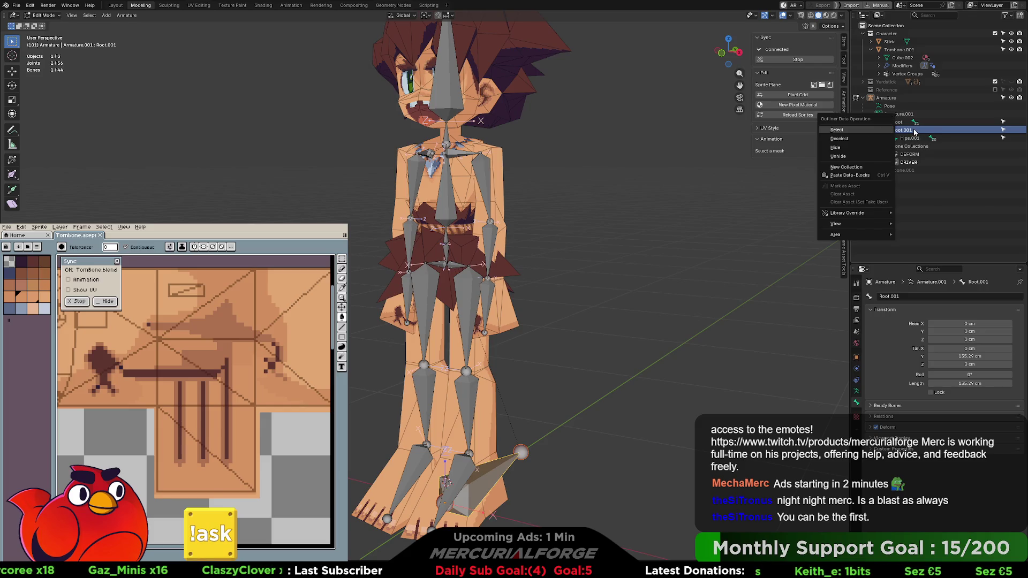
{"action": "left_click", "coordinate": [914, 132]}
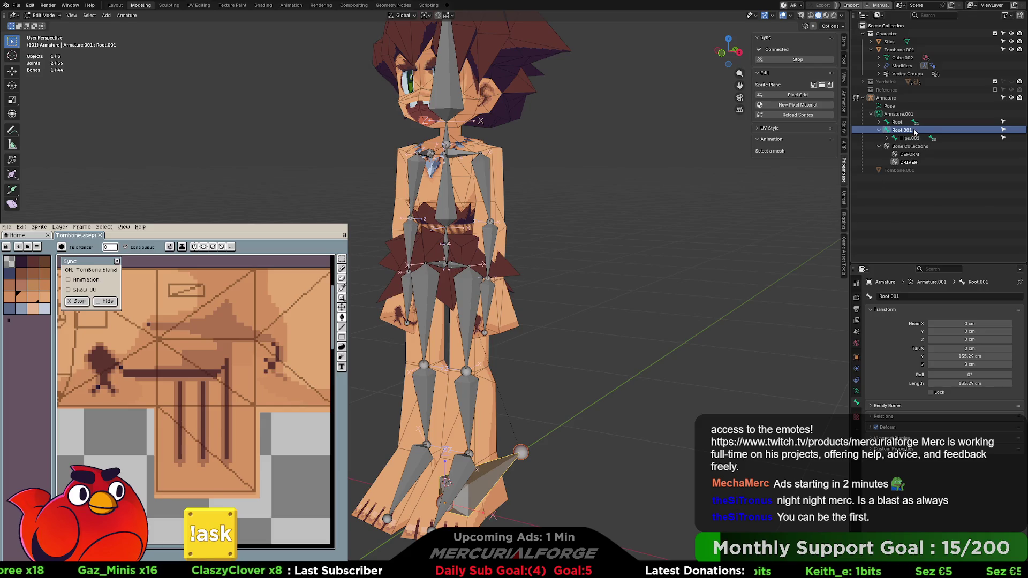
{"action": "left_click", "coordinate": [878, 130], "text": "shift"}
{"action": "scroll", "coordinate": [922, 187], "scroll_direction": "down", "scroll_amount": 3}
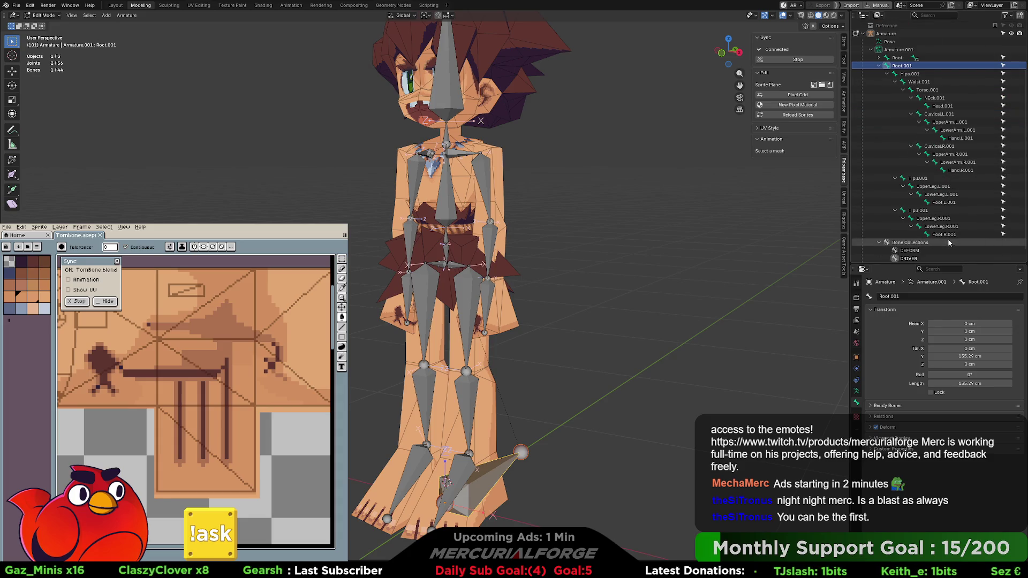
{"action": "left_click", "coordinate": [942, 234], "text": "shift"}
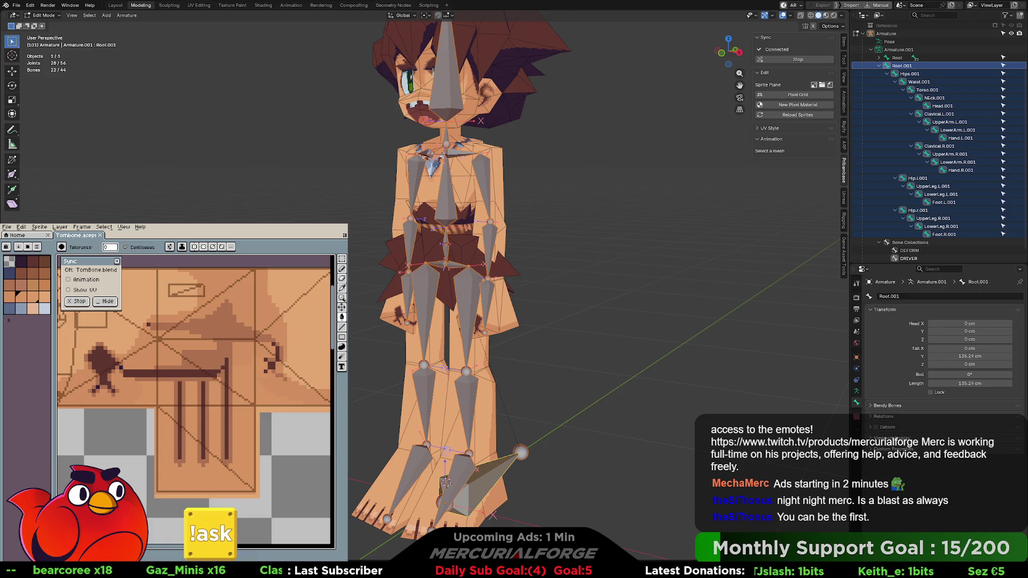
{"action": "middle_click_drag", "start_coordinate": [446, 482], "coordinate": [454, 481]}
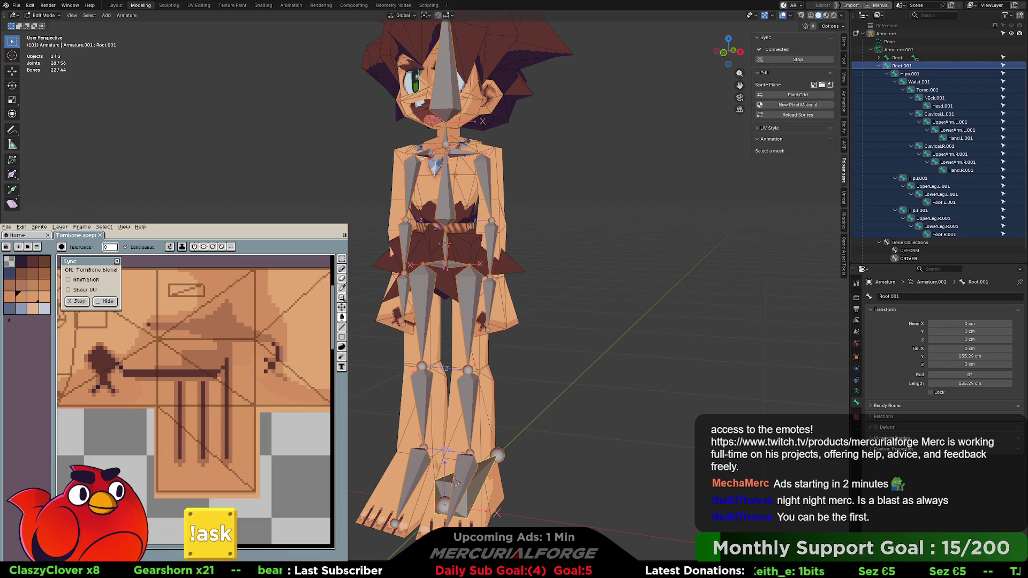
{"action": "middle_click_drag", "start_coordinate": [581, 252], "coordinate": [597, 251]}
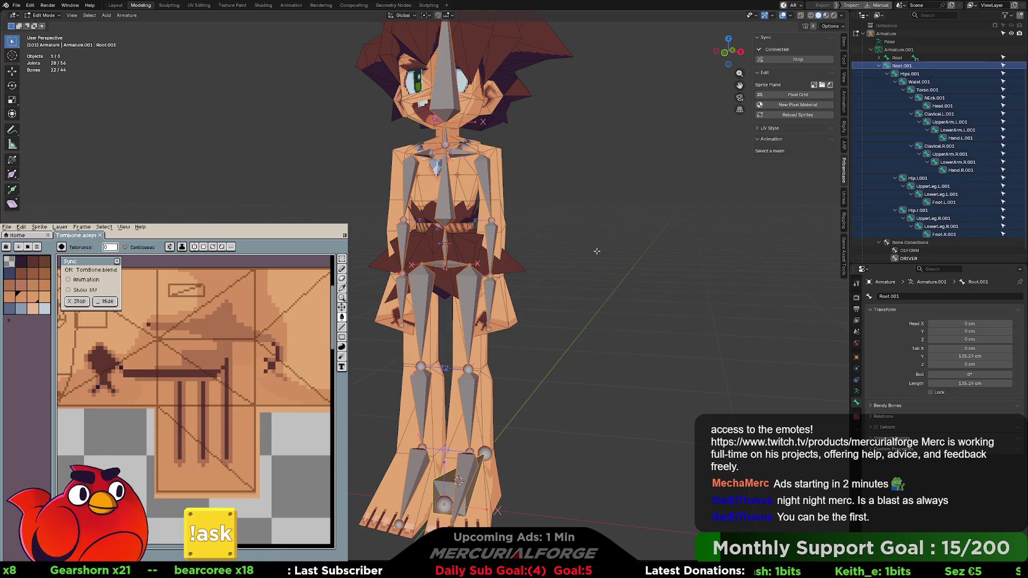
Batch Rename the selected bones with Type Set Name, Method Prefix and name DRV_
{"action": "key", "text": "F3"}
{"action": "type", "text": "batch"}
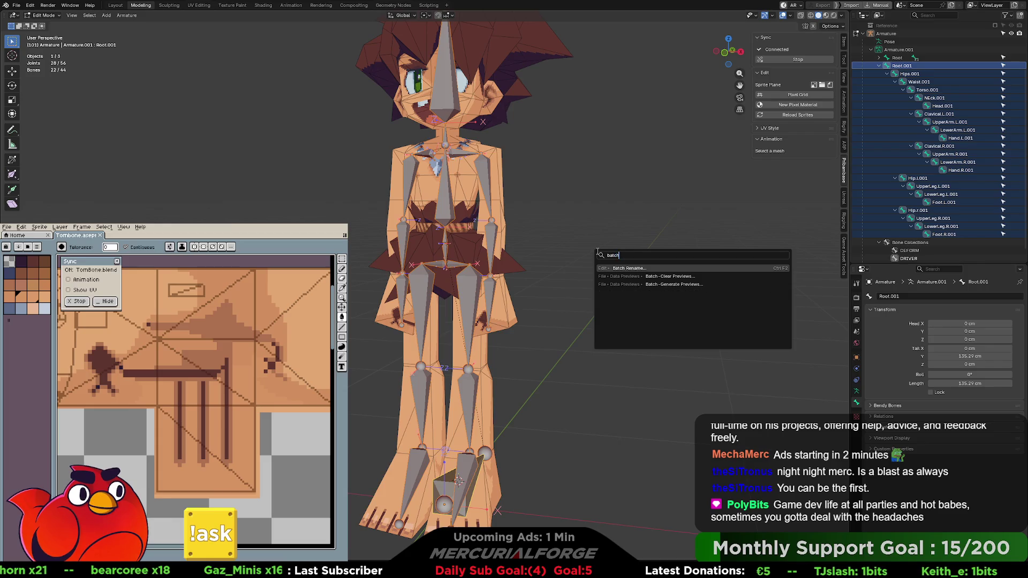
{"action": "key", "text": "Return"}
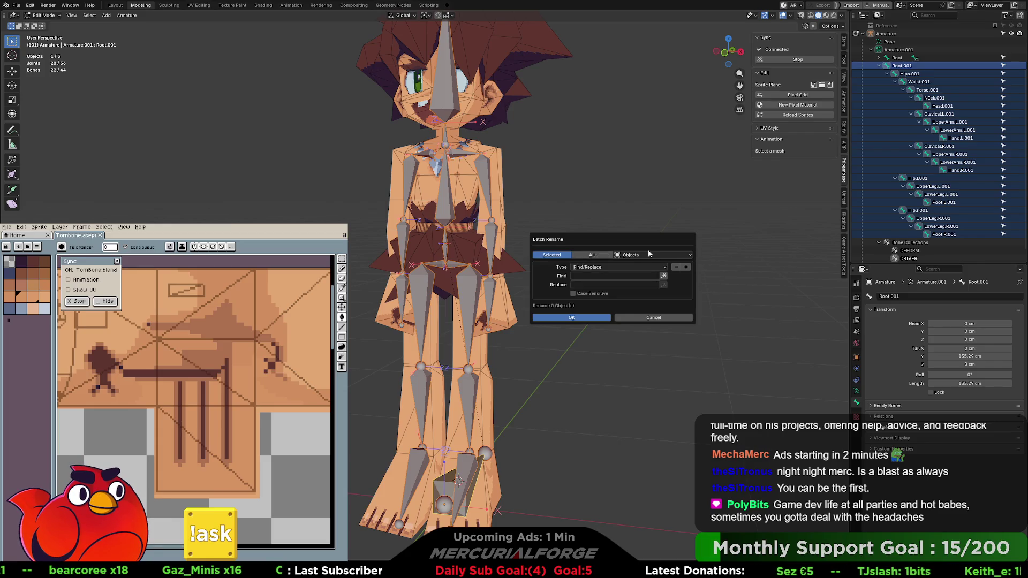
{"action": "left_click", "coordinate": [649, 254]}
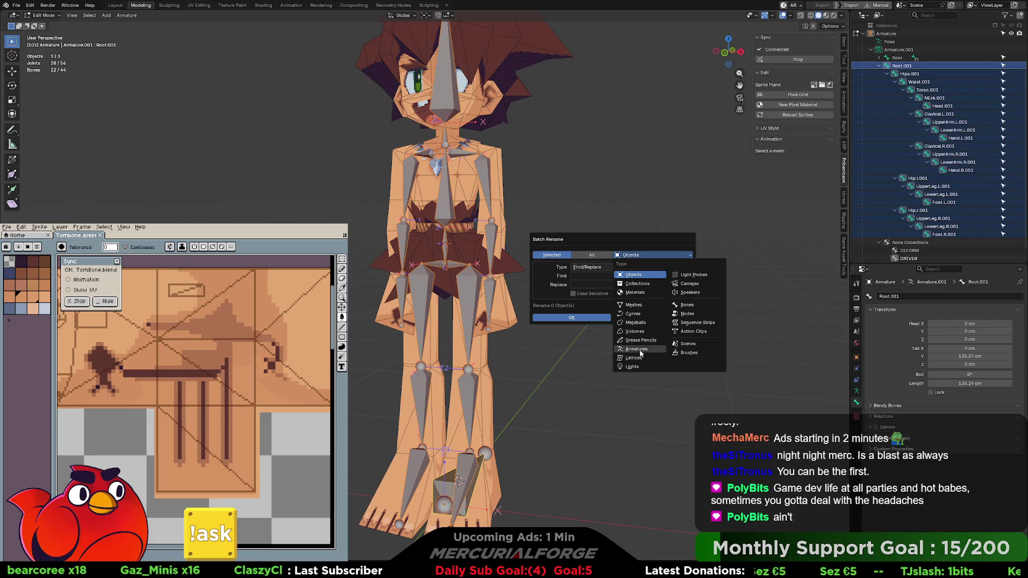
{"action": "left_click", "coordinate": [685, 305]}
{"action": "left_click", "coordinate": [594, 268]}
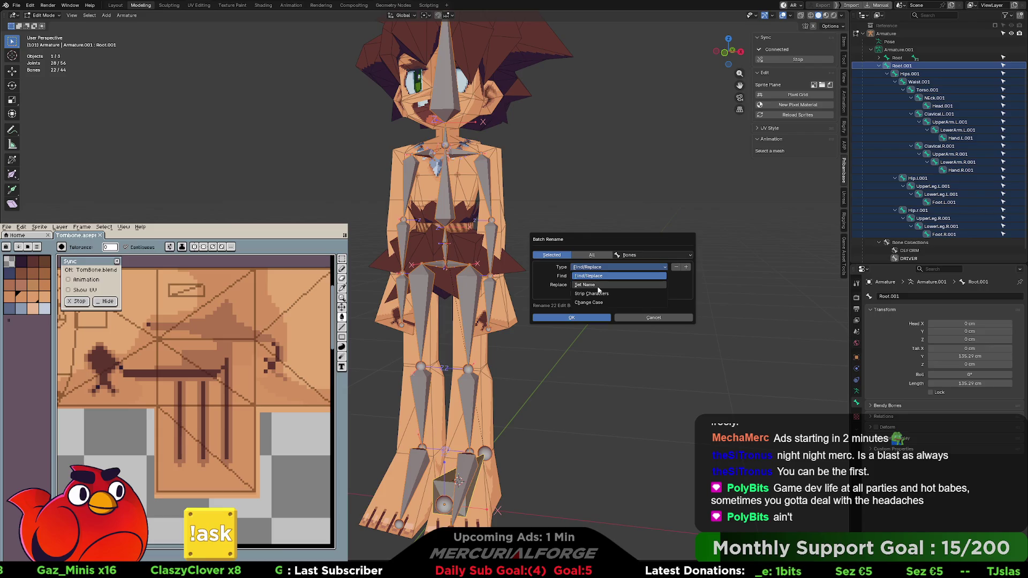
{"action": "left_click", "coordinate": [599, 286]}
{"action": "left_click", "coordinate": [612, 277]}
{"action": "left_click", "coordinate": [612, 284]}
{"action": "type", "text": "DRV_"}
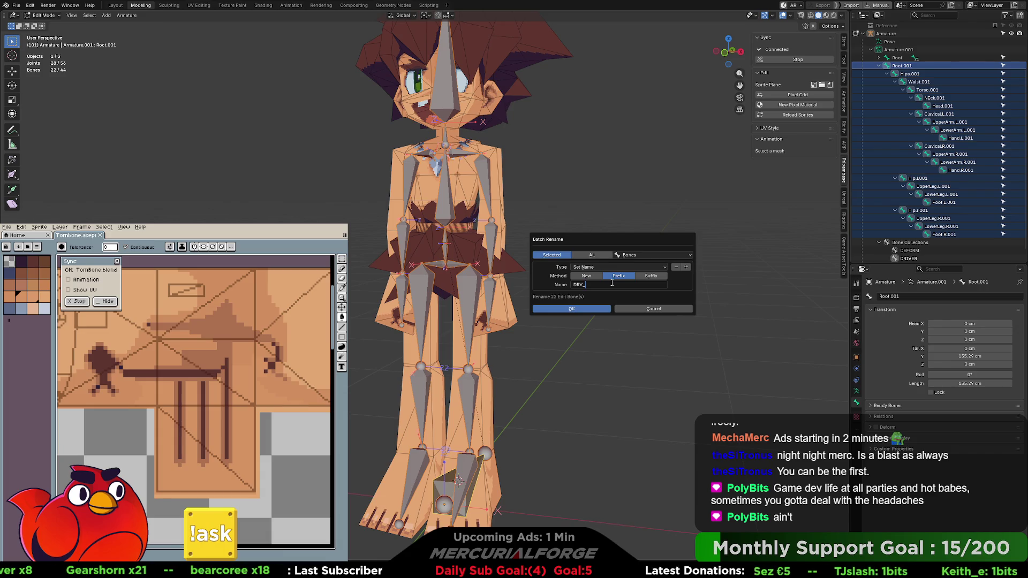
{"action": "left_click", "coordinate": [580, 309]}
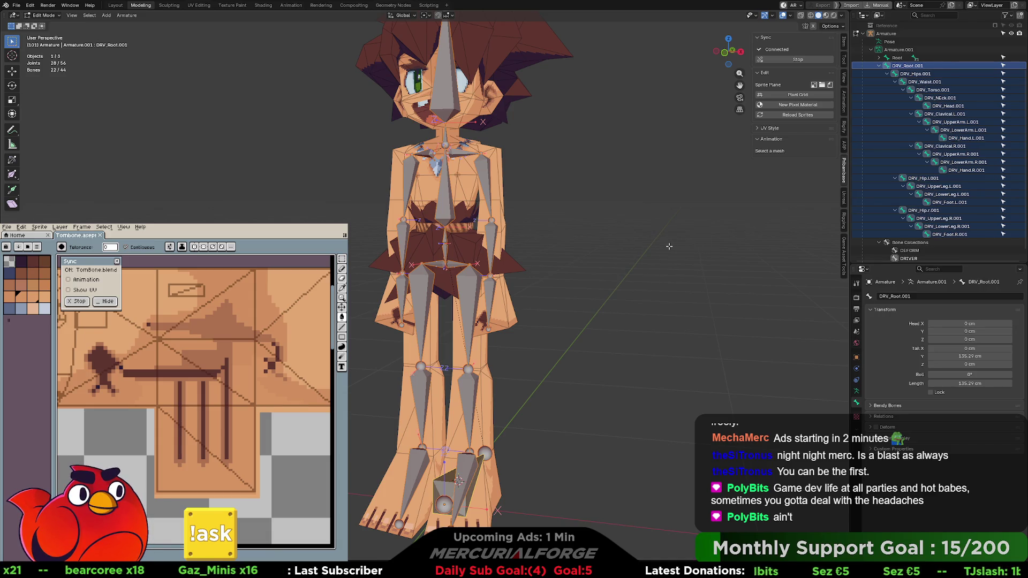
{"action": "key", "text": "F3"}
{"action": "key", "text": "Return"}
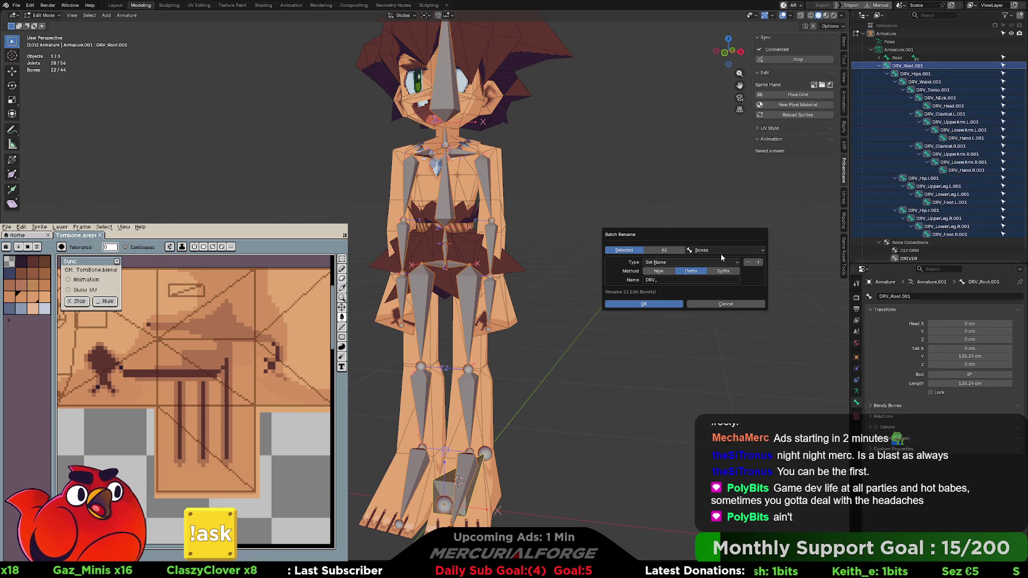
Strip the .001 suffix from the DRV_ bone names with a Strip Characters batch rename
{"action": "left_click", "coordinate": [717, 261]}
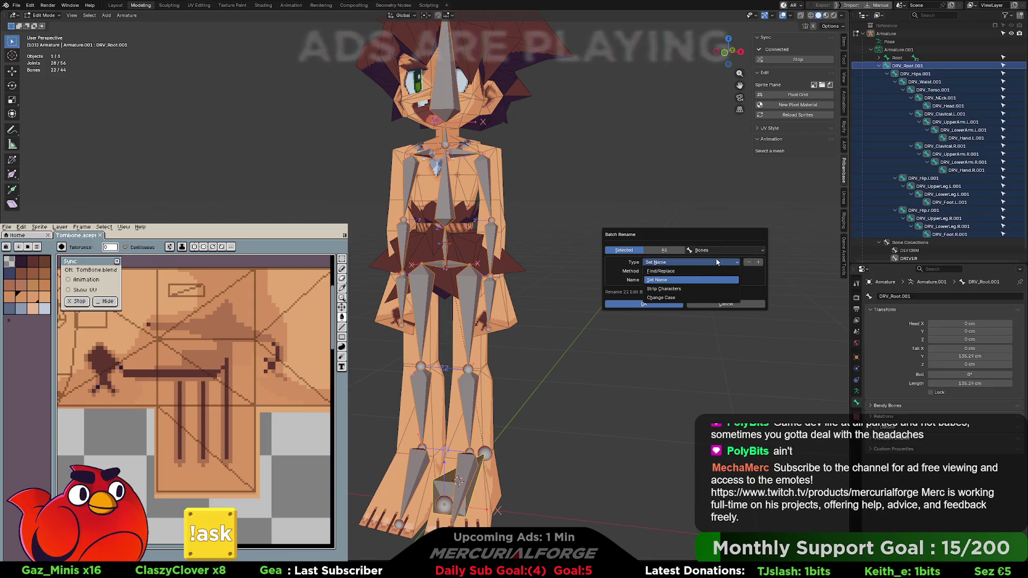
{"action": "left_click", "coordinate": [683, 288]}
{"action": "left_click", "coordinate": [758, 263]}
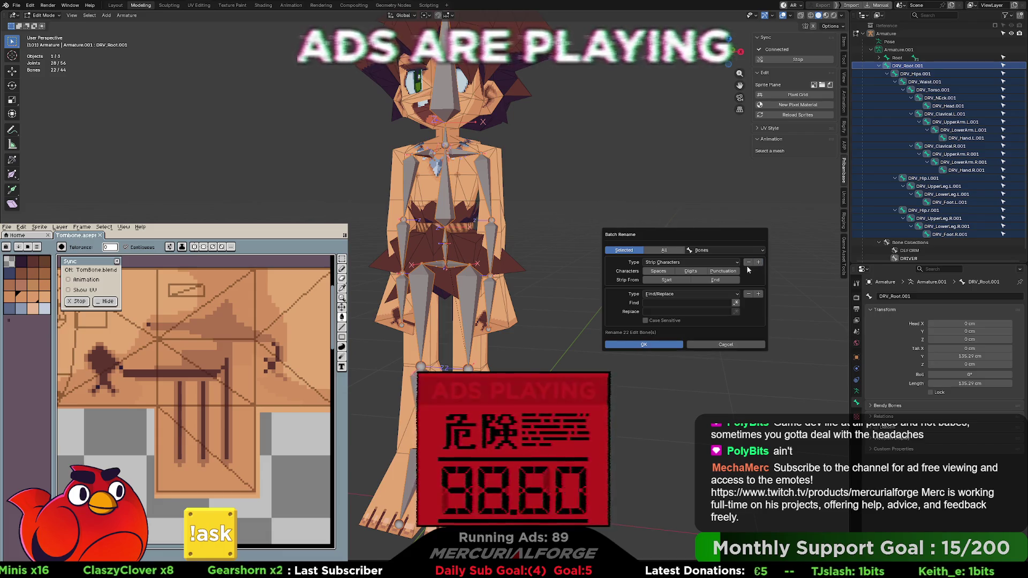
{"action": "left_click", "coordinate": [644, 344]}
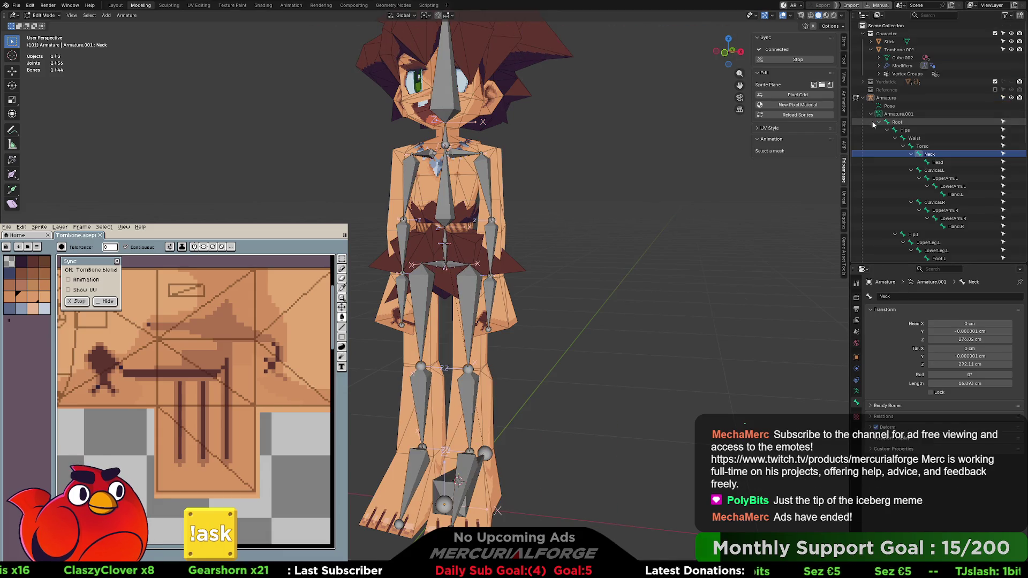
Rename the armature data from Armature.001 to Armature
{"action": "left_click", "coordinate": [878, 123]}
{"action": "left_click", "coordinate": [899, 114]}
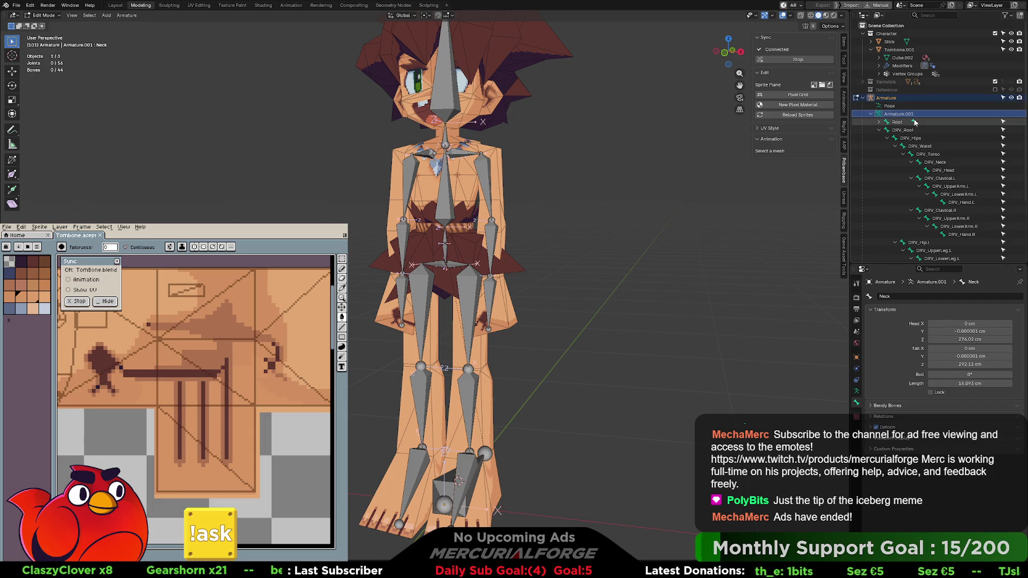
{"action": "key", "text": "F2"}
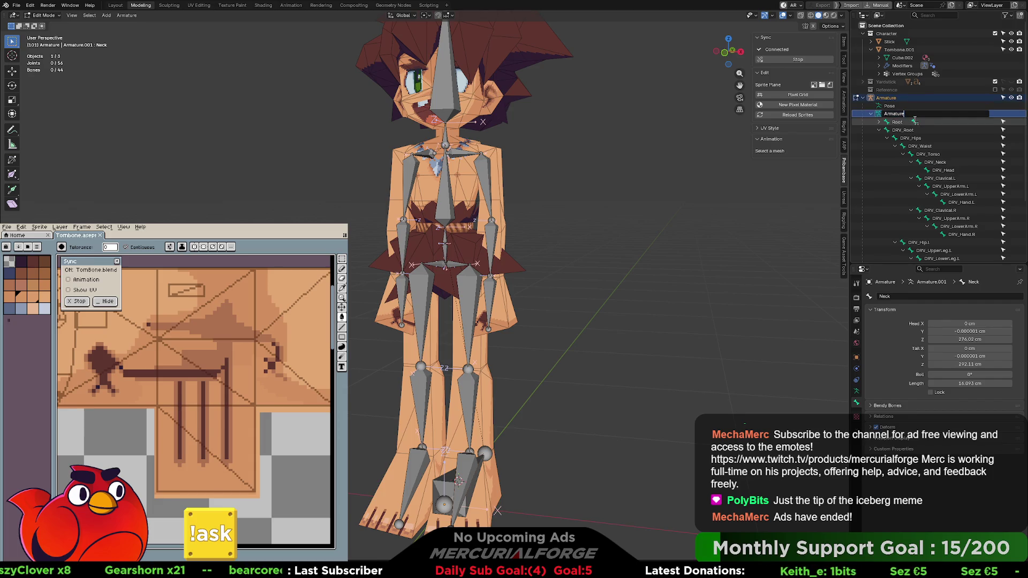
{"action": "key", "text": "Return"}
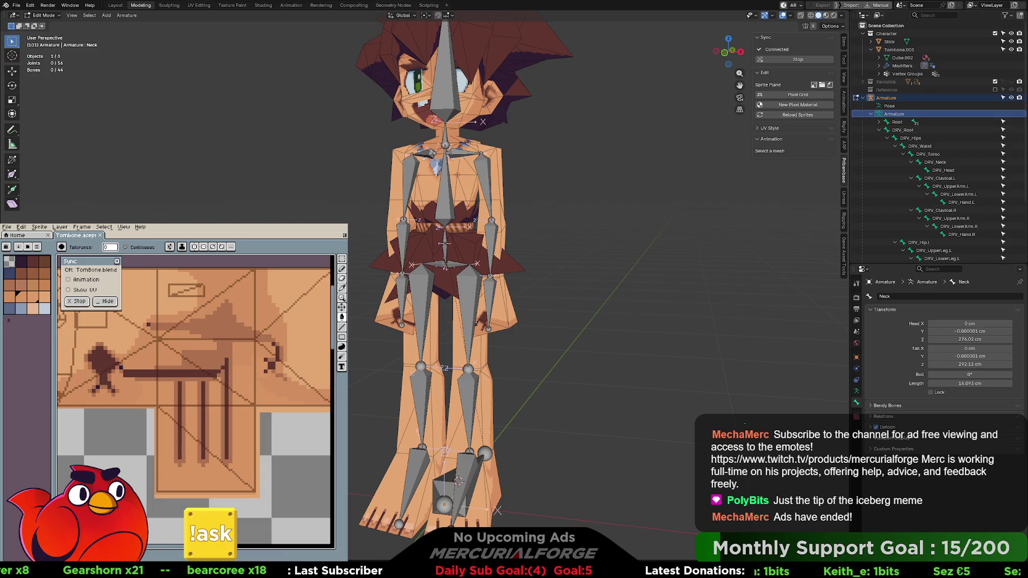
{"action": "scroll", "coordinate": [911, 155], "scroll_direction": "down", "scroll_amount": 5}
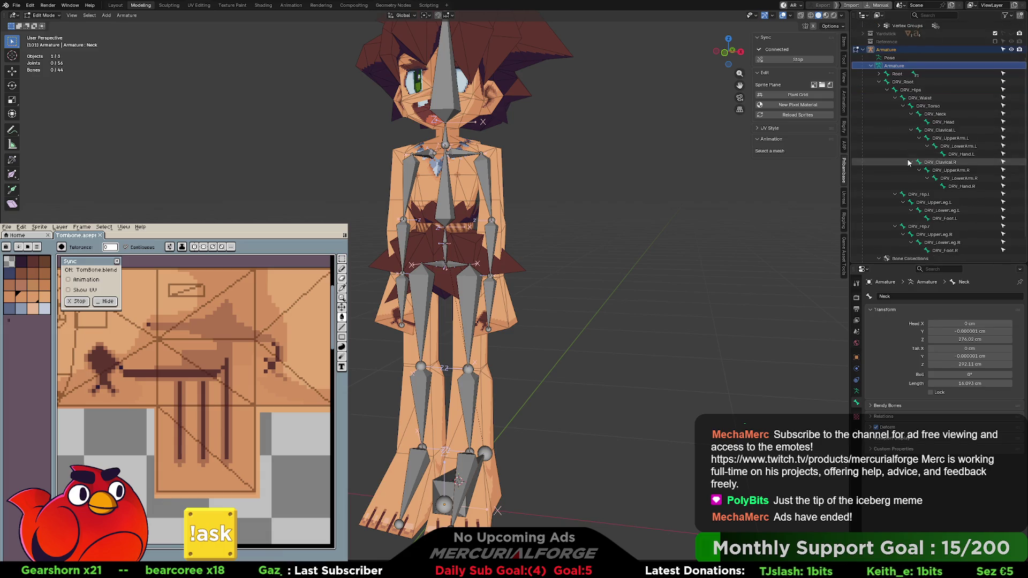
{"action": "scroll", "coordinate": [907, 160], "scroll_direction": "up", "scroll_amount": 1}
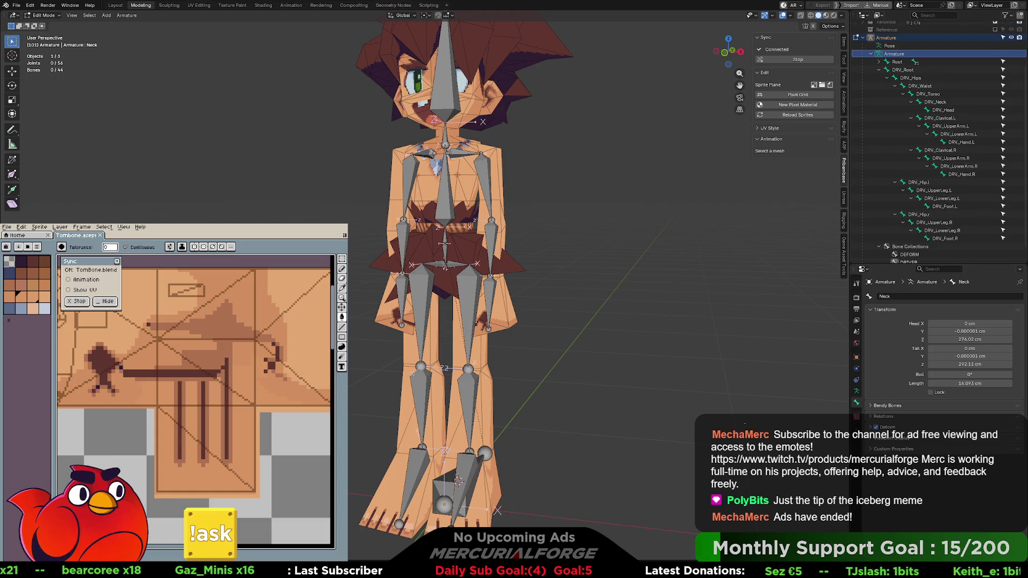
{"action": "mouse_move", "coordinate": [634, 249]}
{"action": "middle_mouse_down"}
{"action": "mouse_move", "coordinate": [568, 251]}
{"action": "mouse_move", "coordinate": [608, 252]}
{"action": "mouse_move", "coordinate": [582, 253]}
{"action": "middle_mouse_up"}
{"action": "scroll", "coordinate": [502, 254], "scroll_direction": "up", "scroll_amount": 3}
{"action": "scroll", "coordinate": [502, 254], "scroll_direction": "up", "scroll_amount": 1}
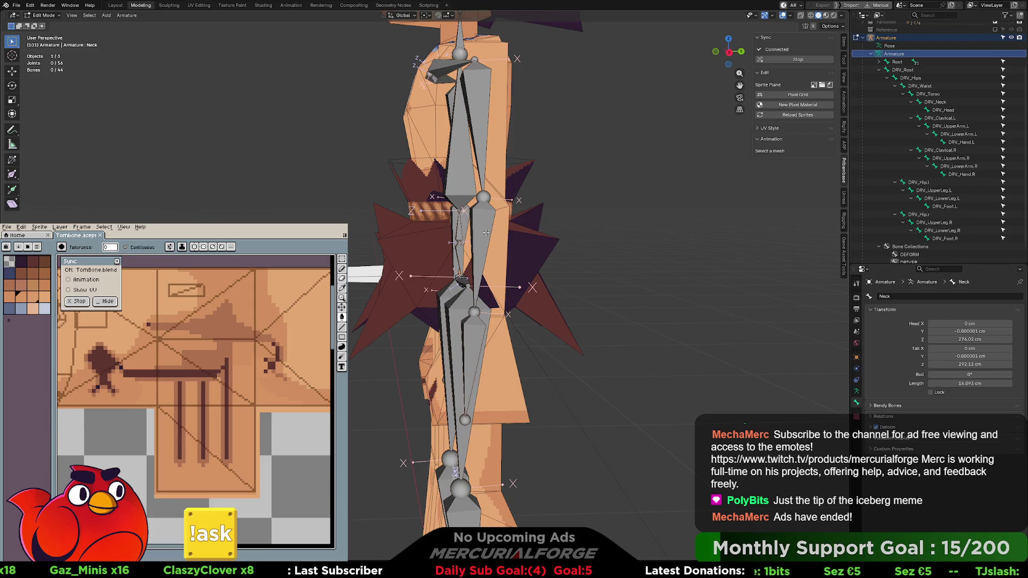
Show the armature's bone collections and enter Pose Mode with the left lower-arm bone selected
{"action": "left_click", "coordinate": [481, 222]}
{"action": "key", "text": "ctrl+Tab"}
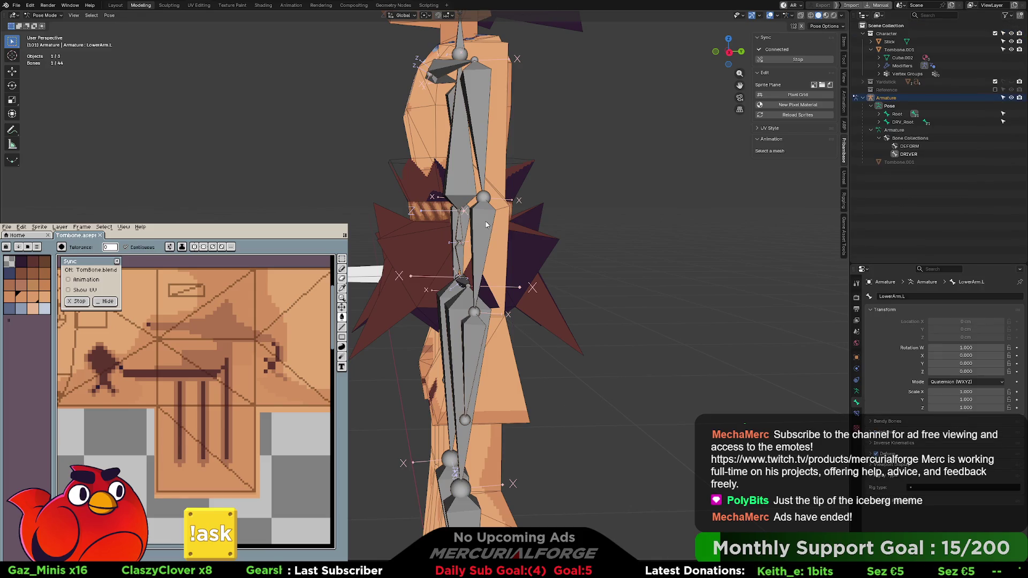
{"action": "key", "text": "Tab"}
{"action": "left_click", "coordinate": [894, 113]}
{"action": "left_click", "coordinate": [857, 391]}
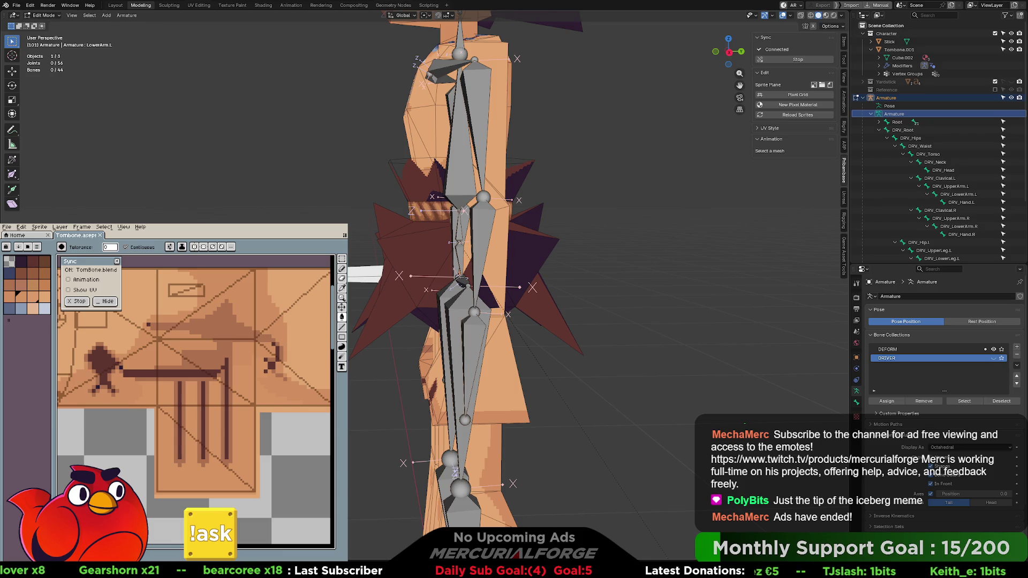
{"action": "left_click", "coordinate": [464, 211]}
{"action": "middle_click_drag", "start_coordinate": [464, 210], "coordinate": [475, 220]}
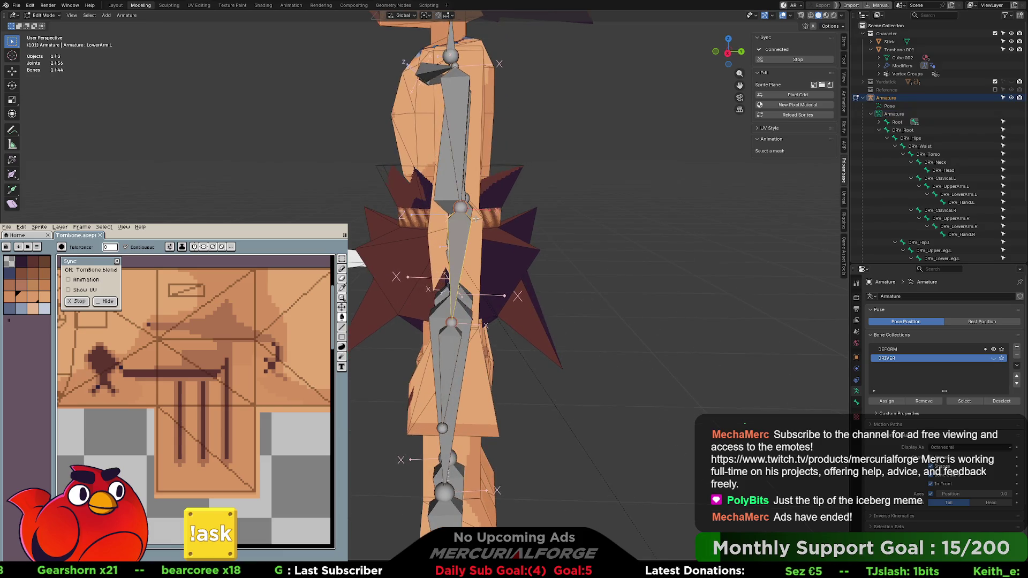
{"action": "key", "text": "ctrl+Tab"}
{"action": "left_click", "coordinate": [456, 230]}
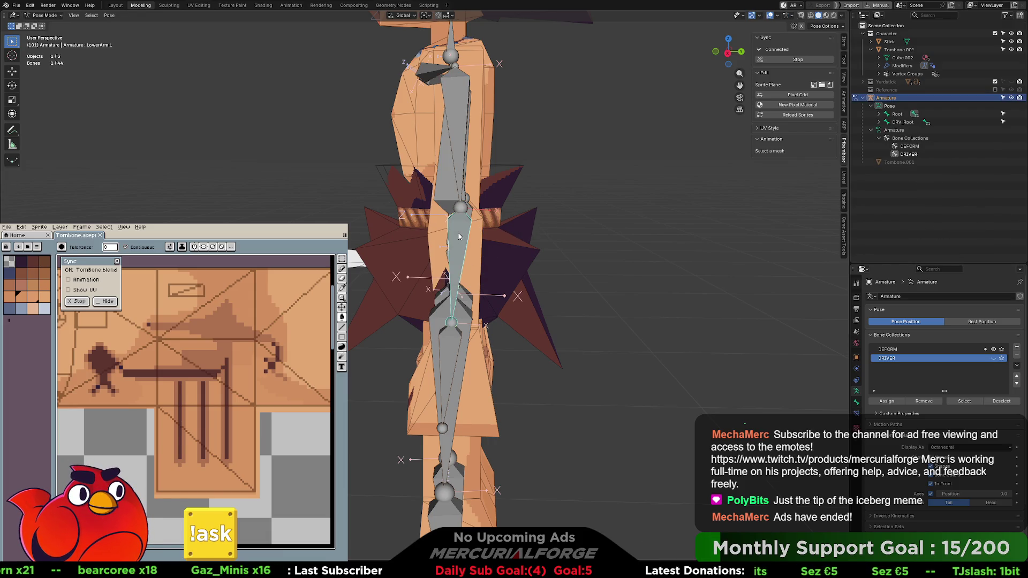
Trial-rotate the left lower-arm bone, hiding overlays to watch the mesh deform
{"action": "key", "text": "r"}
{"action": "key", "text": "z"}
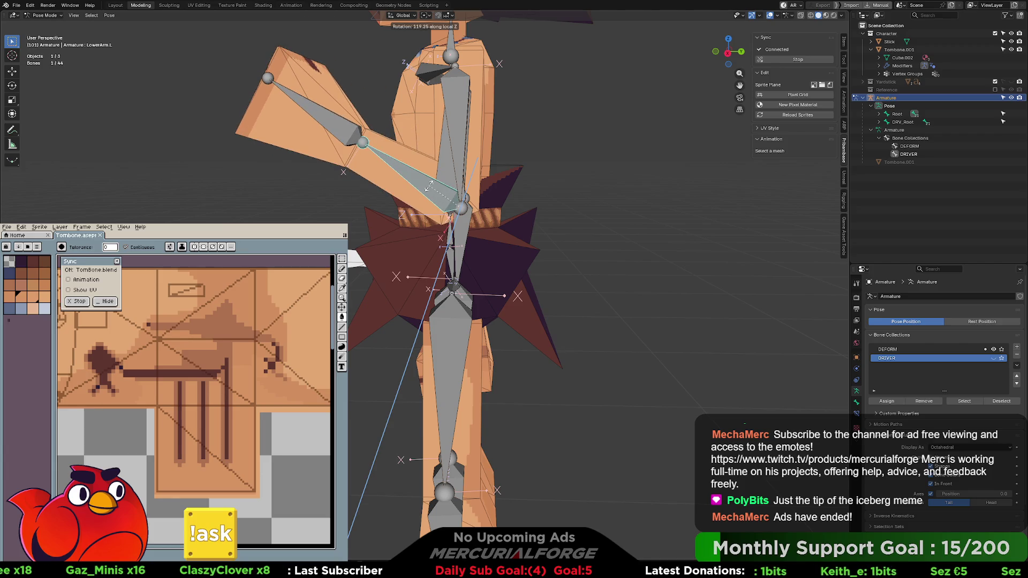
{"action": "key", "text": "Escape"}
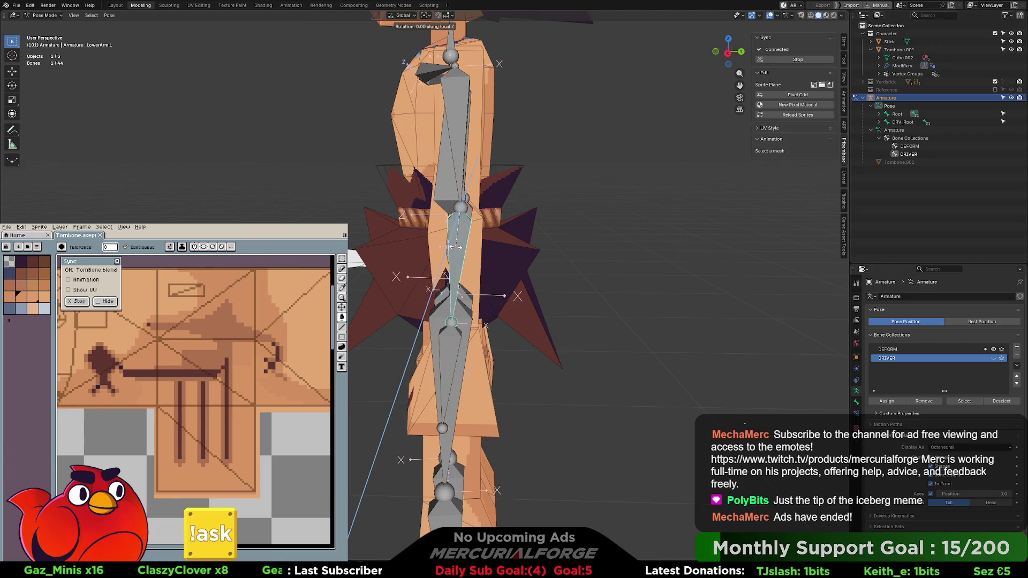
{"action": "key", "text": "shift+alt+z"}
{"action": "key", "text": "r"}
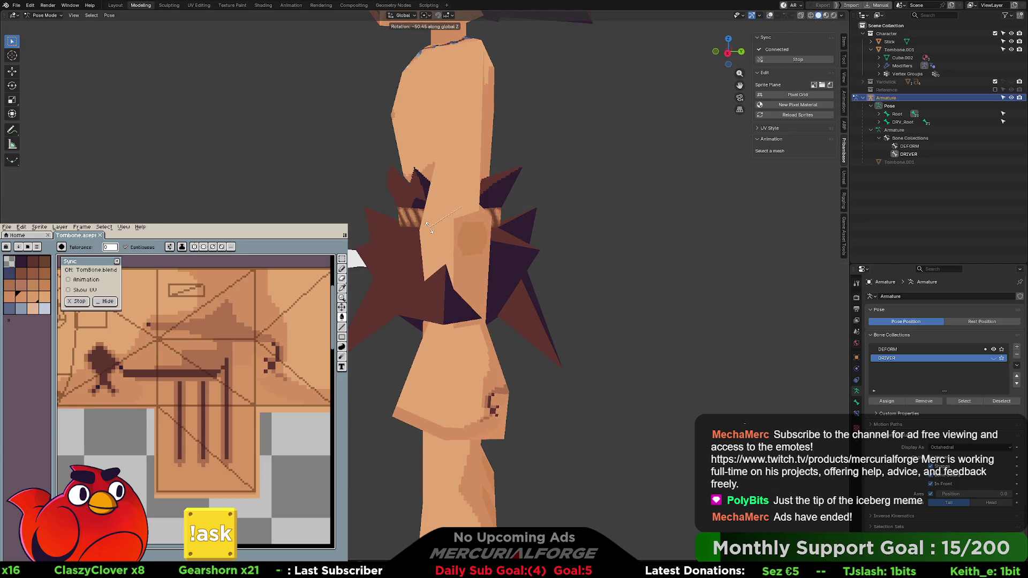
{"action": "key", "text": "Escape"}
{"action": "mouse_move", "coordinate": [455, 239]}
{"action": "middle_mouse_down"}
{"action": "mouse_move", "coordinate": [552, 262]}
{"action": "mouse_move", "coordinate": [526, 259]}
{"action": "middle_mouse_up"}
{"action": "key", "text": "r"}
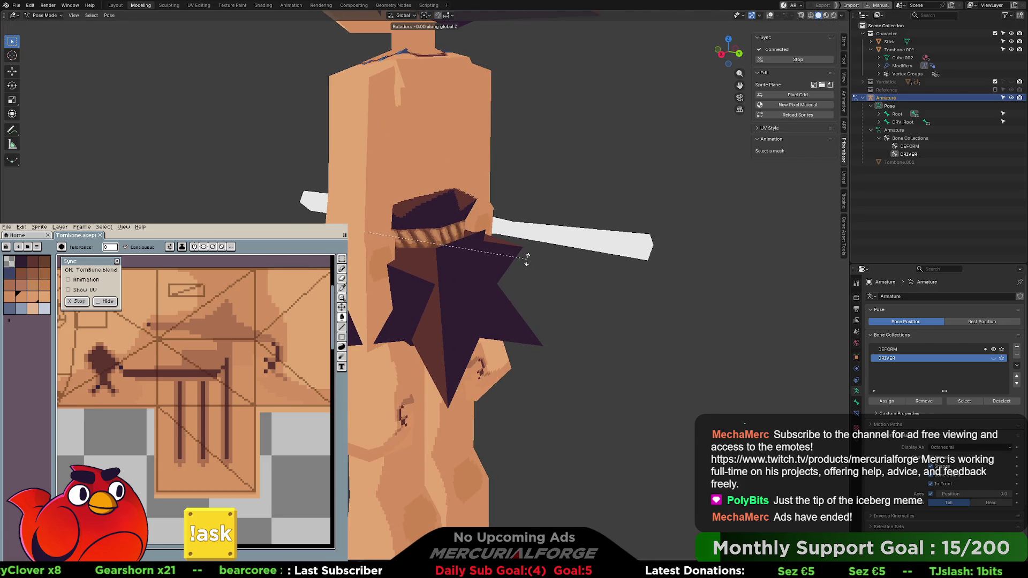
{"action": "left_click", "coordinate": [373, 247]}
{"action": "mouse_move", "coordinate": [373, 248]}
{"action": "middle_mouse_down"}
{"action": "mouse_move", "coordinate": [483, 240]}
{"action": "mouse_move", "coordinate": [435, 229]}
{"action": "mouse_move", "coordinate": [442, 205]}
{"action": "mouse_move", "coordinate": [434, 252]}
{"action": "mouse_move", "coordinate": [387, 257]}
{"action": "mouse_move", "coordinate": [410, 251]}
{"action": "middle_mouse_up"}
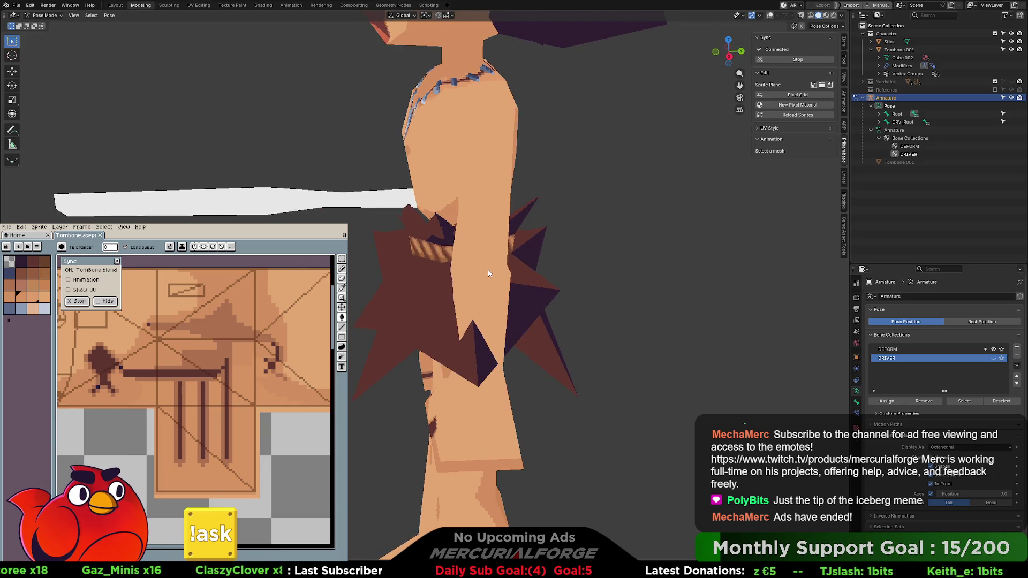
Raise the left arm by rotating it around the X axis, then restore overlays
{"action": "key", "text": "r"}
{"action": "key", "text": "x"}
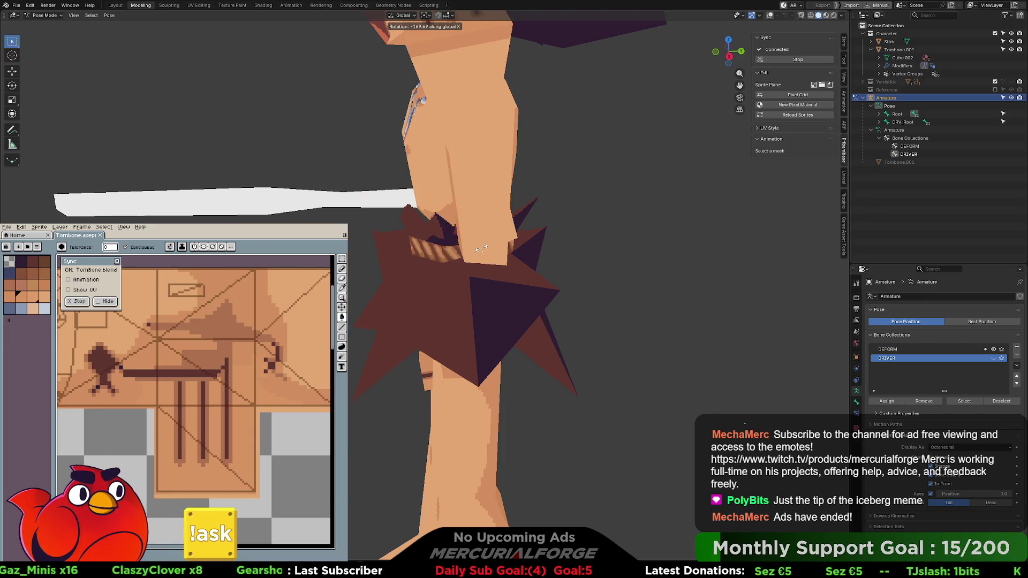
{"action": "left_click", "coordinate": [480, 254]}
{"action": "mouse_move", "coordinate": [480, 255]}
{"action": "middle_mouse_down"}
{"action": "mouse_move", "coordinate": [417, 243]}
{"action": "mouse_move", "coordinate": [449, 239]}
{"action": "mouse_move", "coordinate": [491, 291]}
{"action": "mouse_move", "coordinate": [463, 250]}
{"action": "mouse_move", "coordinate": [527, 253]}
{"action": "mouse_move", "coordinate": [466, 250]}
{"action": "middle_mouse_up"}
{"action": "key", "text": "shift+alt+z"}
{"action": "scroll", "coordinate": [491, 291], "scroll_direction": "down", "scroll_amount": 5}
Rotate the left hand bone around the wrist
{"action": "left_click", "coordinate": [447, 166]}
{"action": "key", "text": "r"}
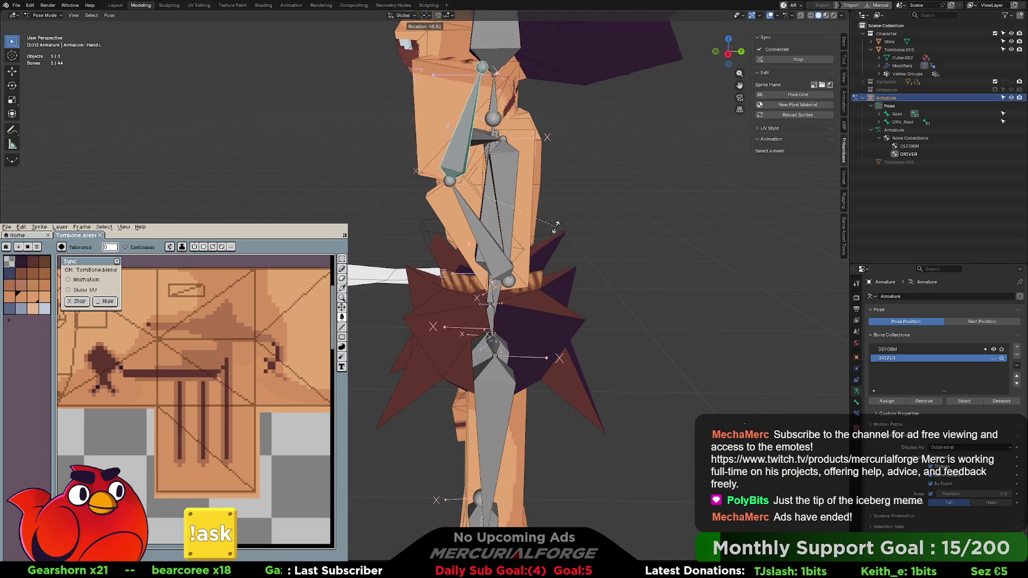
{"action": "left_click", "coordinate": [469, 119]}
{"action": "mouse_move", "coordinate": [468, 118]}
{"action": "middle_mouse_down"}
{"action": "mouse_move", "coordinate": [615, 132]}
{"action": "mouse_move", "coordinate": [540, 158]}
{"action": "middle_mouse_up"}
Return the posed left arm bones to their rest position
{"action": "key", "text": "bracketleft"}
{"action": "key", "text": "ctrl+z"}
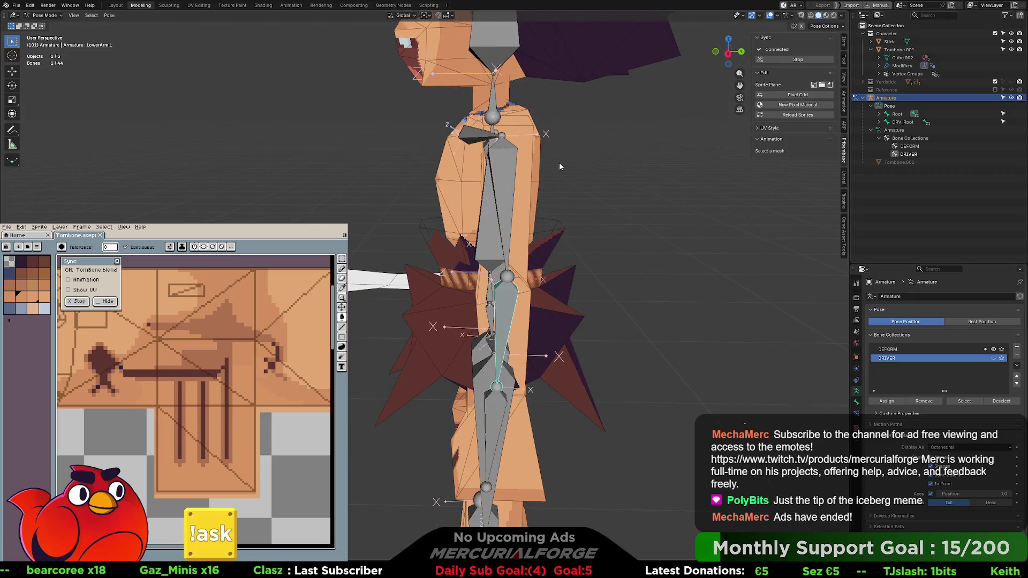
{"action": "mouse_move", "coordinate": [587, 185]}
{"action": "middle_mouse_down"}
{"action": "mouse_move", "coordinate": [629, 188]}
{"action": "mouse_move", "coordinate": [592, 172]}
{"action": "mouse_move", "coordinate": [600, 181]}
{"action": "mouse_move", "coordinate": [595, 172]}
{"action": "mouse_move", "coordinate": [566, 181]}
{"action": "mouse_move", "coordinate": [577, 185]}
{"action": "middle_mouse_up"}
{"action": "scroll", "coordinate": [637, 185], "scroll_direction": "down", "scroll_amount": 3}
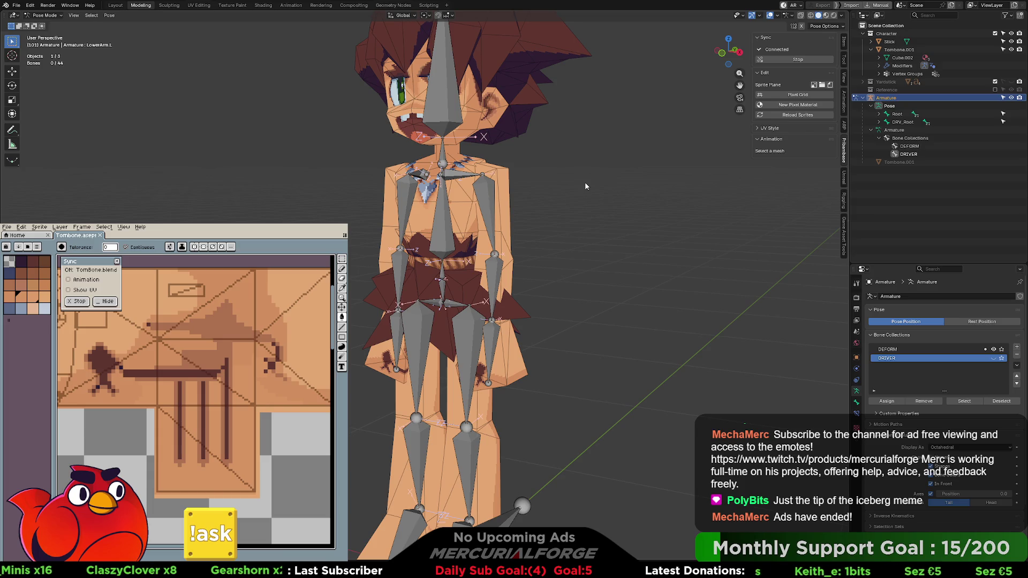
Expand the DRV_Root hierarchy and inspect DRV_Foot.R's bone settings
{"action": "middle_click_drag", "start_coordinate": [592, 234], "coordinate": [595, 225]}
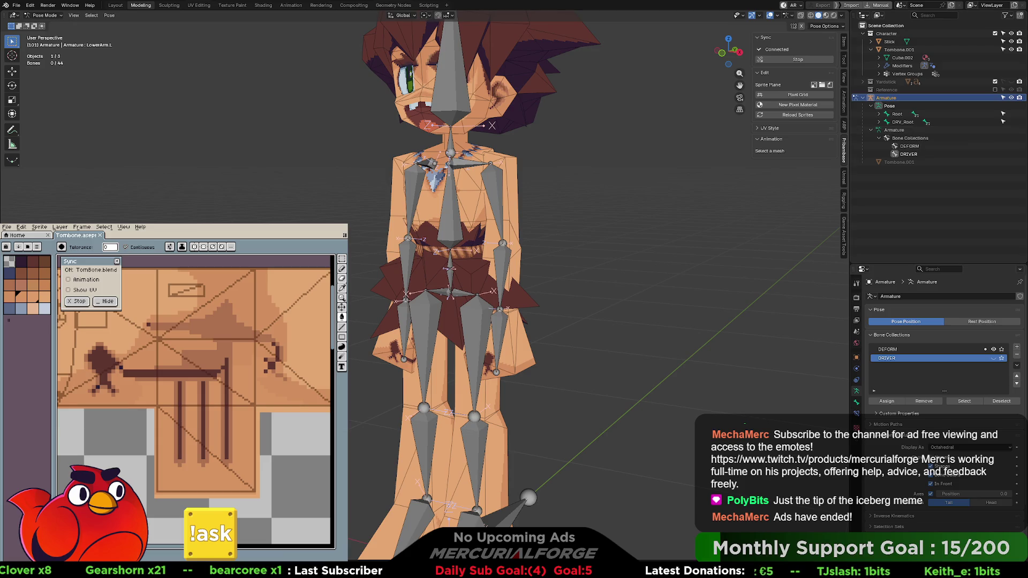
{"action": "left_click", "coordinate": [902, 123]}
{"action": "left_click", "coordinate": [879, 122], "text": "shift"}
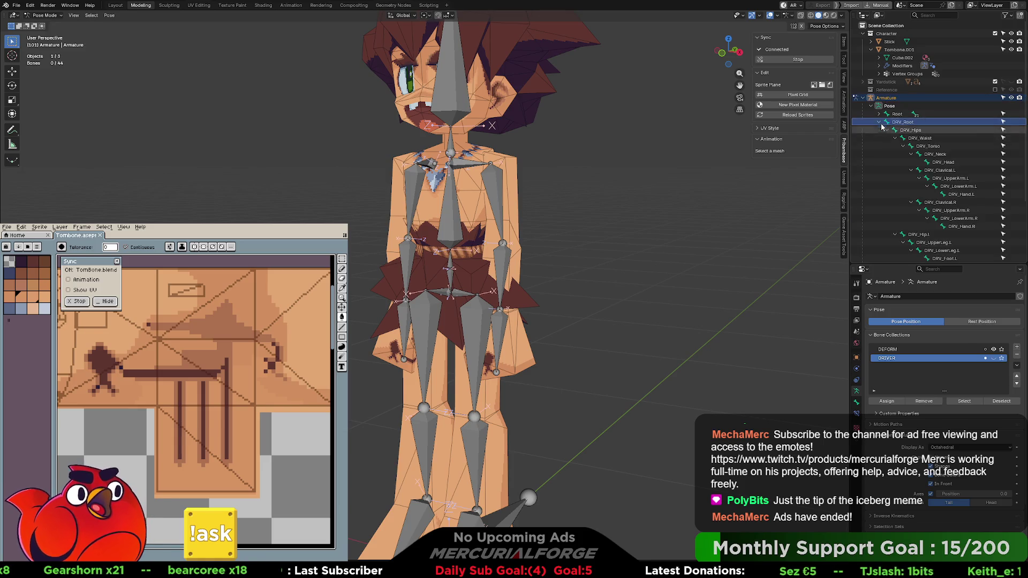
{"action": "scroll", "coordinate": [882, 126], "scroll_direction": "down", "scroll_amount": 4}
{"action": "left_click", "coordinate": [947, 214]}
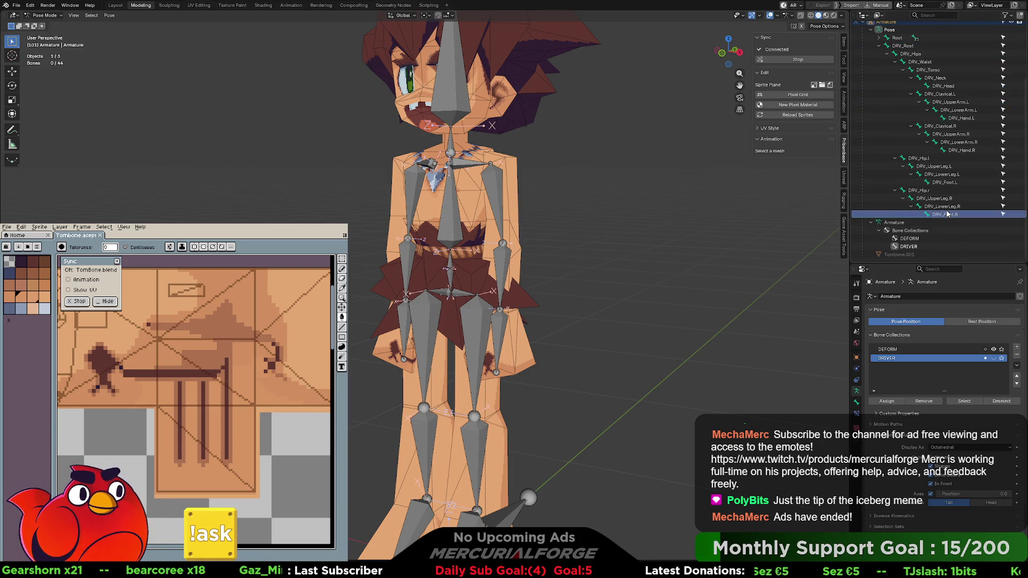
{"action": "left_click", "coordinate": [932, 215]}
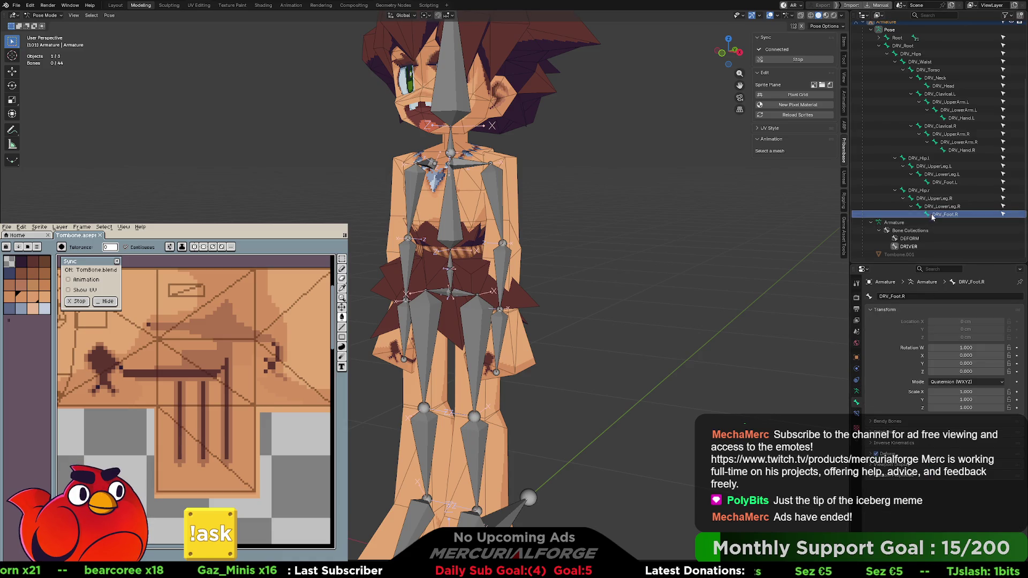
{"action": "scroll", "coordinate": [932, 216], "scroll_direction": "up", "scroll_amount": 2}
{"action": "left_click", "coordinate": [903, 77], "text": "shift"}
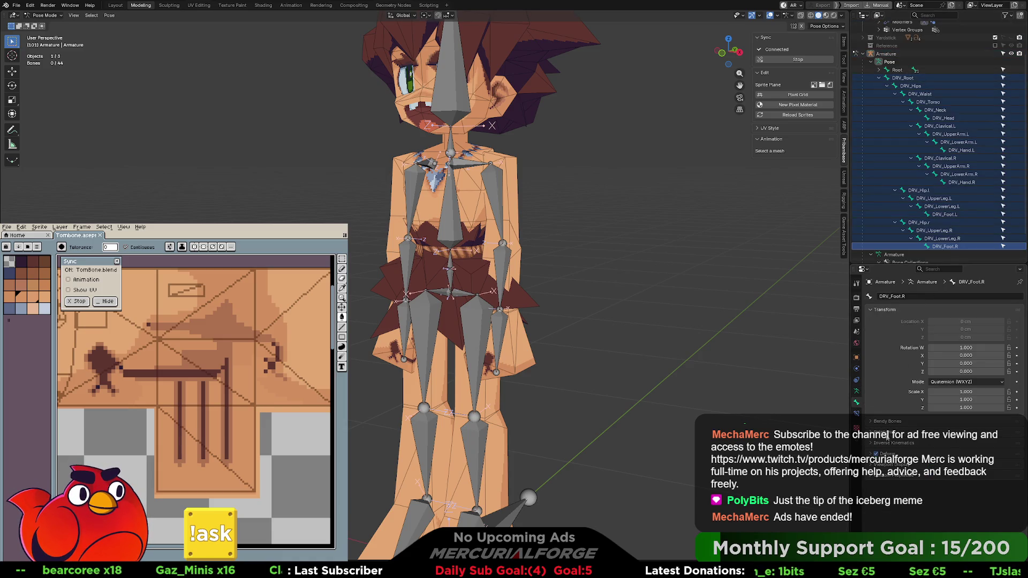
Inspect DRV_LowerLeg.L, DRV_UpperLeg.R, DRV_Hips and DRV_LowerLeg.R in the Bone tab
{"action": "left_click", "coordinate": [941, 206]}
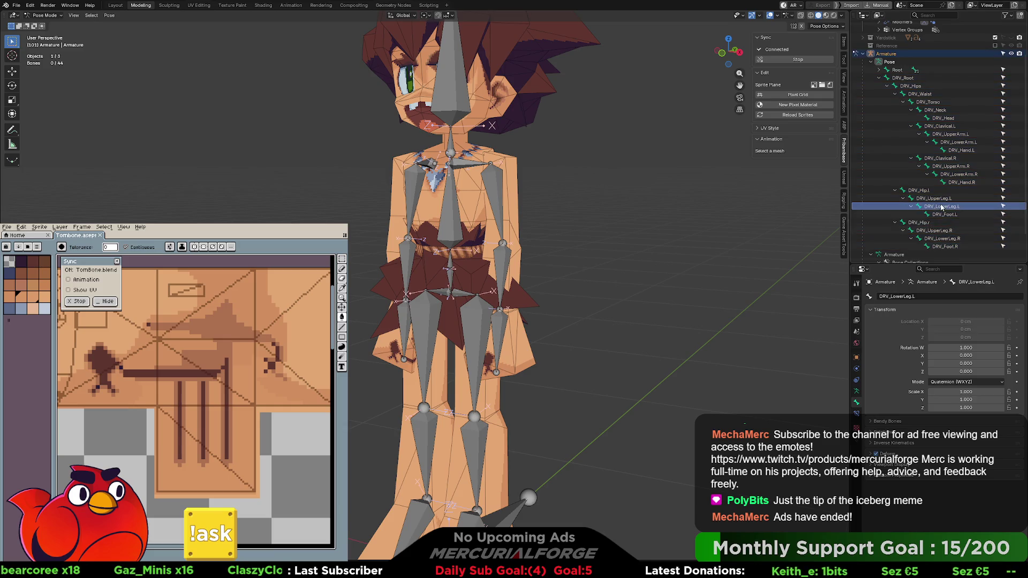
{"action": "left_click", "coordinate": [940, 247]}
{"action": "left_click", "coordinate": [907, 79], "text": "shift"}
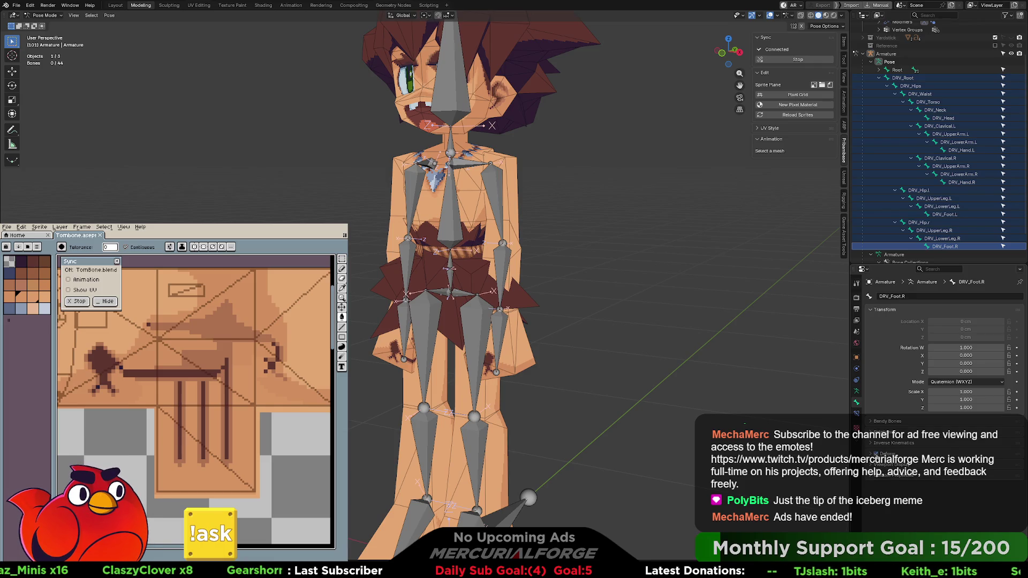
{"action": "left_click", "coordinate": [941, 239]}
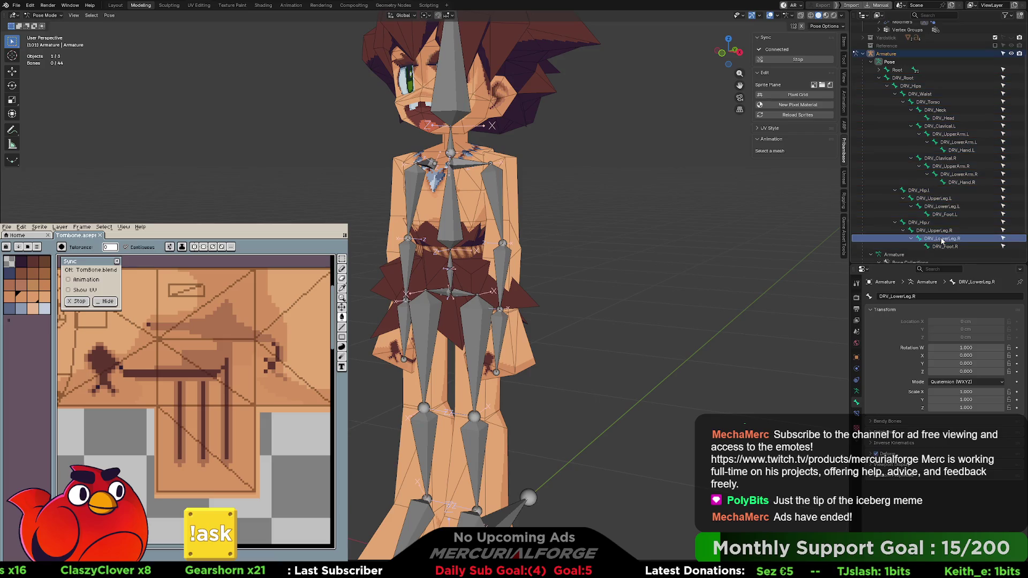
{"action": "left_click", "coordinate": [942, 231]}
{"action": "left_click", "coordinate": [910, 85]}
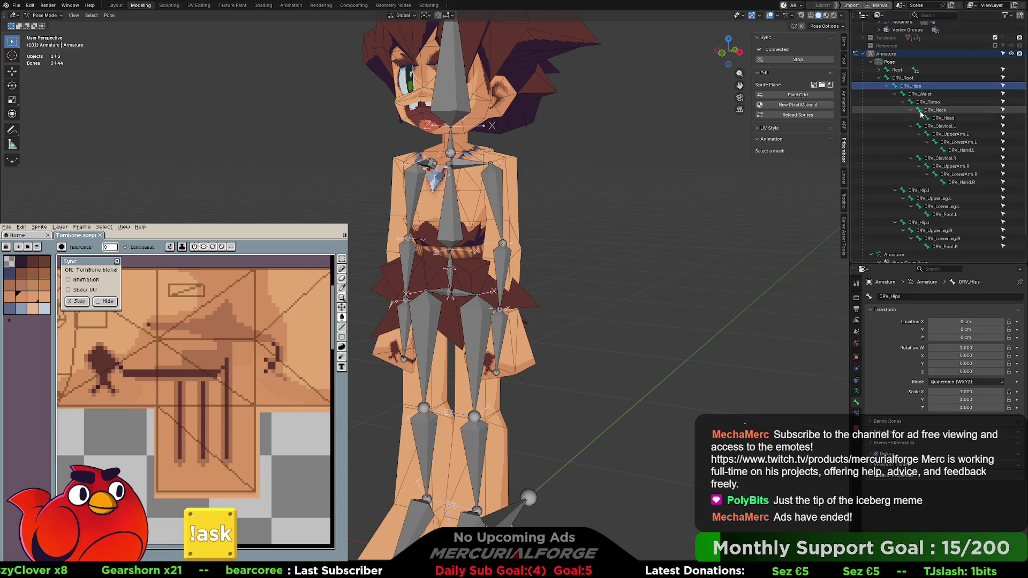
{"action": "left_click", "coordinate": [942, 238]}
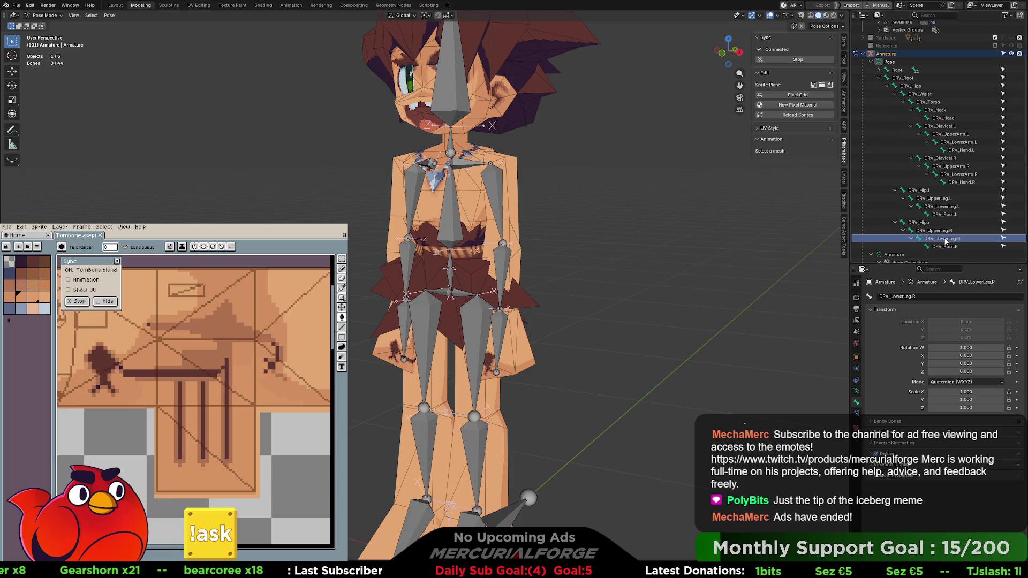
{"action": "left_click", "coordinate": [913, 87], "text": "shift"}
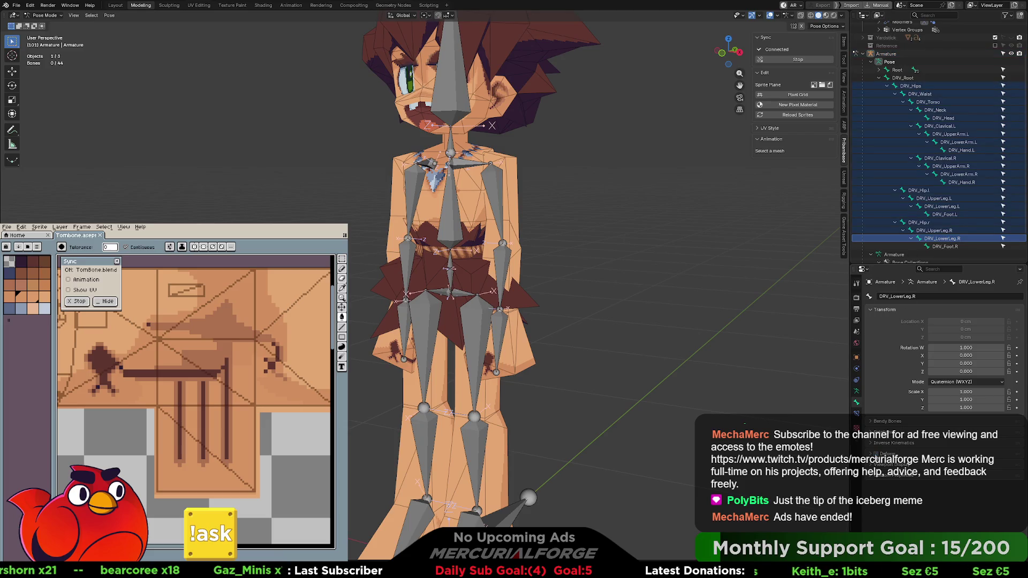
{"action": "left_click", "coordinate": [938, 159]}
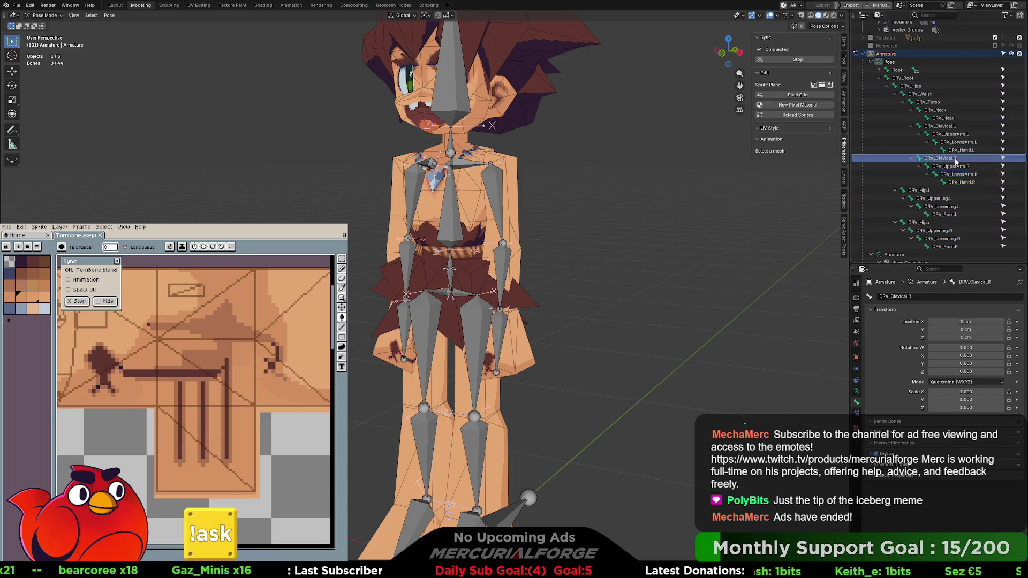
{"action": "left_click", "coordinate": [937, 238]}
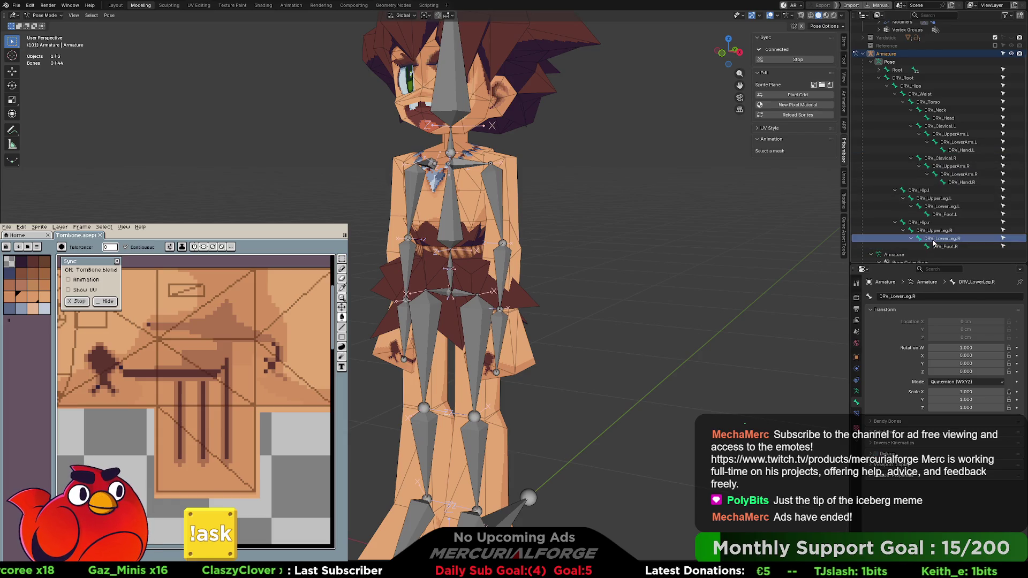
{"action": "key", "text": "Up"}
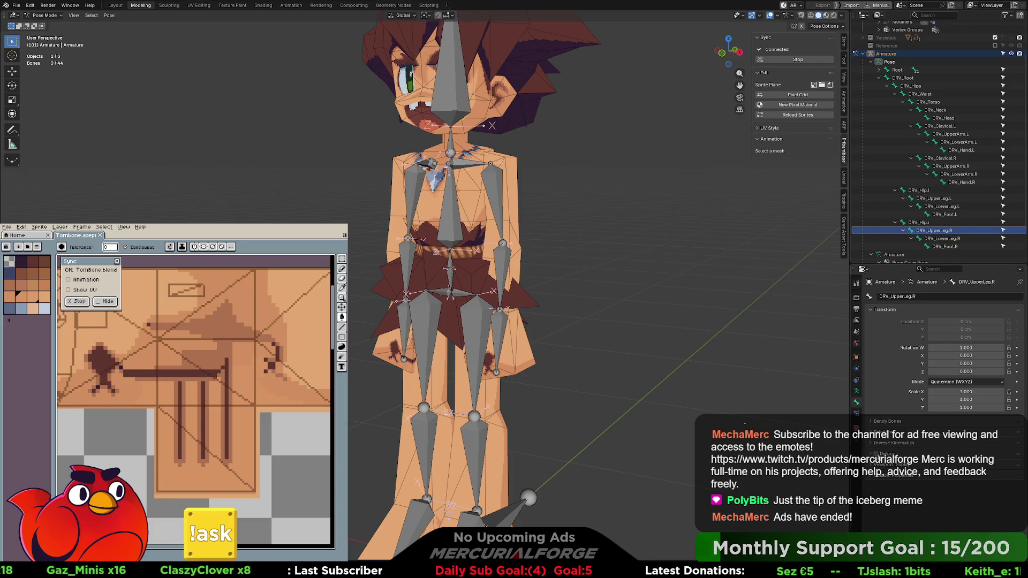
Check DRV_Hip.R and the left leg chain from DRV_Hip.L down to DRV_Foot.L
{"action": "left_click", "coordinate": [915, 223]}
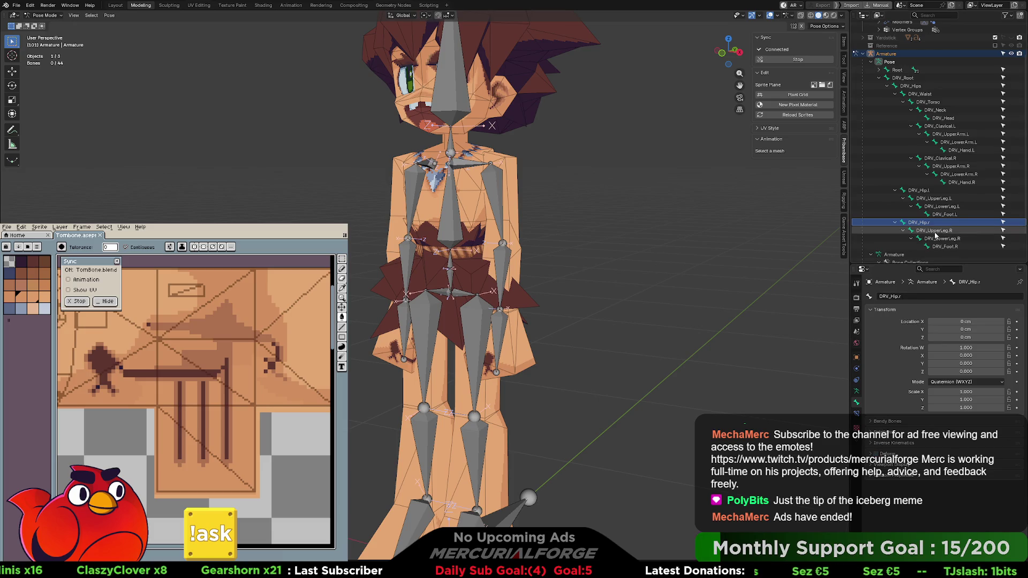
{"action": "left_click", "coordinate": [944, 214]}
{"action": "left_click", "coordinate": [919, 191], "text": "shift"}
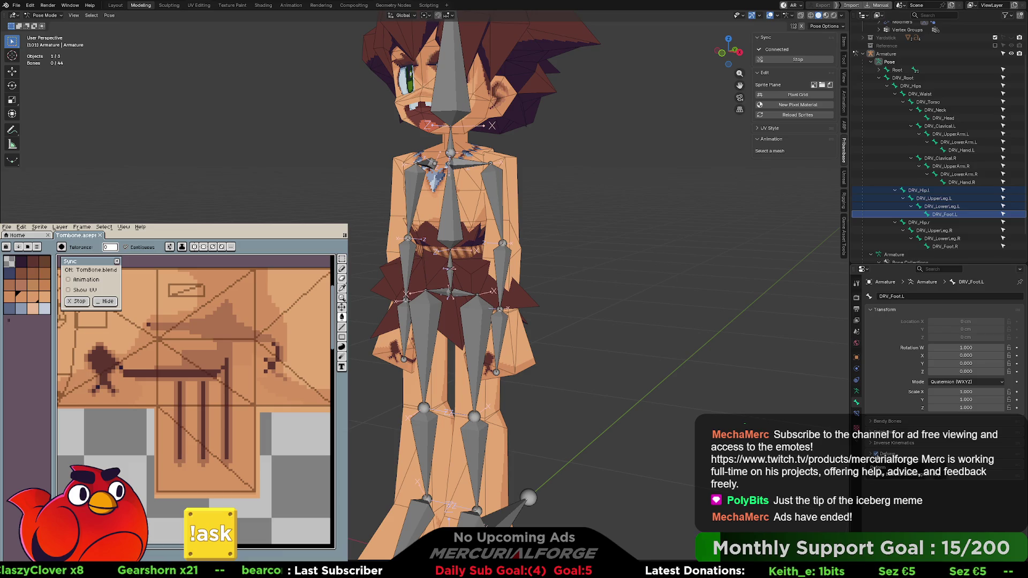
{"action": "left_click", "coordinate": [948, 199]}
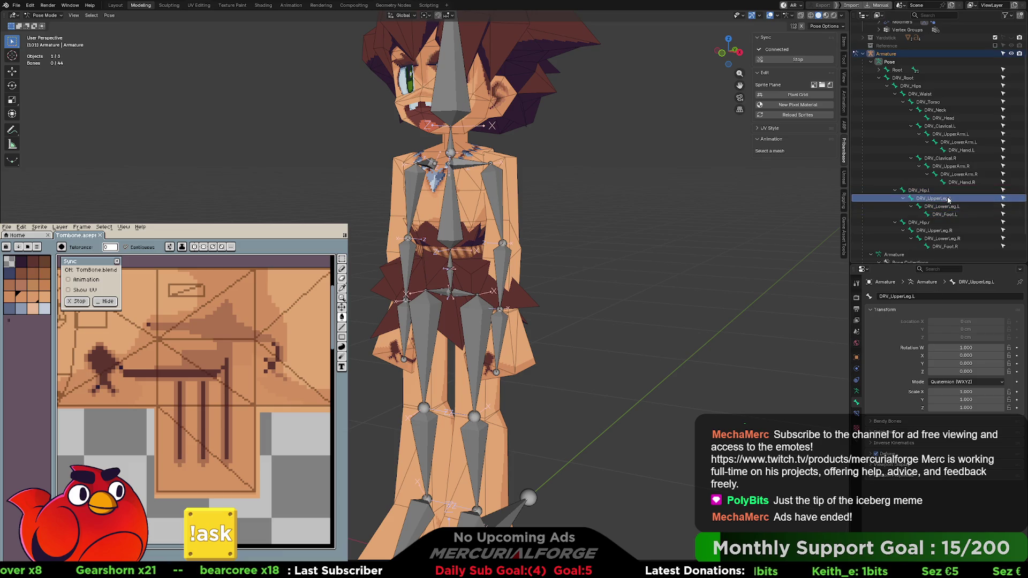
{"action": "left_click", "coordinate": [943, 207]}
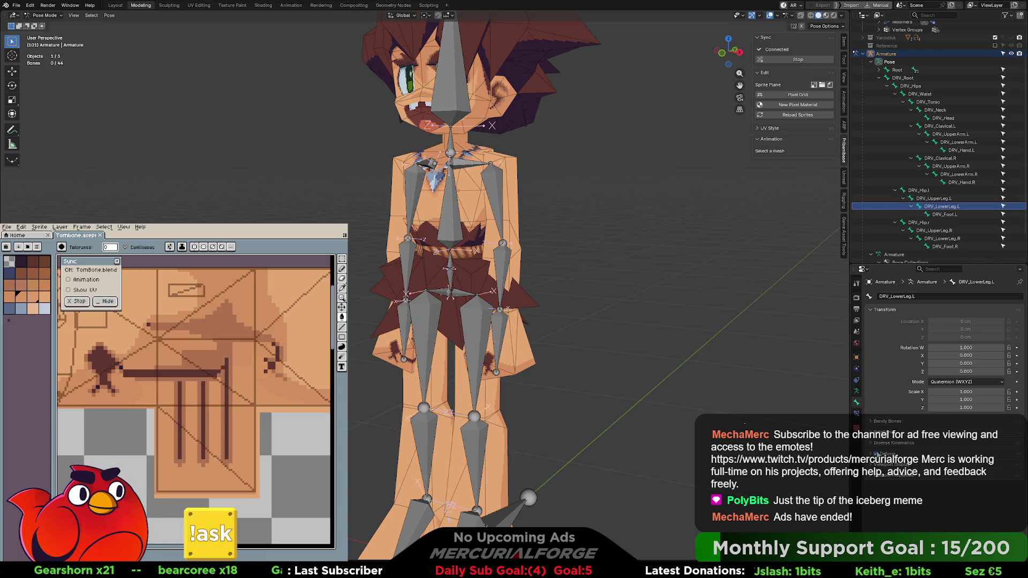
{"action": "left_click", "coordinate": [934, 199]}
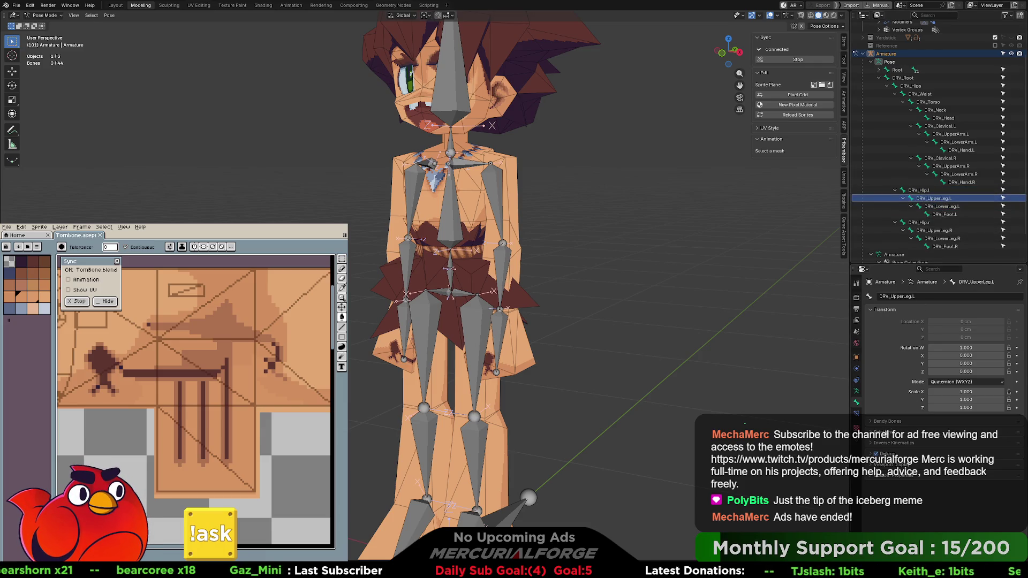
{"action": "left_click", "coordinate": [918, 190]}
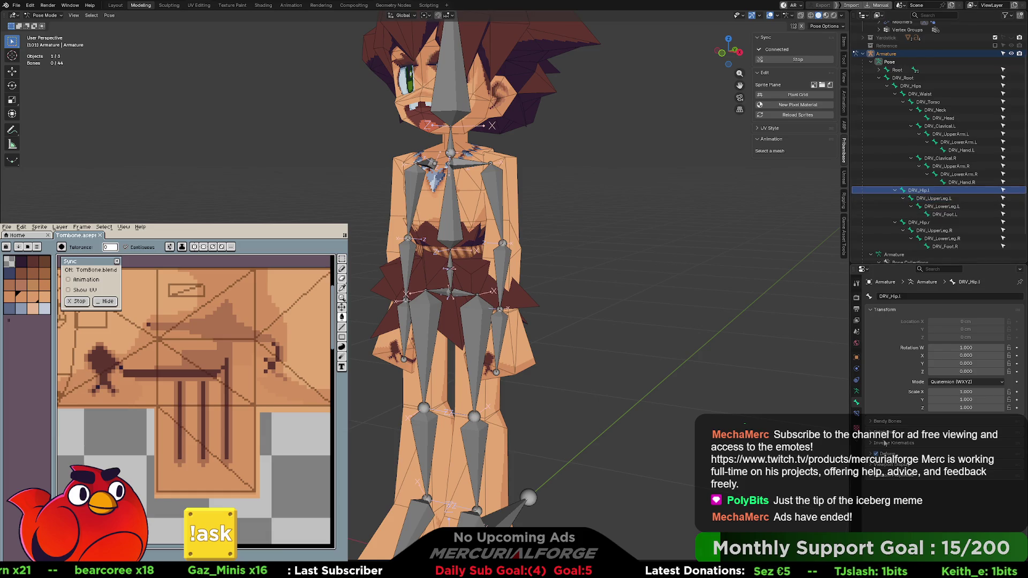
Review the right arm bones DRV_Hand.R, DRV_LowerArm.R, DRV_UpperArm.R and DRV_Clavical.R, including Deform
{"action": "left_click", "coordinate": [962, 182]}
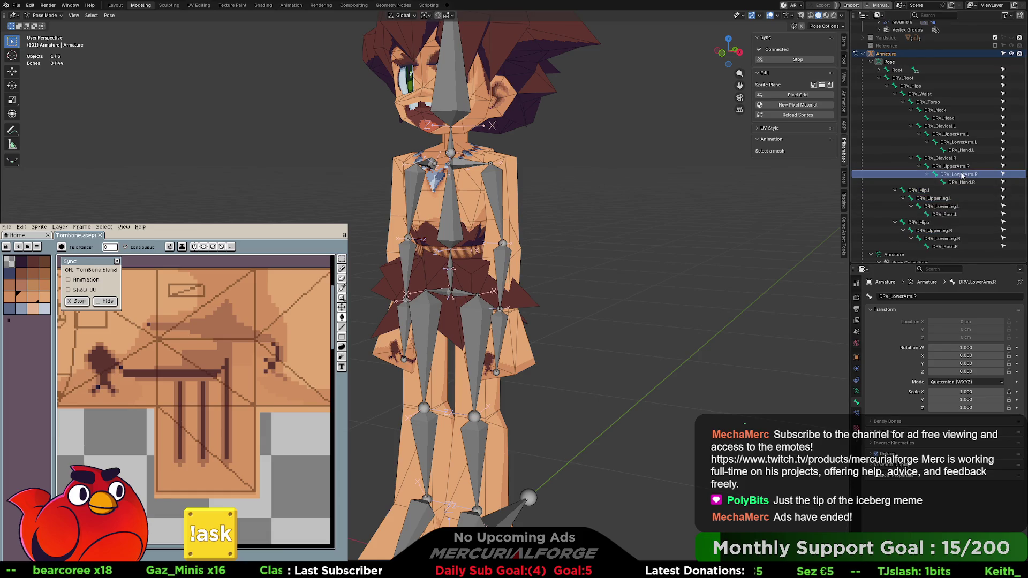
{"action": "left_click", "coordinate": [961, 174], "text": "shift"}
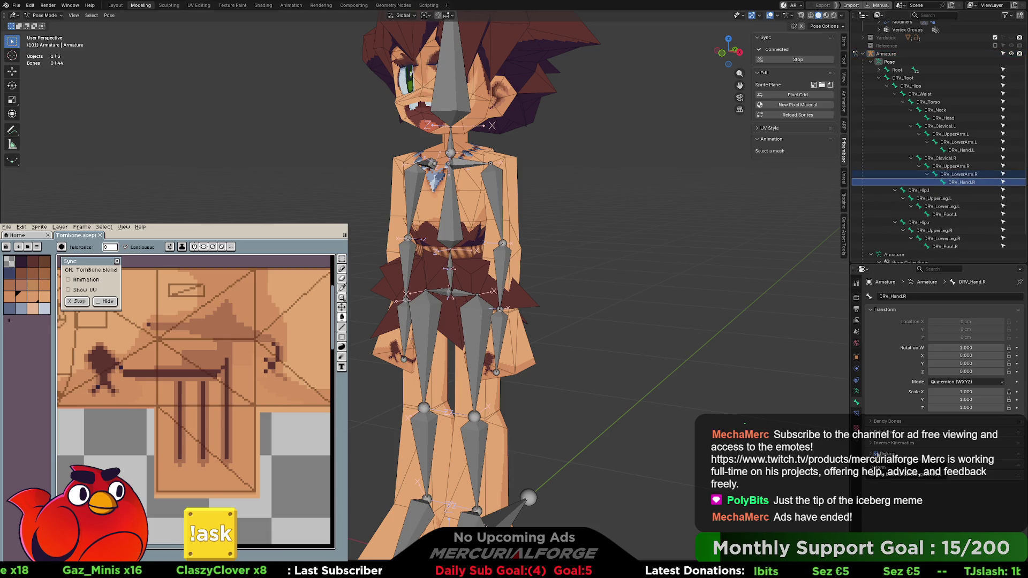
{"action": "left_click", "coordinate": [888, 453]}
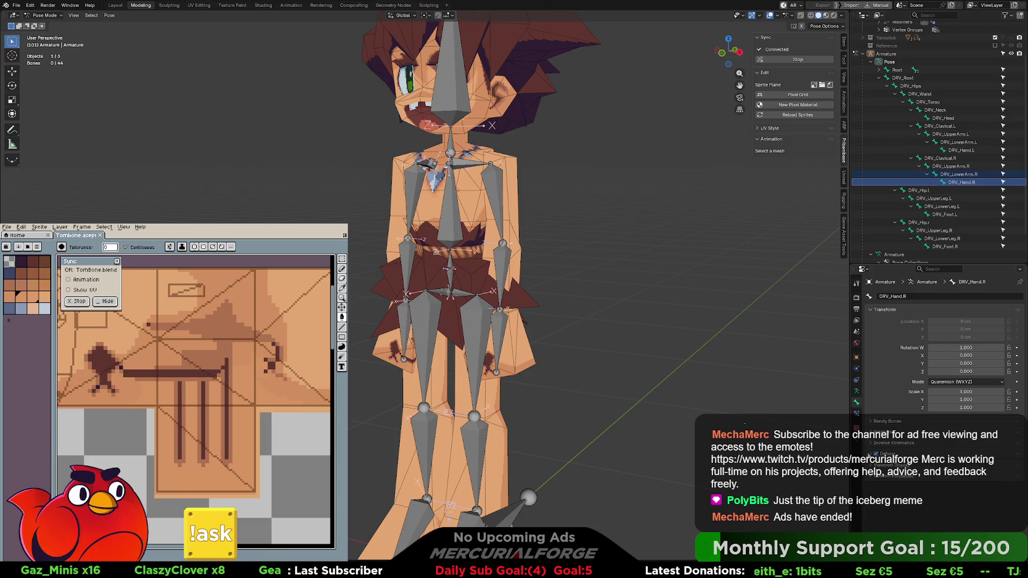
{"action": "left_click", "coordinate": [957, 175]}
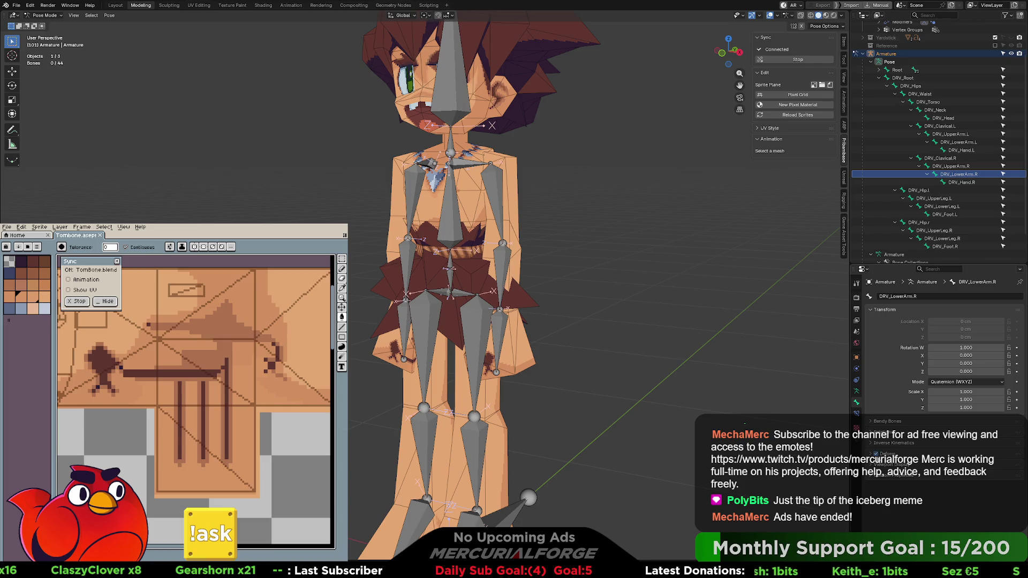
{"action": "left_click", "coordinate": [951, 167]}
{"action": "left_click", "coordinate": [878, 454]}
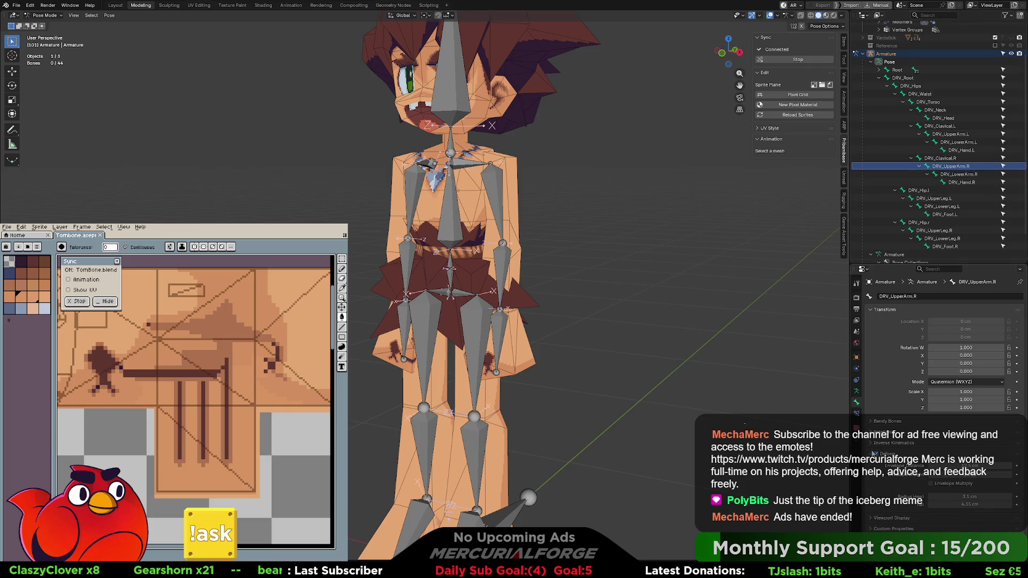
{"action": "left_click", "coordinate": [941, 158]}
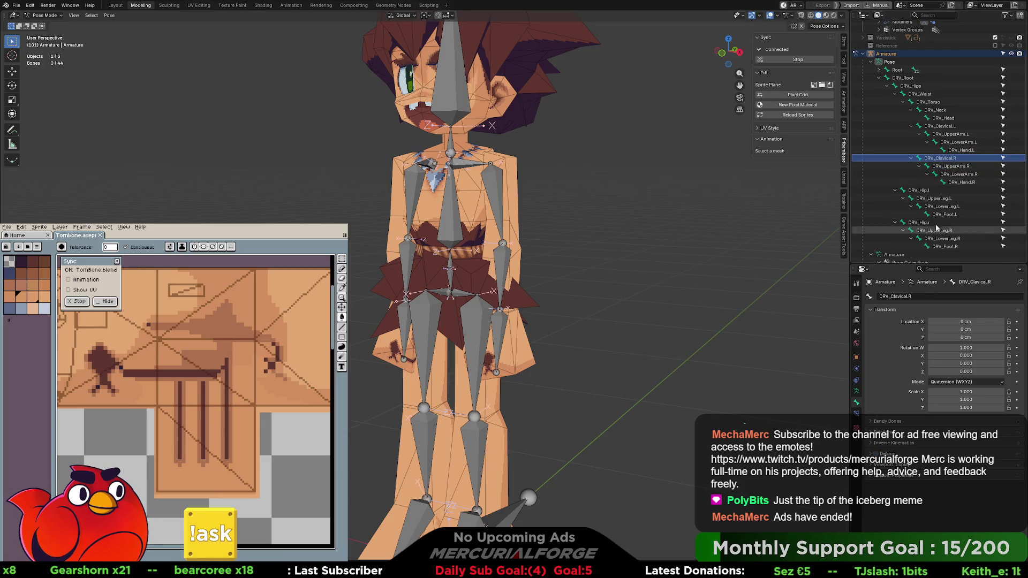
Review the left arm bones DRV_Hand.L, DRV_LowerArm.L, DRV_UpperArm.L and DRV_Clavical.L
{"action": "left_click", "coordinate": [960, 150]}
{"action": "left_click", "coordinate": [958, 144], "text": "shift"}
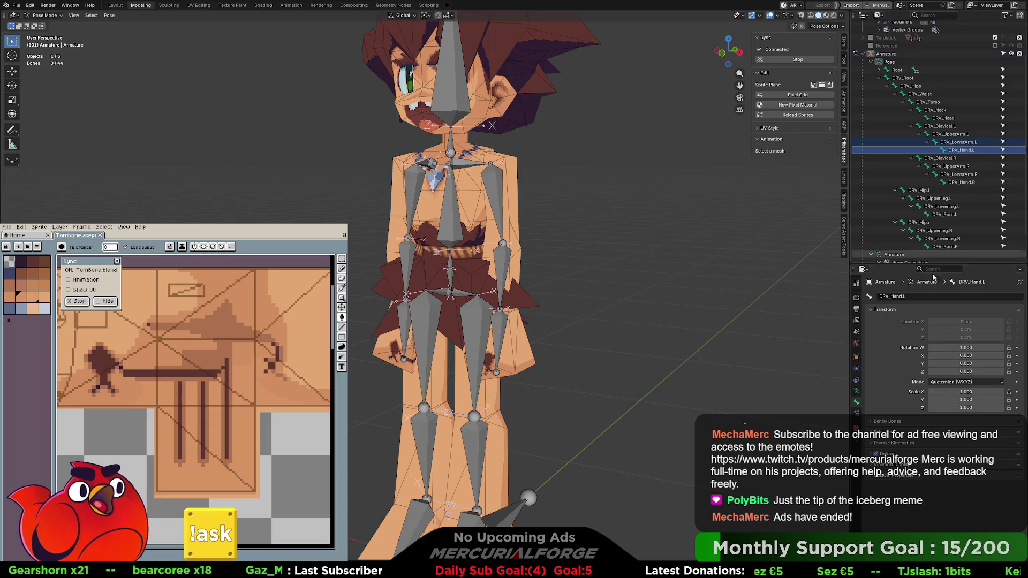
{"action": "left_click", "coordinate": [887, 454]}
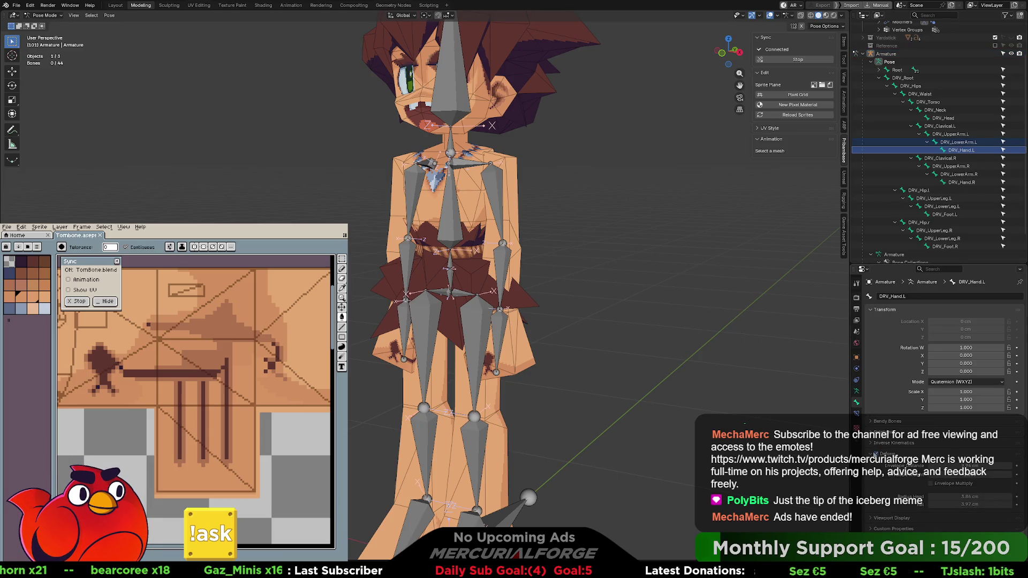
{"action": "left_click", "coordinate": [956, 143]}
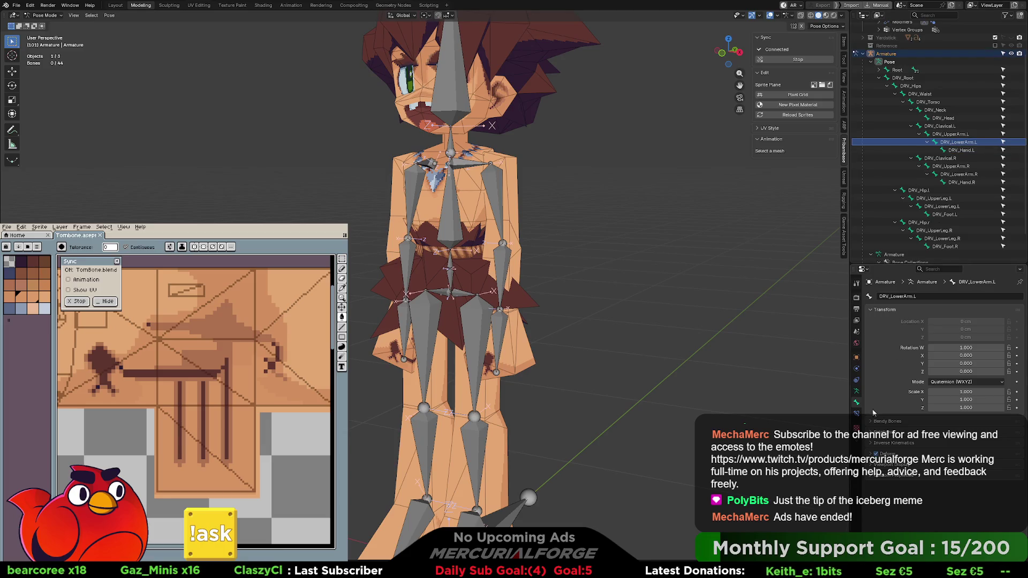
{"action": "left_click", "coordinate": [948, 135]}
{"action": "key", "text": "Up"}
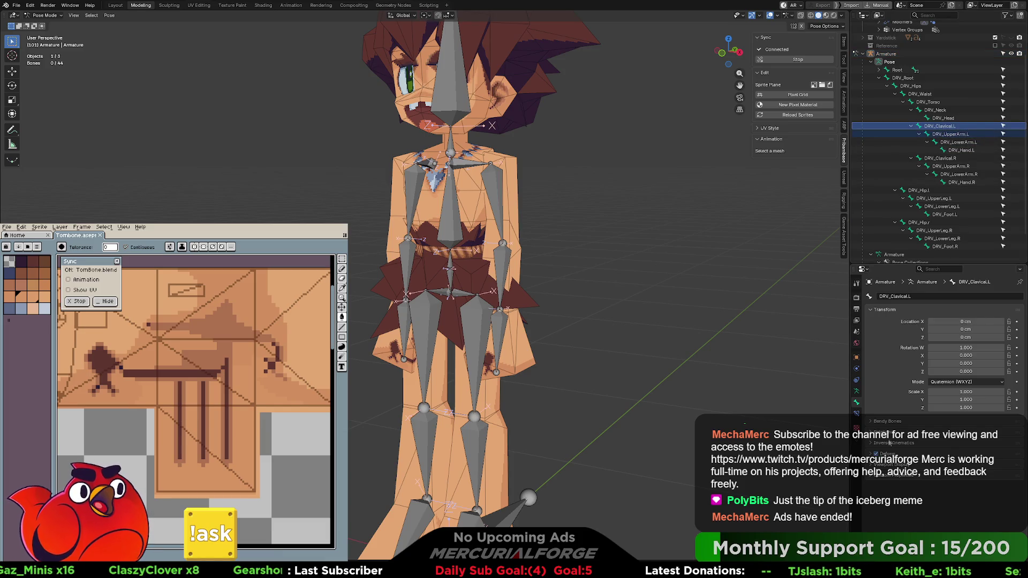
{"action": "left_click", "coordinate": [950, 133]}
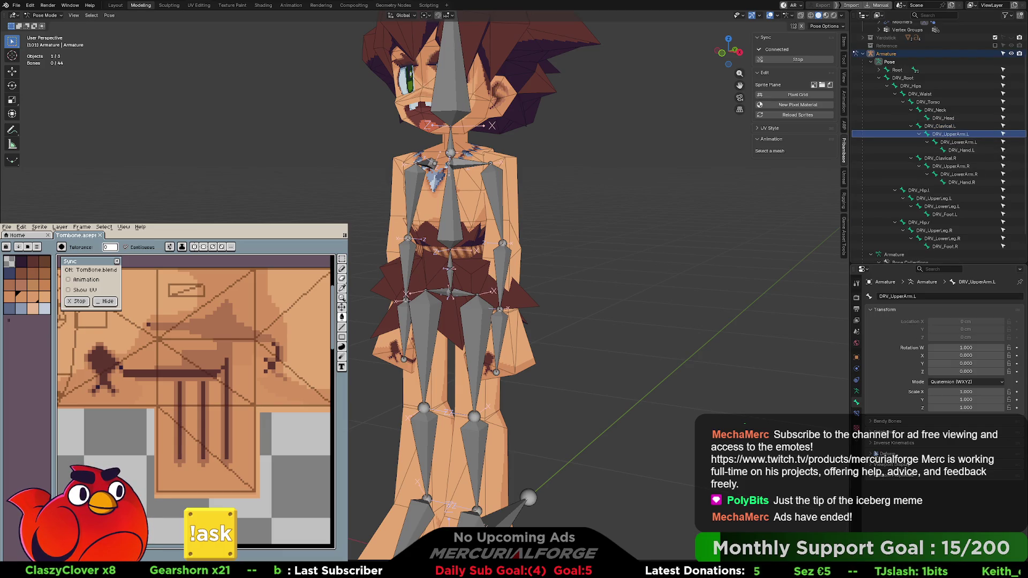
Check DRV_Head, DRV_Waist, DRV_Hips, DRV_Root, DRV_Foot.R and DRV_LowerLeg.R settings
{"action": "left_click", "coordinate": [947, 118]}
{"action": "left_click", "coordinate": [920, 93]}
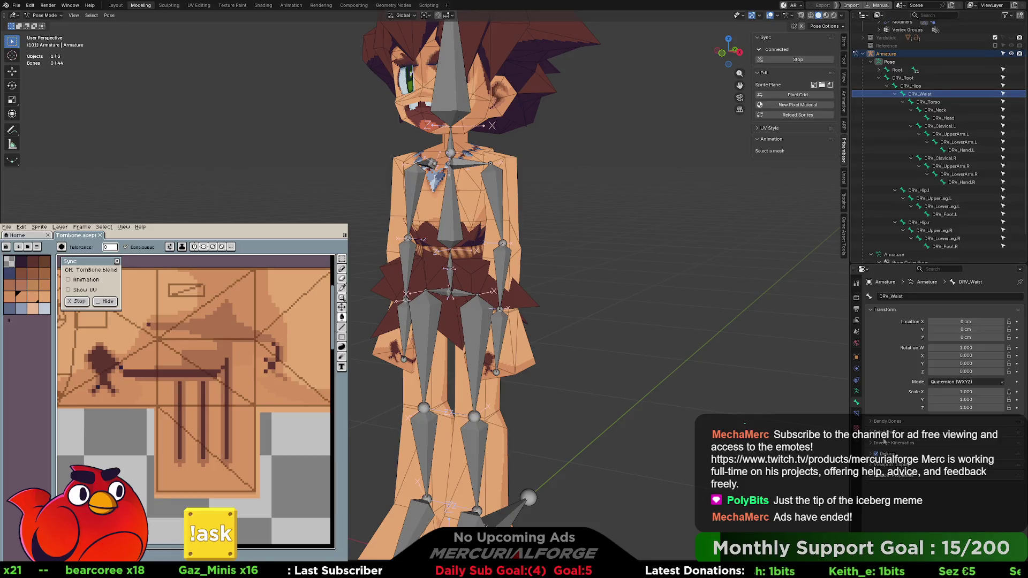
{"action": "left_click", "coordinate": [928, 86]}
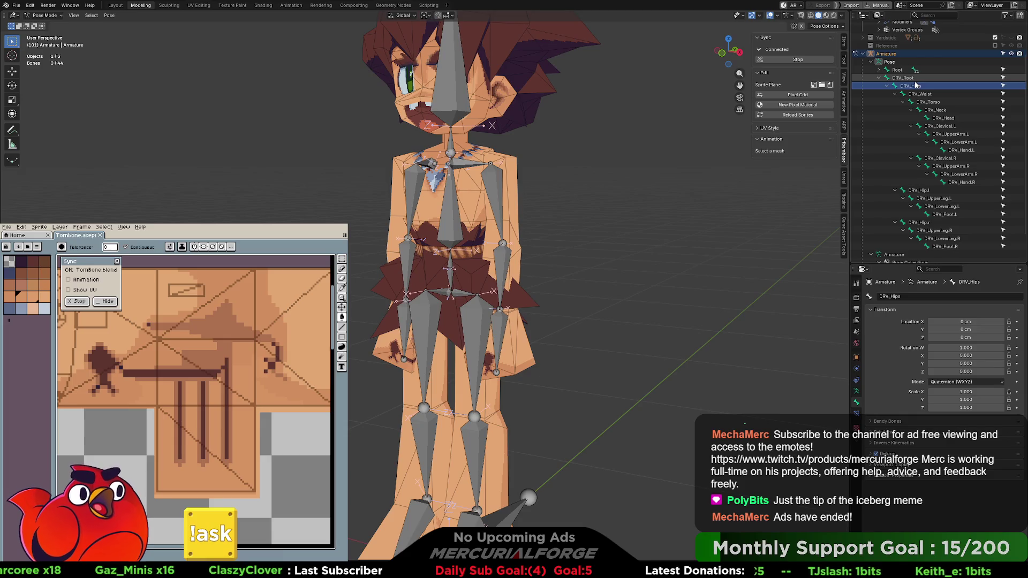
{"action": "left_click", "coordinate": [892, 454]}
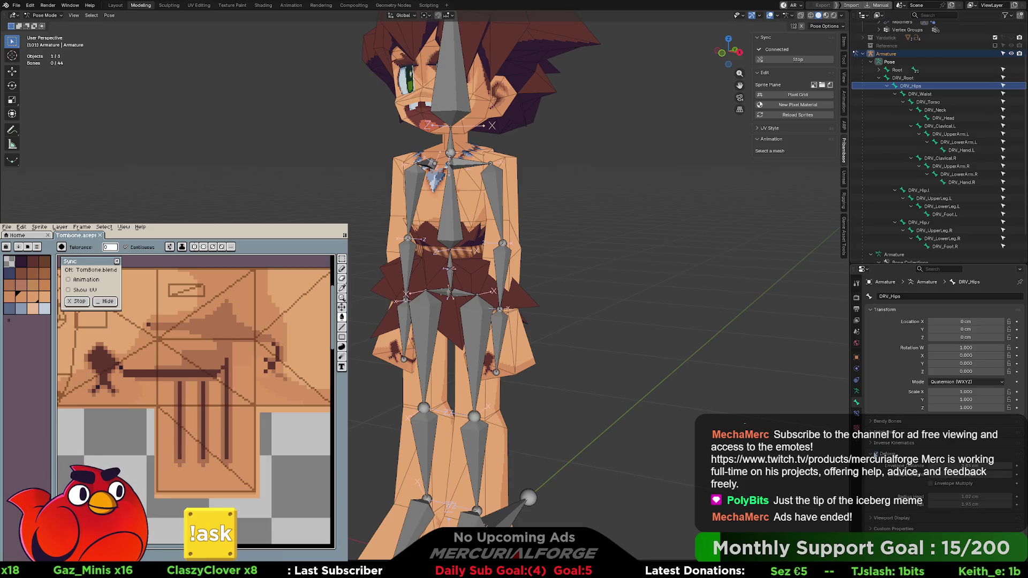
{"action": "left_click", "coordinate": [905, 78]}
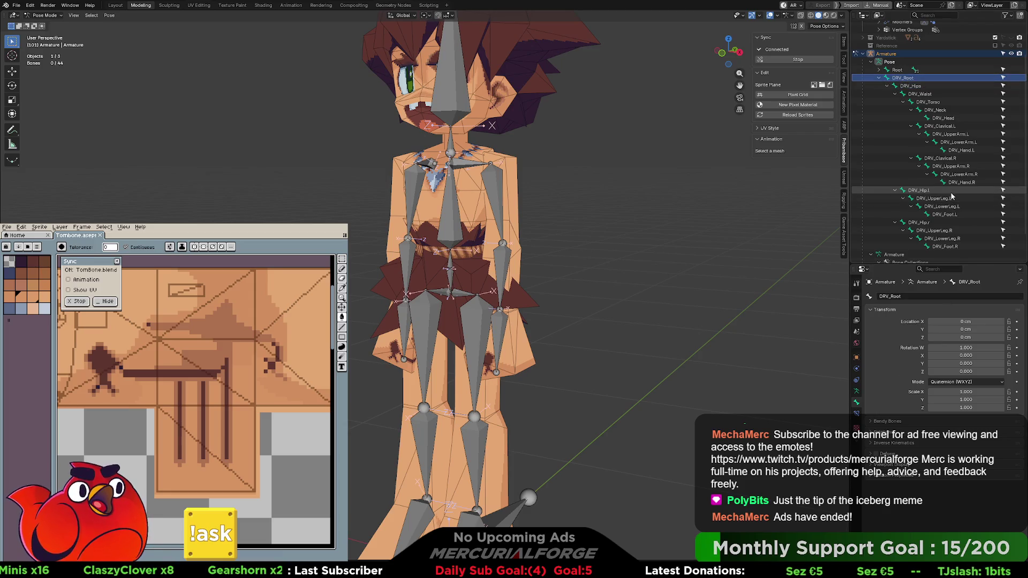
{"action": "left_click", "coordinate": [938, 246]}
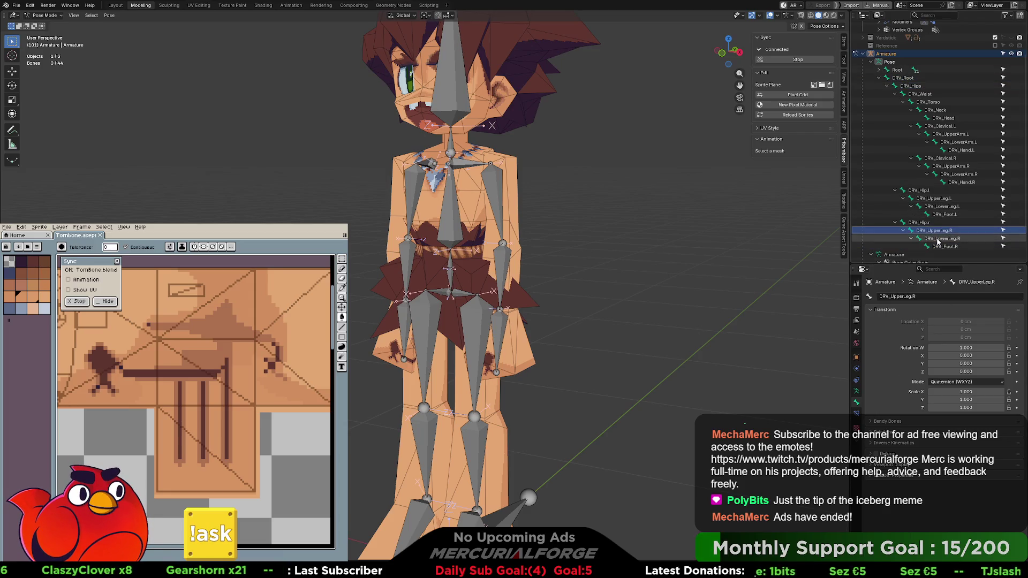
{"action": "left_click", "coordinate": [941, 239]}
Unhide the DRIVER bone collection and select the DRV_ bones from DRV_Root to DRV_Foot.R
{"action": "middle_click_drag", "start_coordinate": [616, 230], "coordinate": [640, 250]}
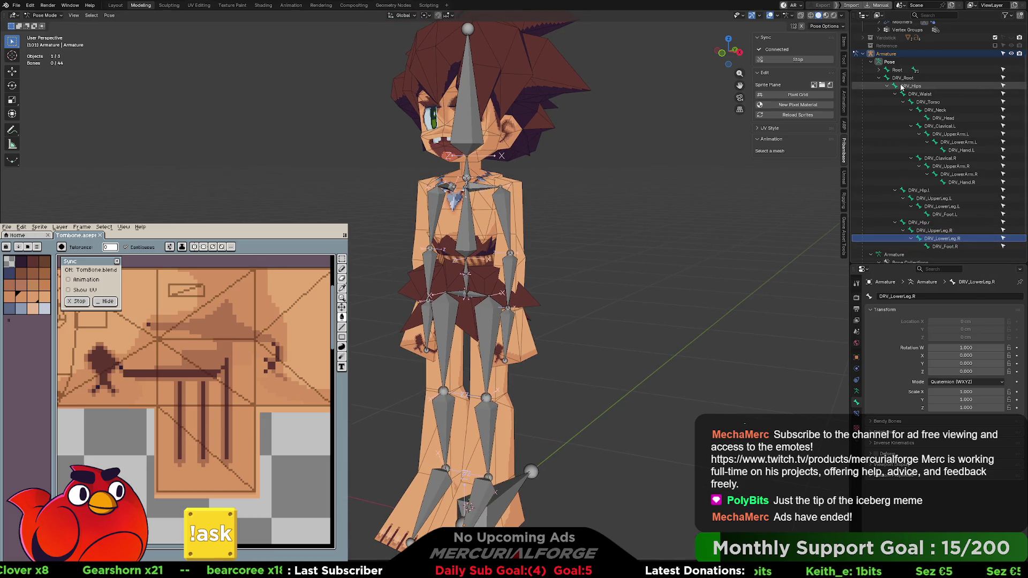
{"action": "left_click", "coordinate": [855, 393]}
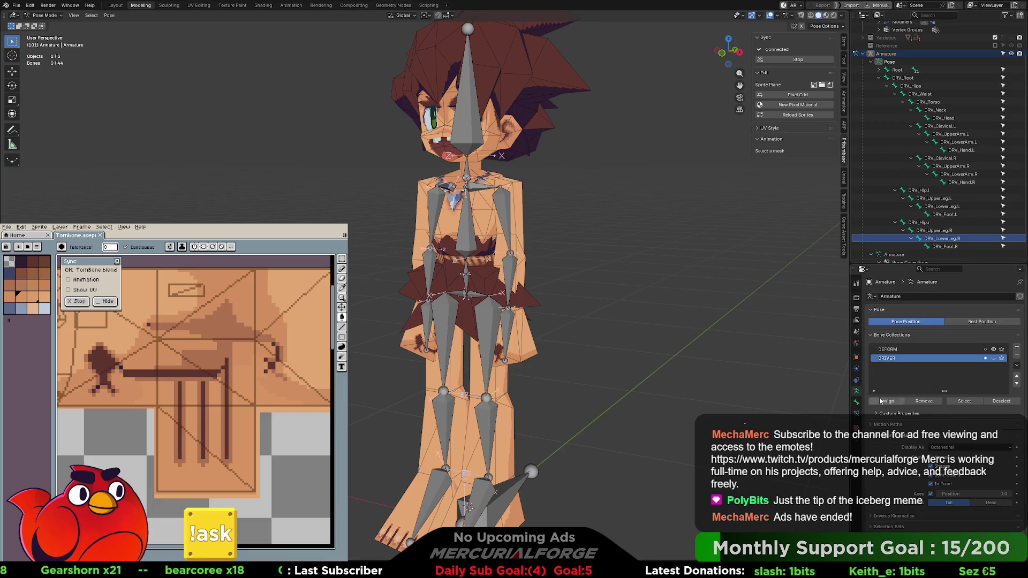
{"action": "left_click", "coordinate": [993, 358]}
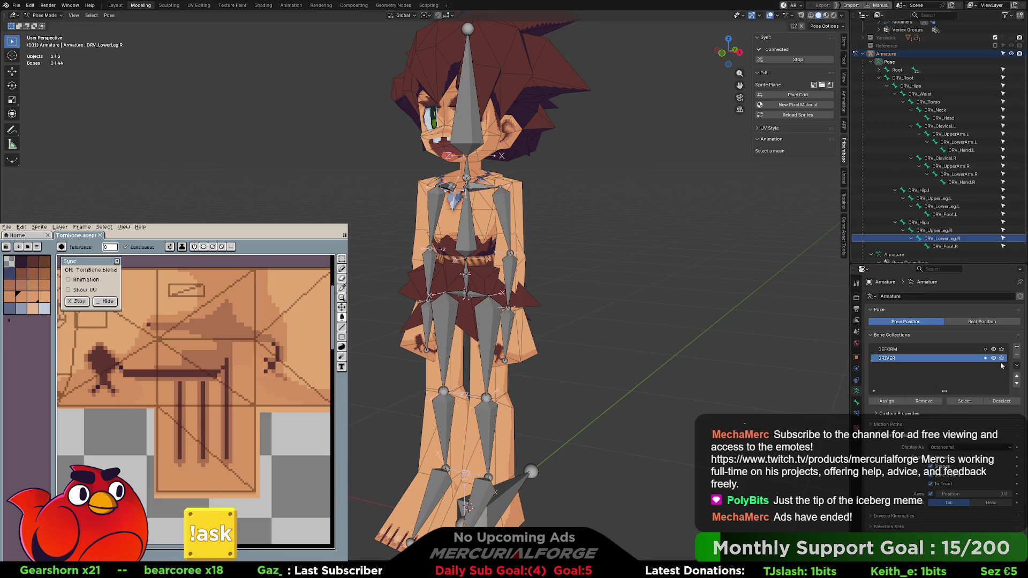
{"action": "left_click", "coordinate": [941, 247]}
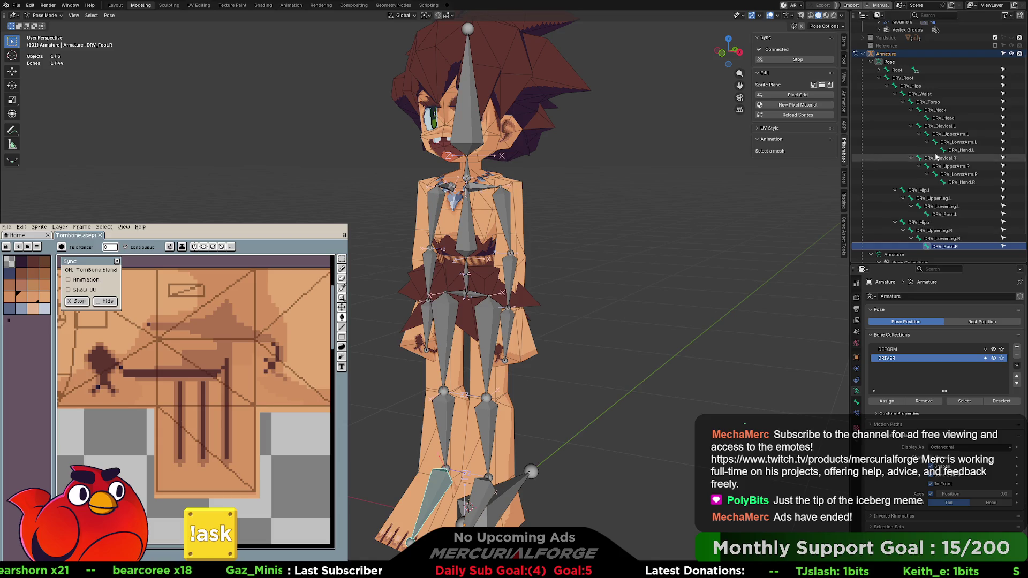
{"action": "left_click", "coordinate": [916, 79], "text": "shift"}
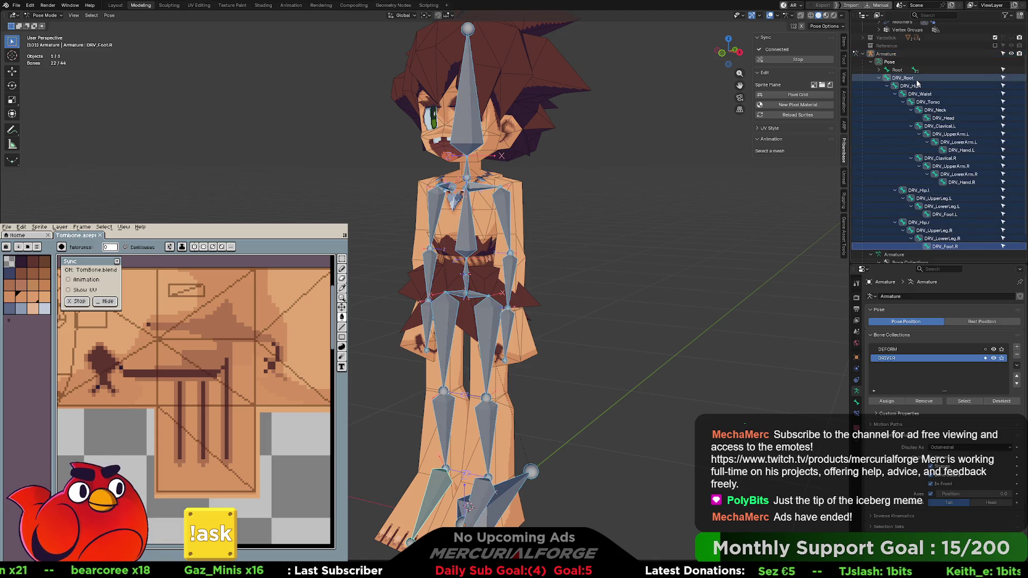
Inspect individual driver bones (DRV_UpperLeg.R, DRV_UpperArm.R) in bone properties, then reselect the DRV_ hierarchy
{"action": "left_click", "coordinate": [856, 403]}
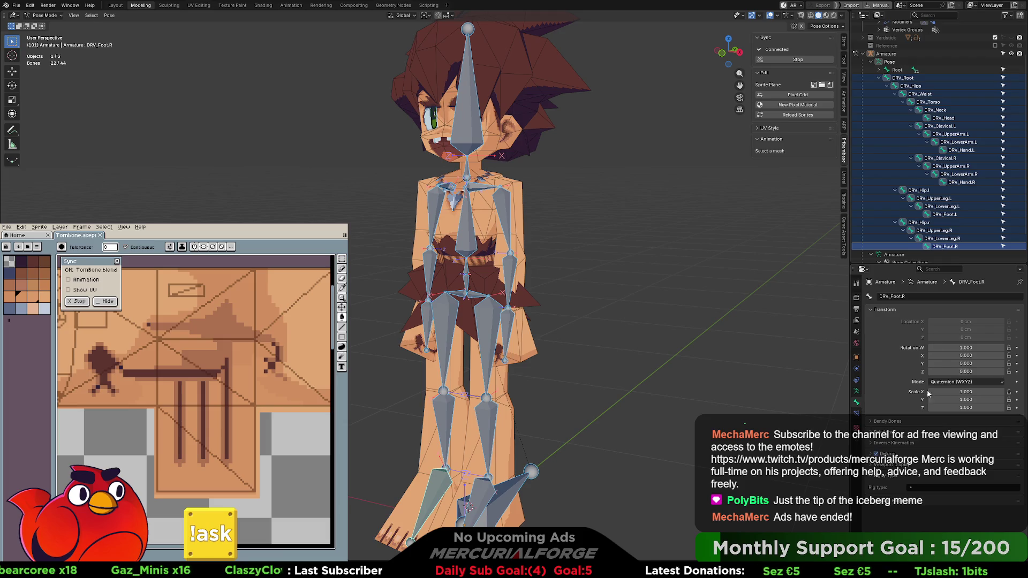
{"action": "left_click", "coordinate": [934, 231]}
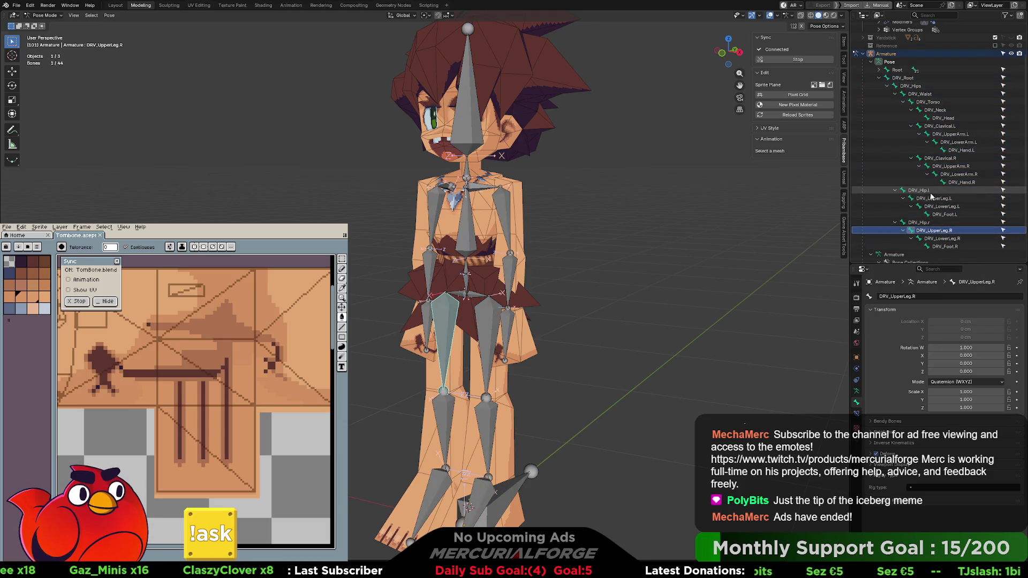
{"action": "left_click", "coordinate": [948, 166]}
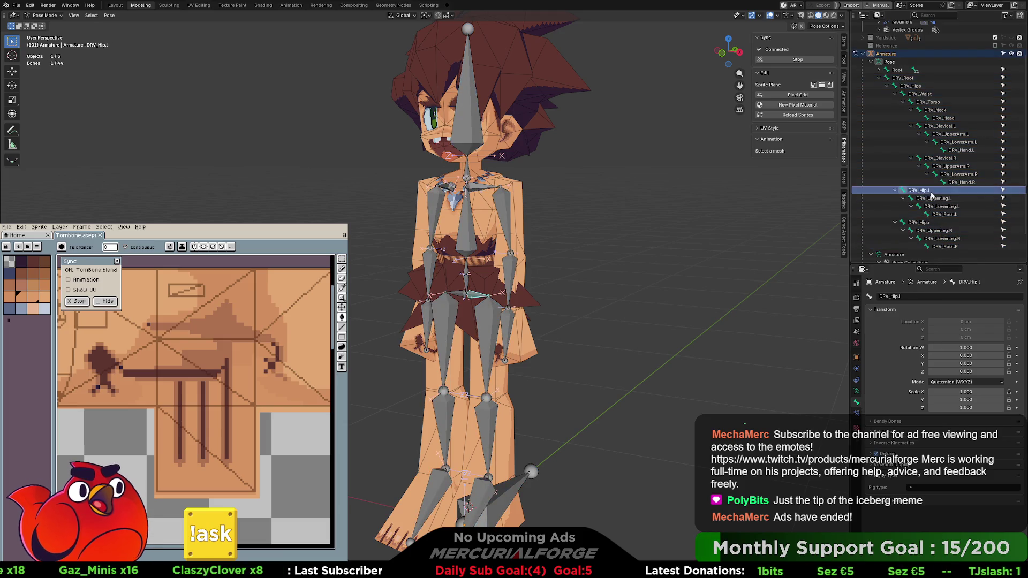
{"action": "left_click", "coordinate": [910, 78]}
{"action": "left_click", "coordinate": [948, 247], "text": "shift"}
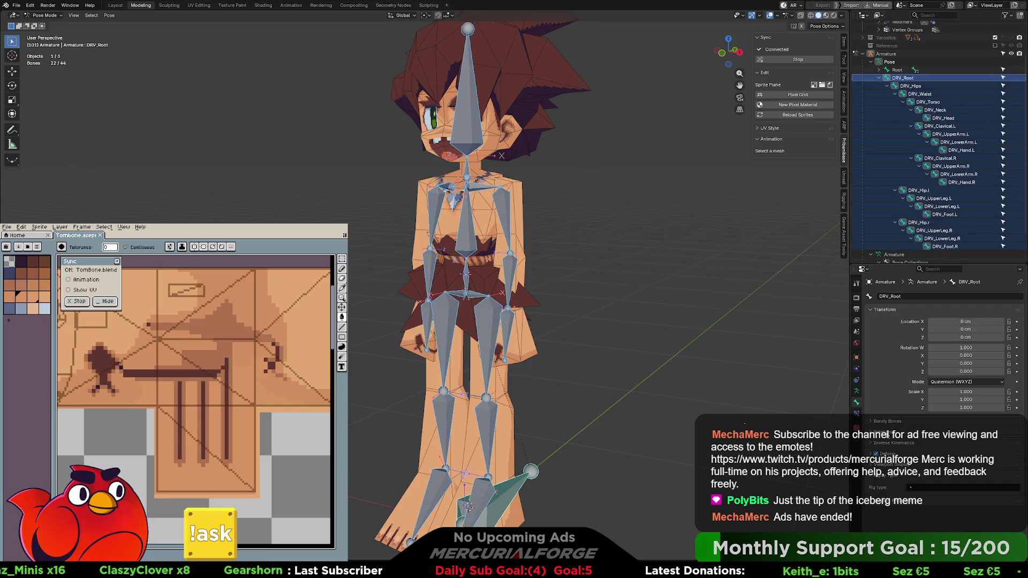
{"action": "left_click", "coordinate": [934, 230]}
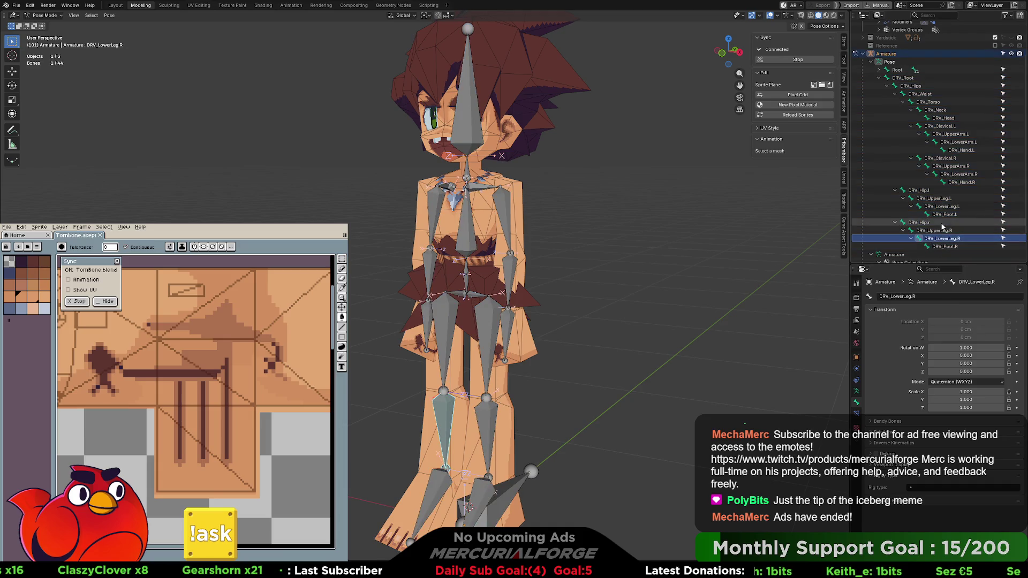
Select all 22 DRV_ driver bones via the DRIVER collection and make DEFORM active
{"action": "left_click", "coordinate": [941, 247]}
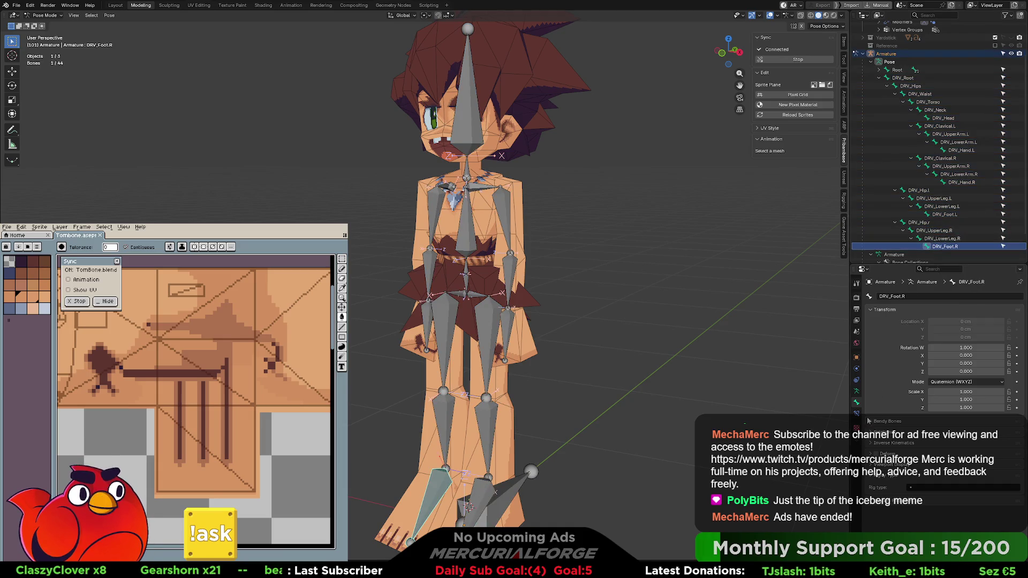
{"action": "left_click", "coordinate": [857, 392]}
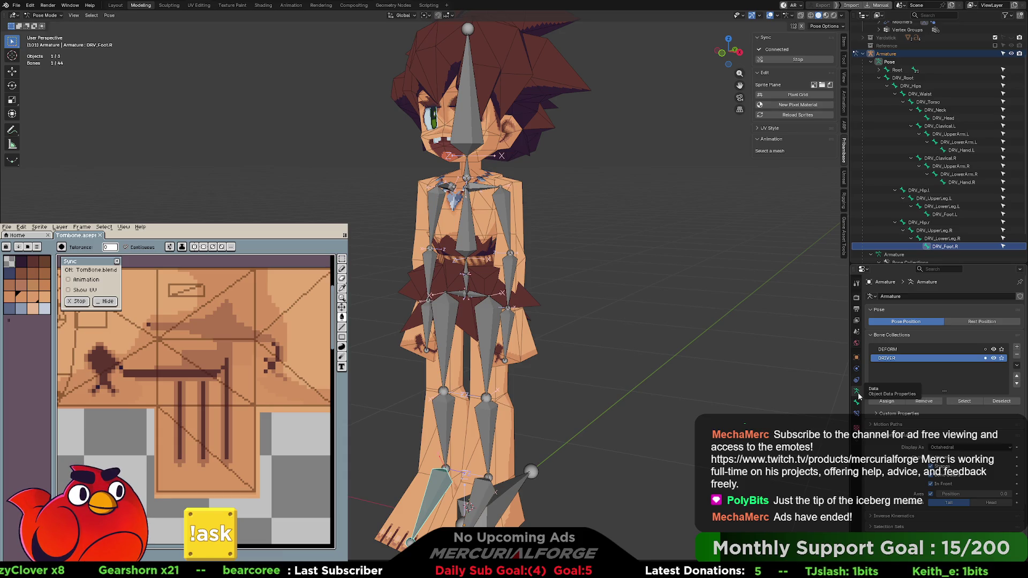
{"action": "left_click", "coordinate": [964, 401]}
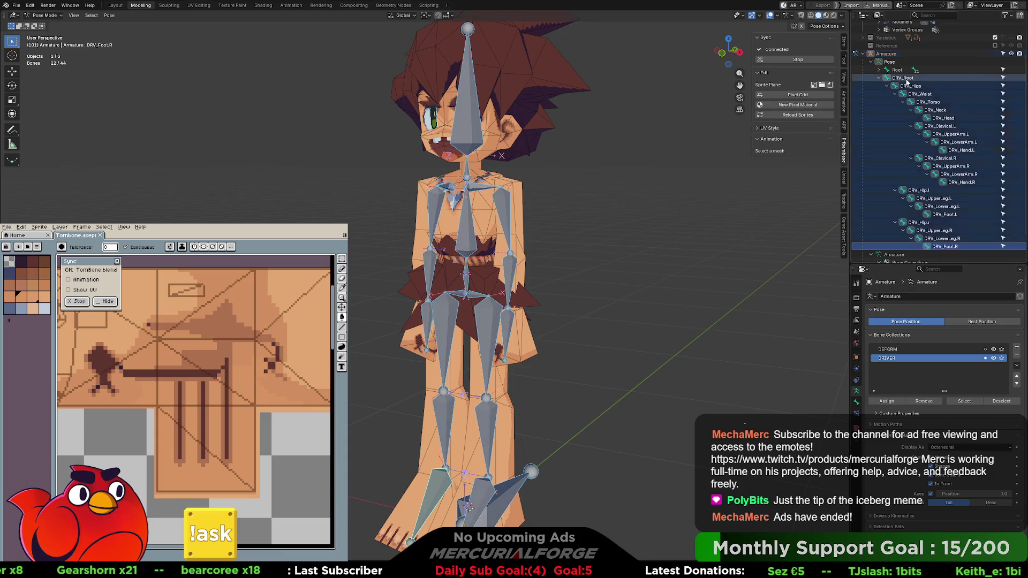
{"action": "left_click", "coordinate": [928, 350]}
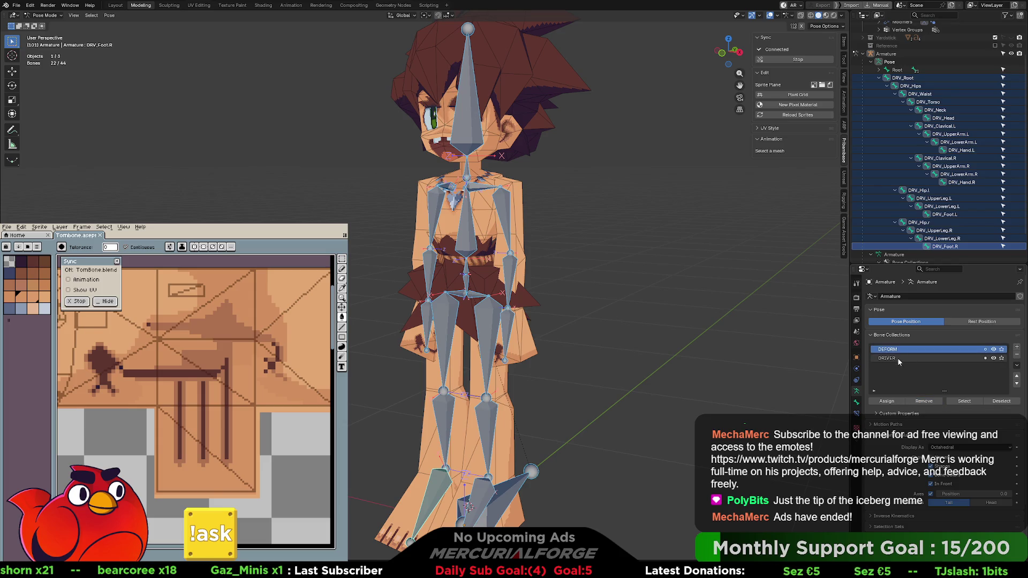
Expand and select the original Root bone hierarchy, then make DRIVER the active bone collection
{"action": "left_click", "coordinate": [879, 70]}
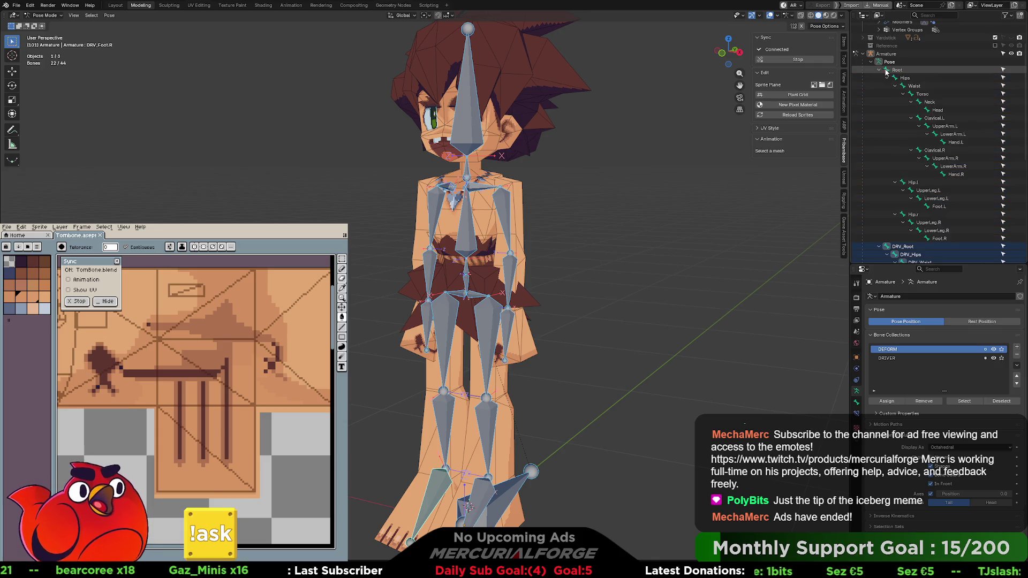
{"action": "left_click", "coordinate": [887, 71]}
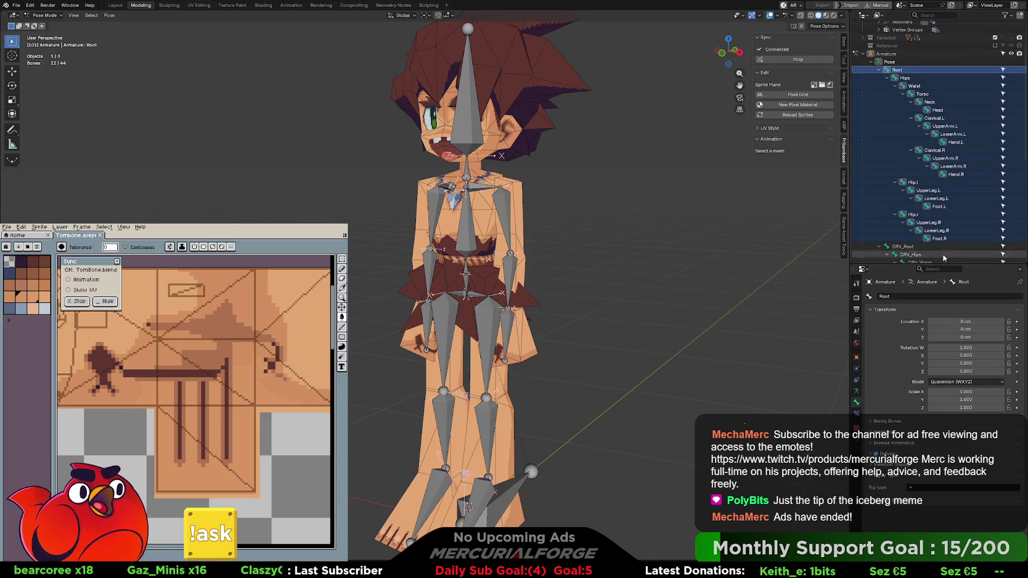
{"action": "left_click", "coordinate": [857, 392]}
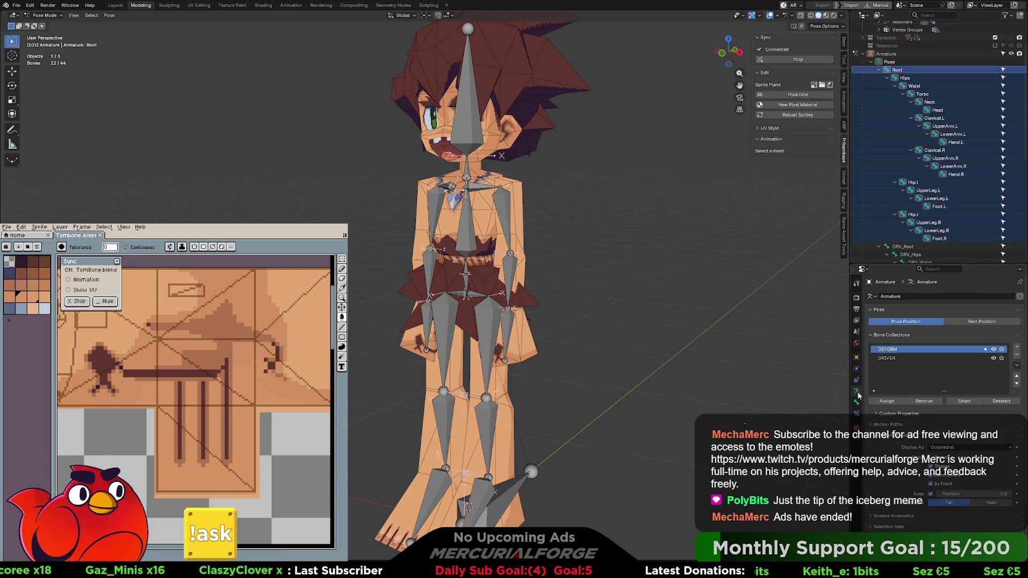
{"action": "left_click", "coordinate": [927, 358]}
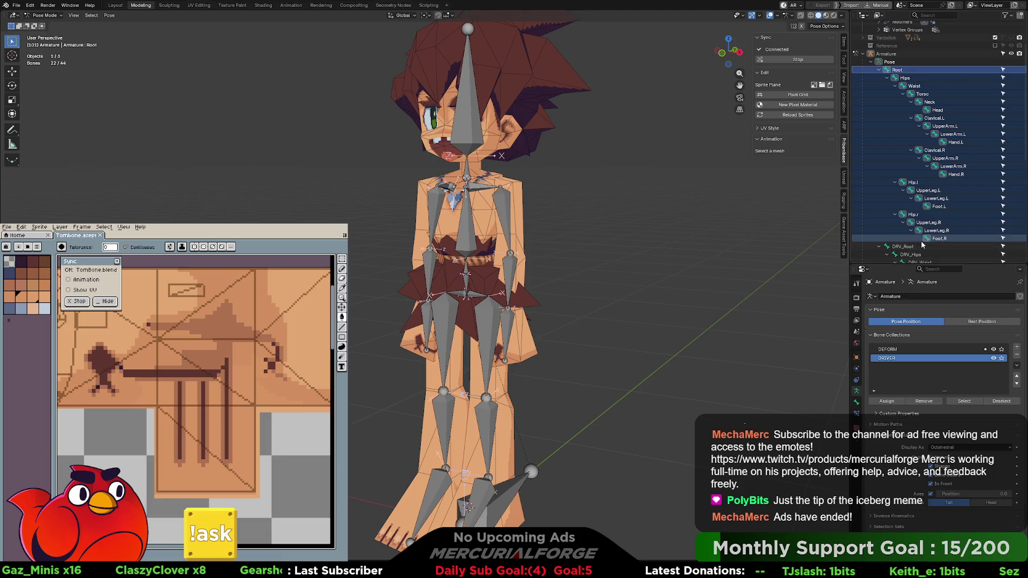
Reselect the full DRV_ hierarchy from DRV_Root, all 22 driver bones
{"action": "scroll", "coordinate": [905, 236], "scroll_direction": "down", "scroll_amount": 2}
{"action": "left_click", "coordinate": [899, 215]}
{"action": "scroll", "coordinate": [921, 225], "scroll_direction": "down", "scroll_amount": 5}
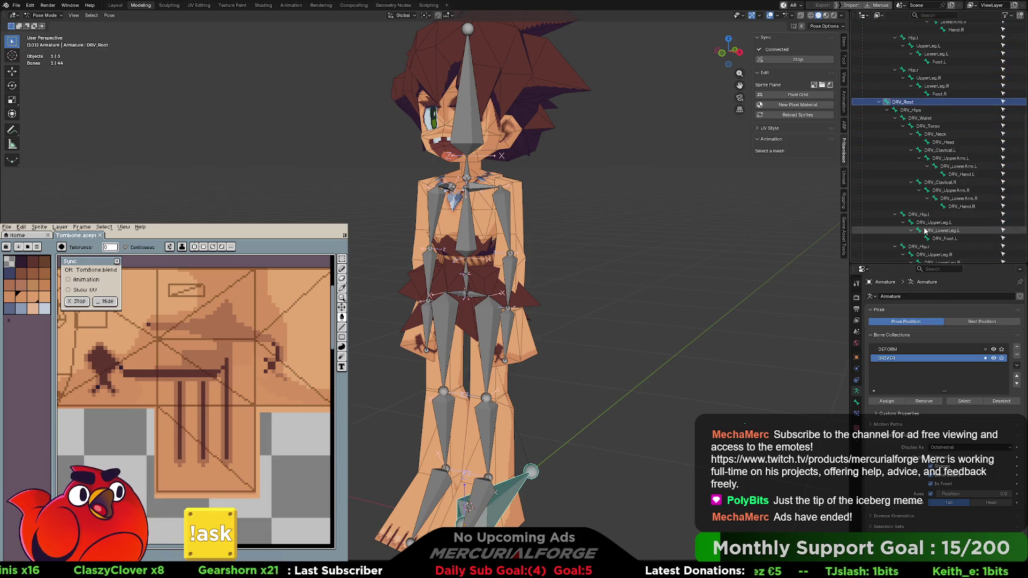
{"action": "left_click", "coordinate": [932, 216], "text": "shift"}
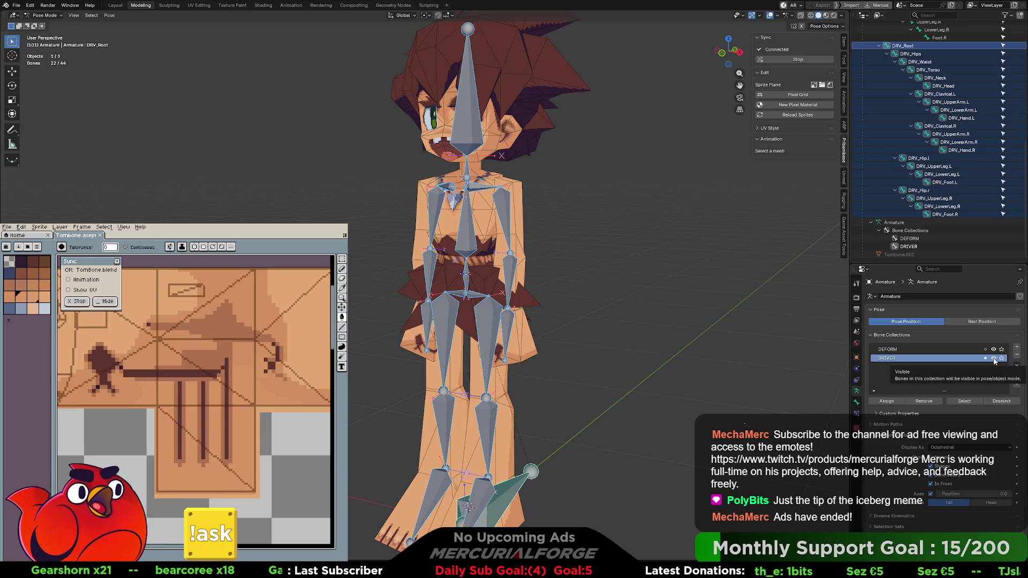
Switch the active bone collection between DEFORM and DRIVER to compare them
{"action": "left_click", "coordinate": [900, 350]}
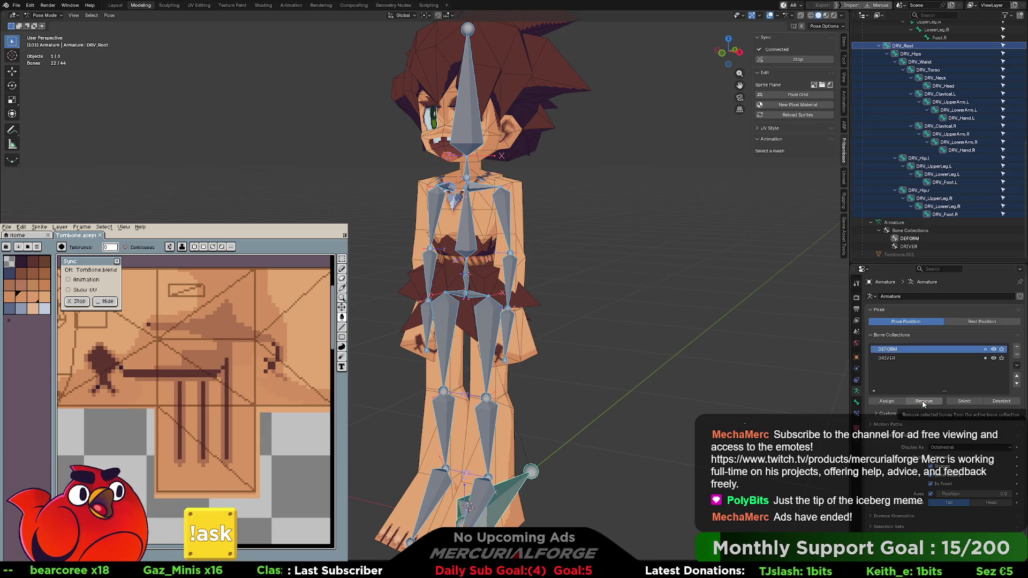
{"action": "left_click", "coordinate": [897, 358]}
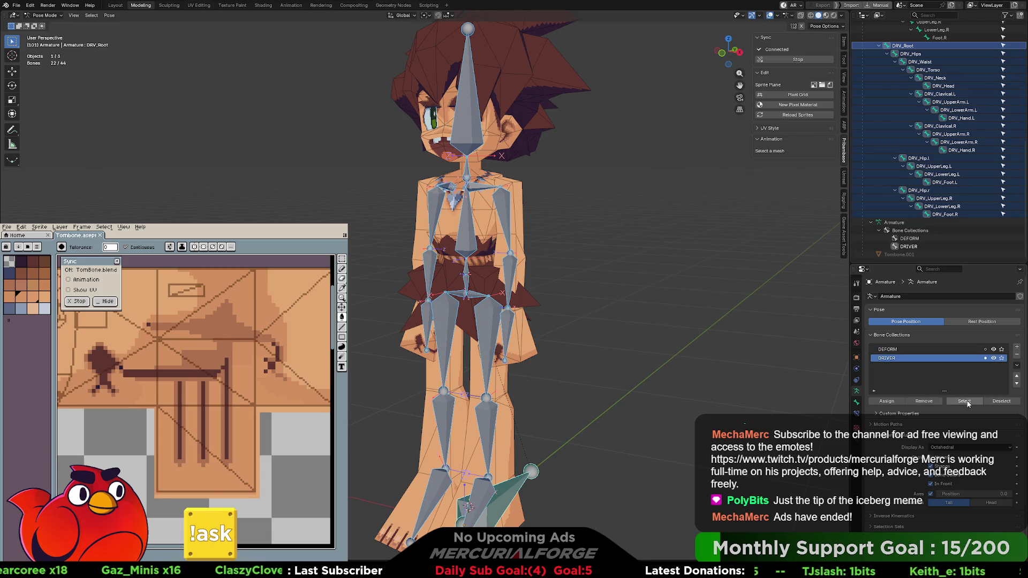
{"action": "left_click", "coordinate": [910, 349]}
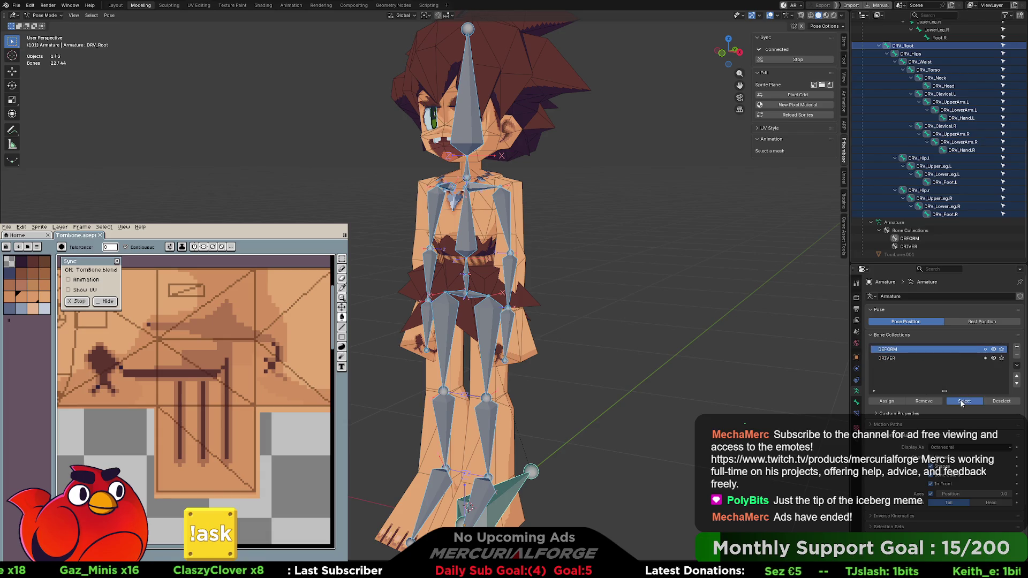
{"action": "left_click", "coordinate": [913, 358]}
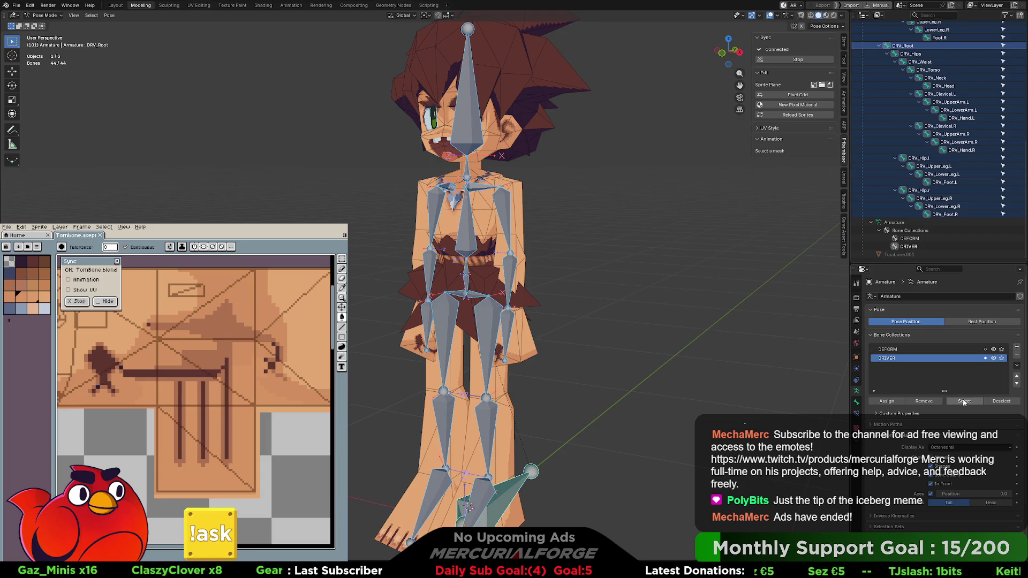
Deselect and reselect the DRIVER collection's 22 bones, confirming DRV_Root's transforms stay at rest
{"action": "left_click", "coordinate": [1003, 405]}
{"action": "left_click", "coordinate": [912, 350]}
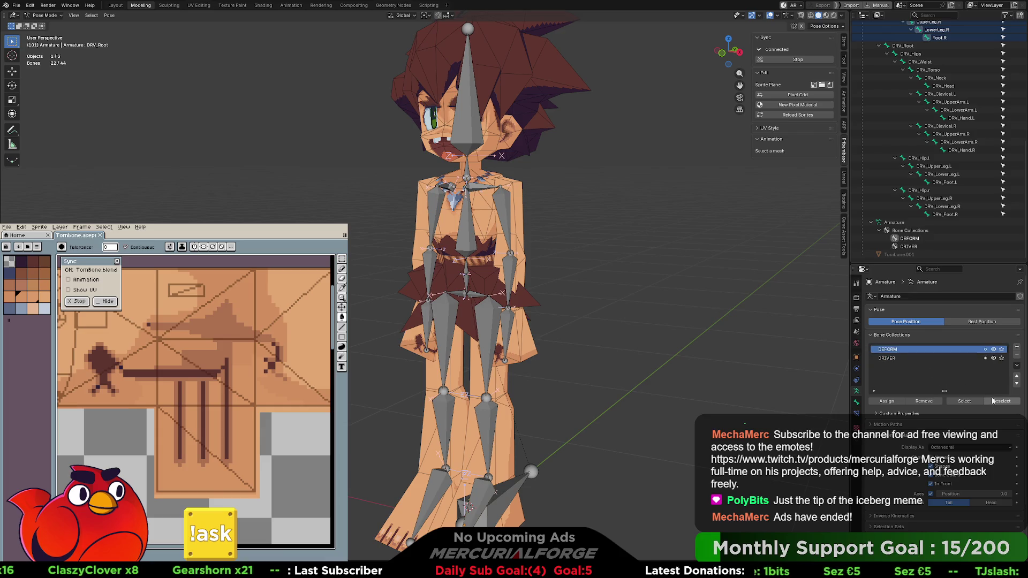
{"action": "left_click", "coordinate": [909, 359]}
{"action": "left_click", "coordinate": [966, 402]}
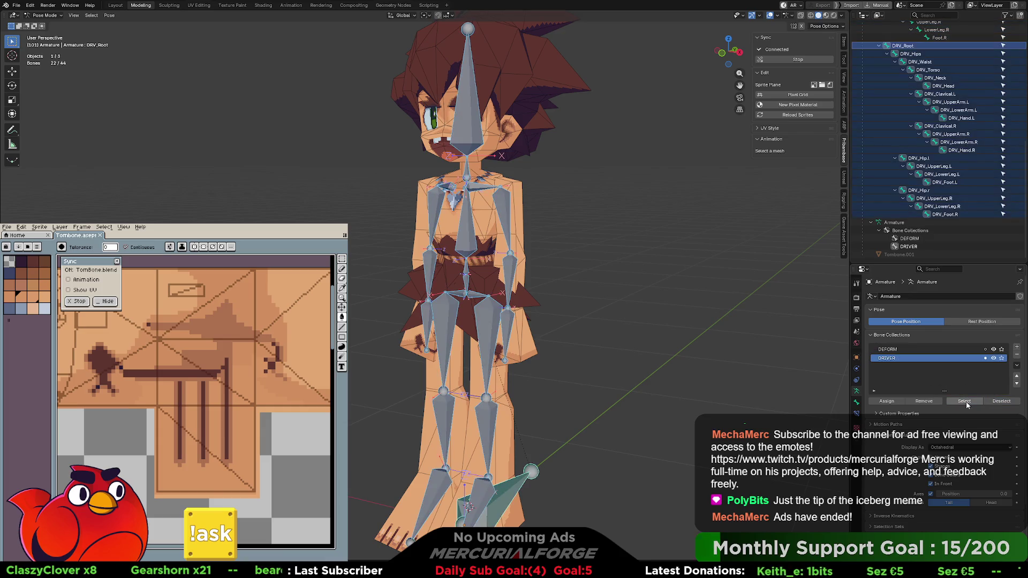
{"action": "left_click", "coordinate": [857, 403]}
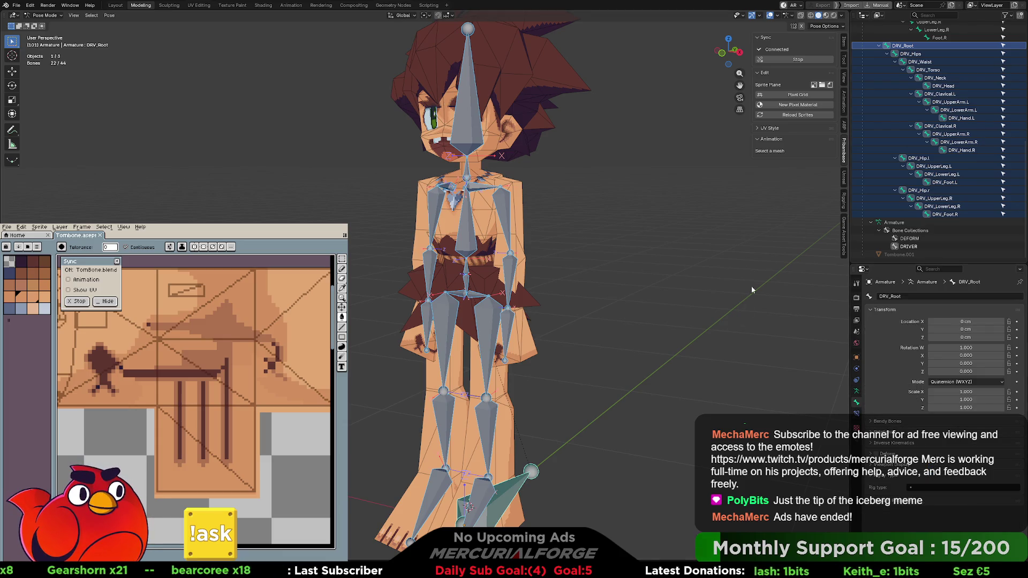
{"action": "middle_click_drag", "start_coordinate": [704, 242], "coordinate": [737, 261], "text": "shift"}
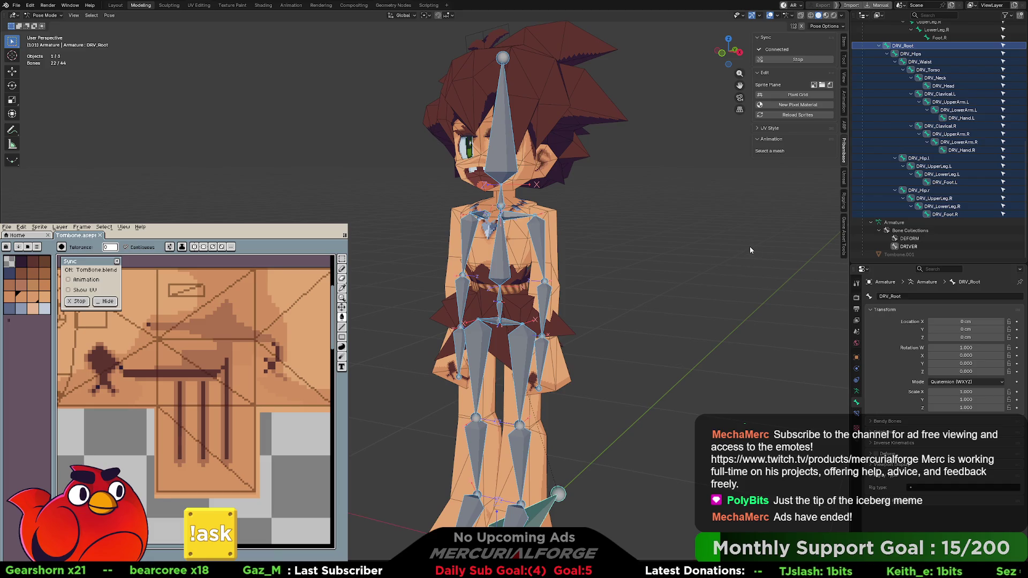
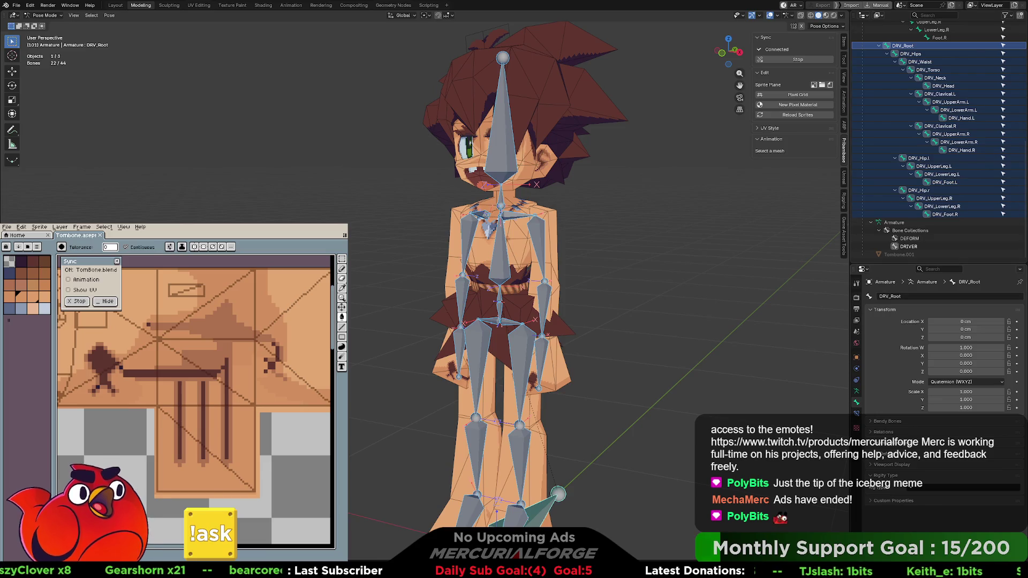
Show the Armature properties, deselect all bones and frame the character's feet
{"action": "left_click", "coordinate": [857, 391]}
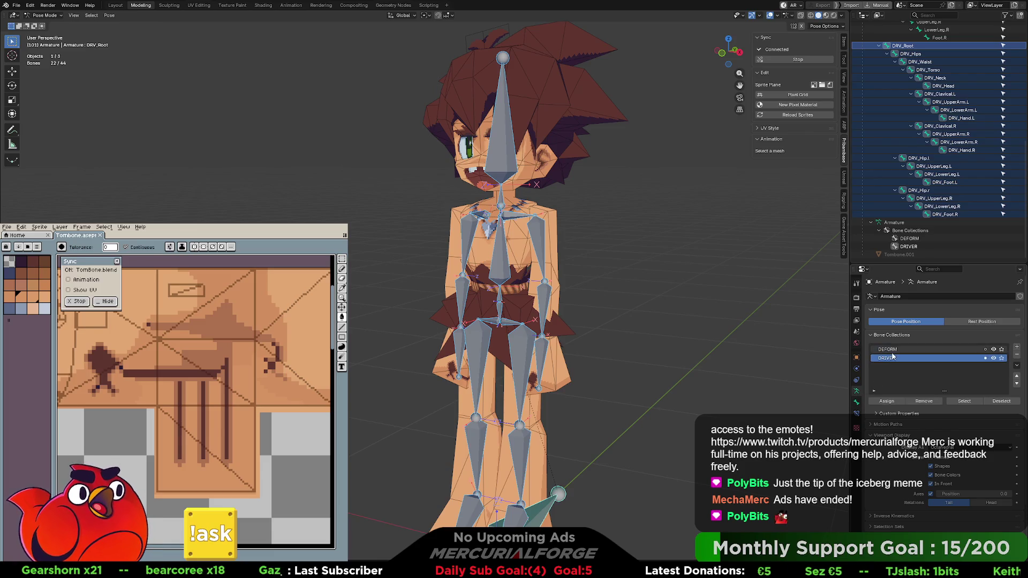
{"action": "left_click", "coordinate": [597, 301]}
{"action": "scroll", "coordinate": [600, 300], "scroll_direction": "up", "scroll_amount": 3}
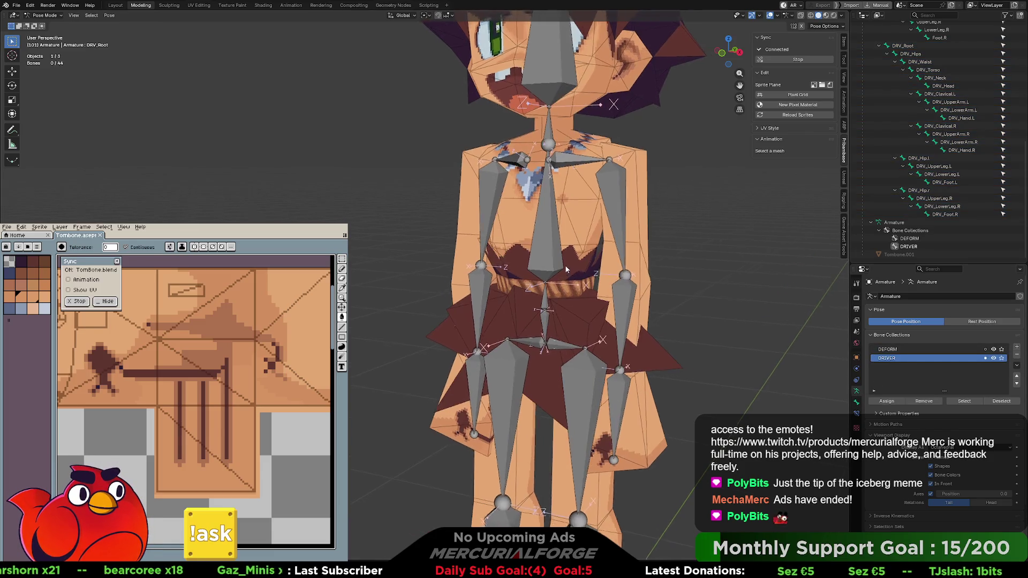
{"action": "middle_click_drag", "start_coordinate": [565, 269], "coordinate": [531, 234], "text": "shift"}
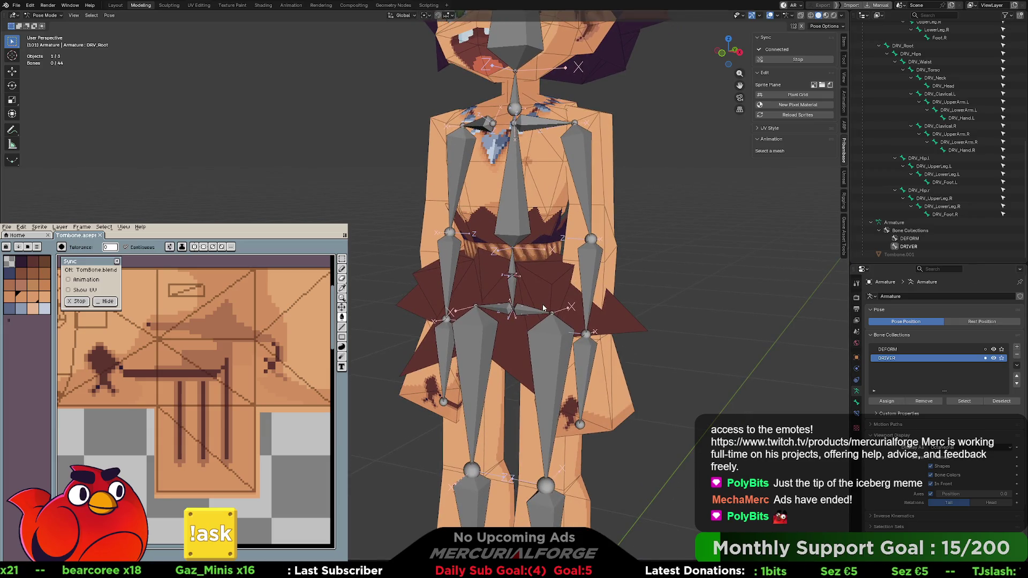
{"action": "scroll", "coordinate": [542, 309], "scroll_direction": "up", "scroll_amount": 1}
{"action": "middle_click_drag", "start_coordinate": [538, 299], "coordinate": [503, 238], "text": "shift"}
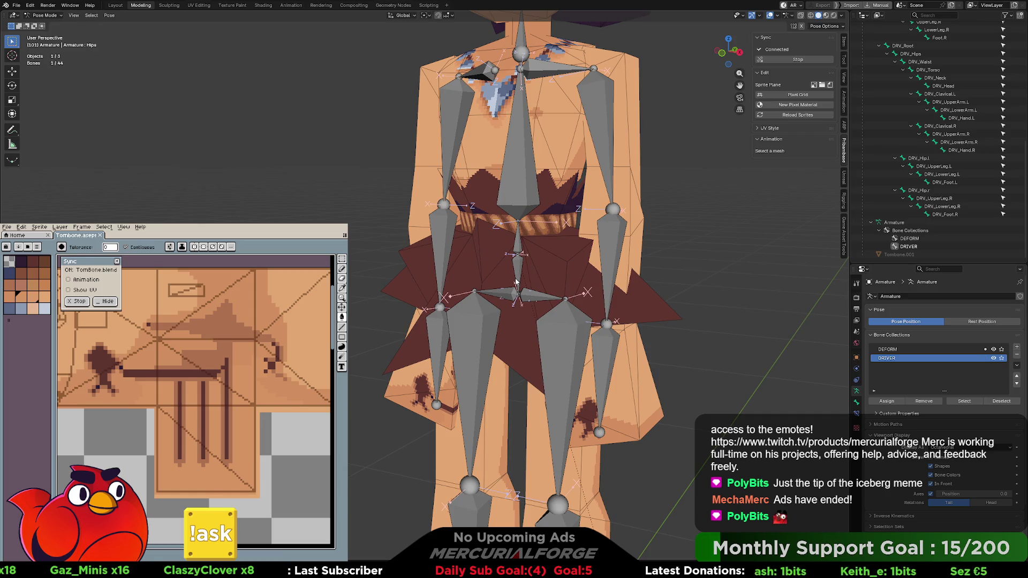
{"action": "scroll", "coordinate": [513, 298], "scroll_direction": "down", "scroll_amount": 2}
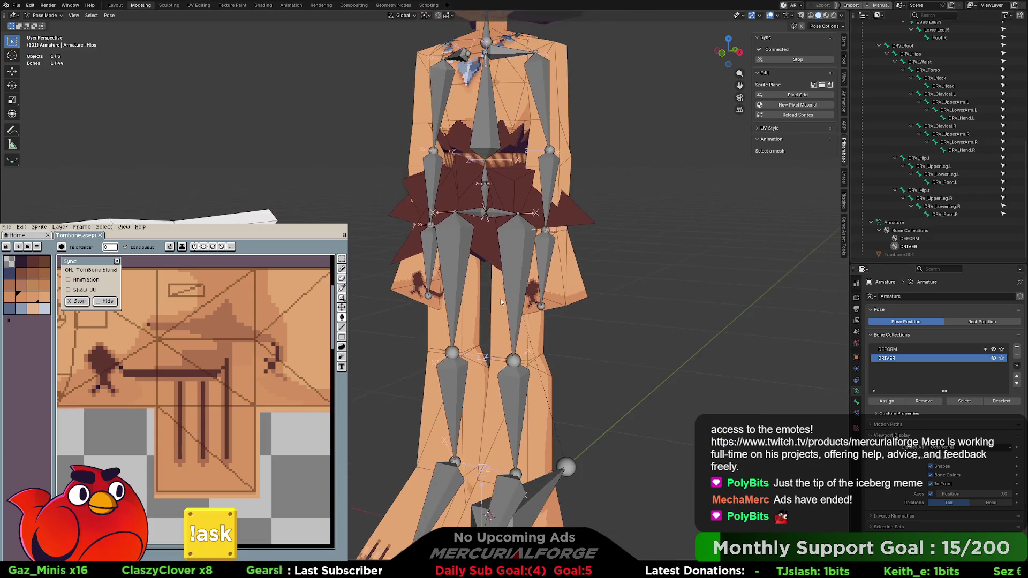
{"action": "middle_click_drag", "start_coordinate": [552, 432], "coordinate": [534, 428]}
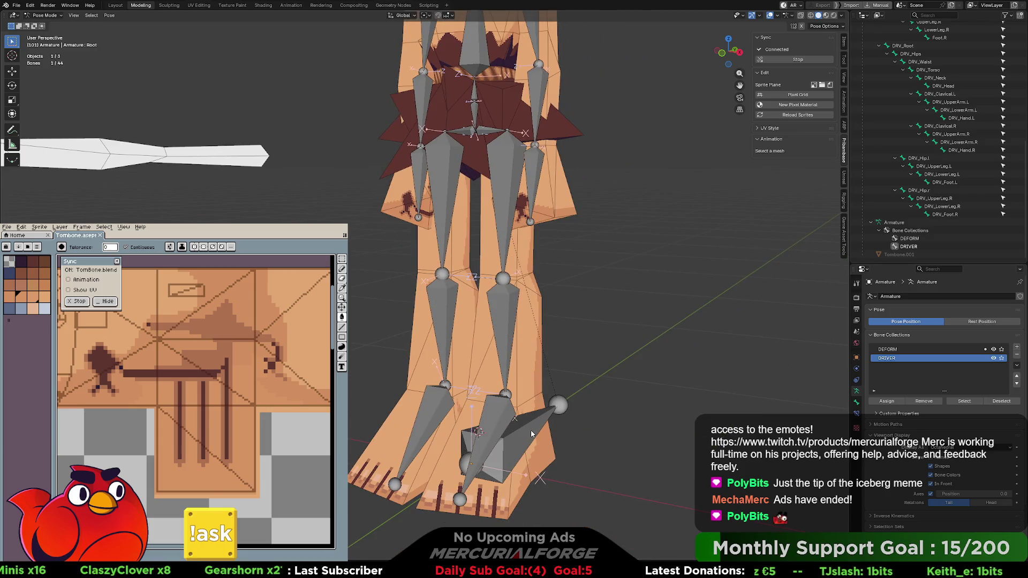
Select the Root and DRV_Root bones and bring up the constraints-with-targets menu
{"action": "left_click", "coordinate": [531, 433]}
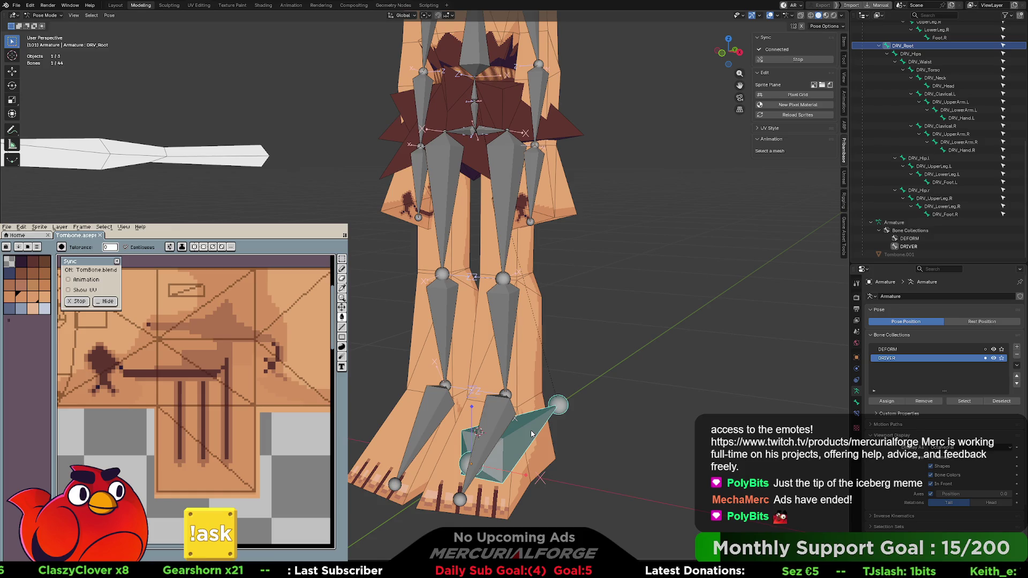
{"action": "left_click", "coordinate": [531, 433], "text": "shift"}
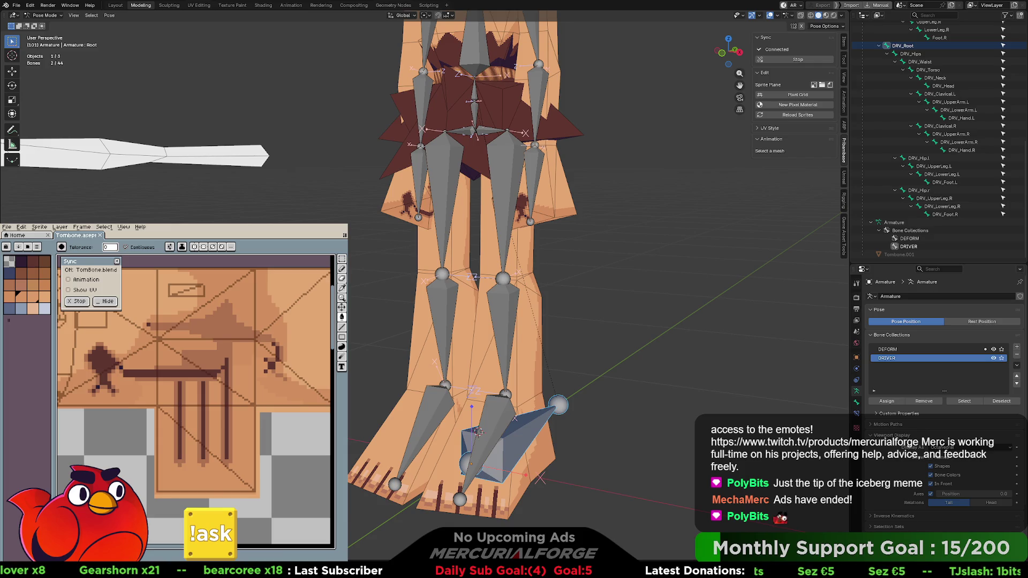
{"action": "mouse_move", "coordinate": [632, 383]}
{"action": "middle_mouse_down"}
{"action": "mouse_move", "coordinate": [616, 381]}
{"action": "mouse_move", "coordinate": [632, 386]}
{"action": "middle_mouse_up"}
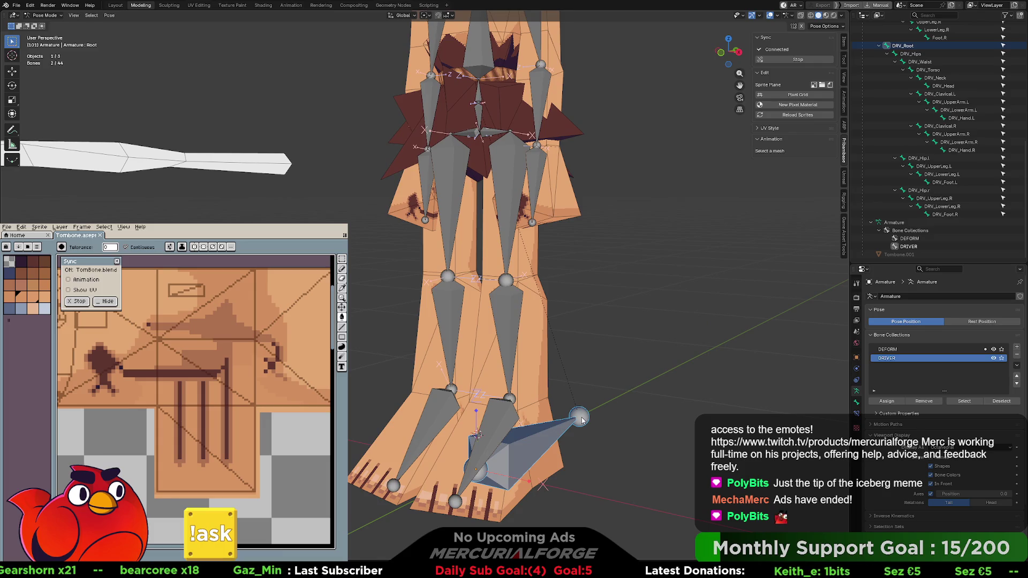
{"action": "left_click", "coordinate": [542, 445], "text": "shift"}
{"action": "left_click", "coordinate": [542, 446]}
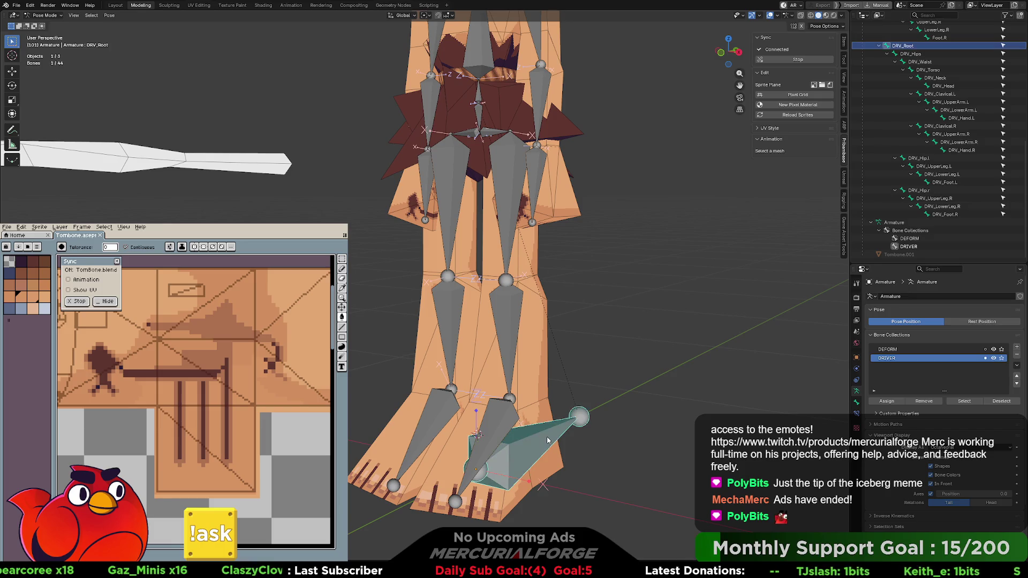
{"action": "left_click", "coordinate": [546, 442], "text": "shift"}
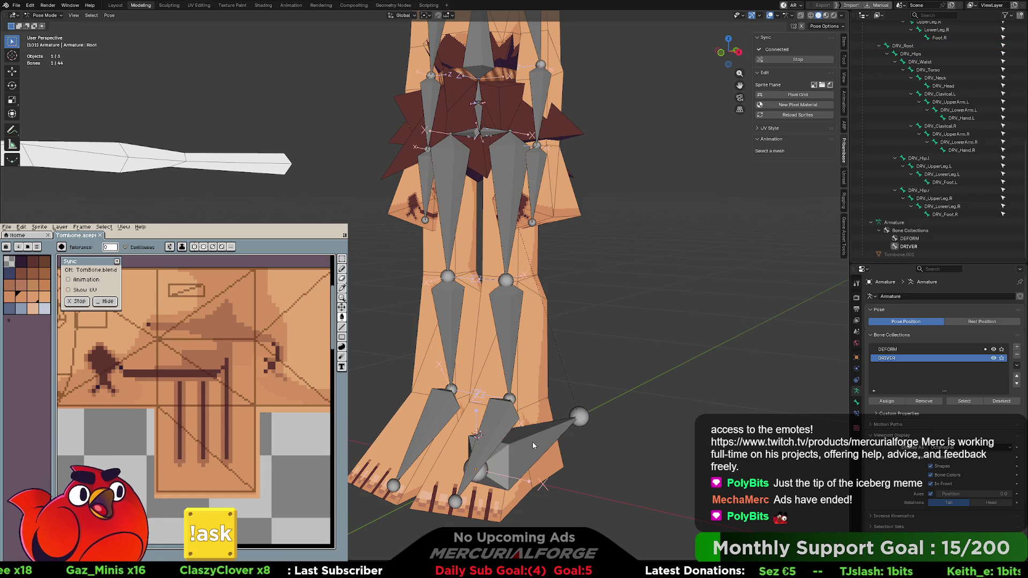
{"action": "left_click", "coordinate": [538, 443]}
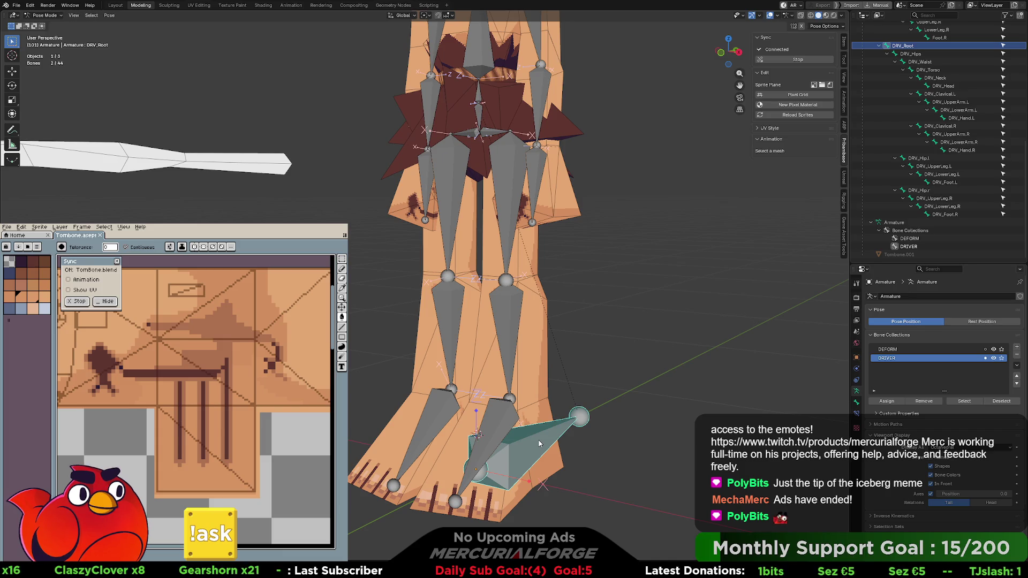
{"action": "key", "text": "shift+ctrl+c"}
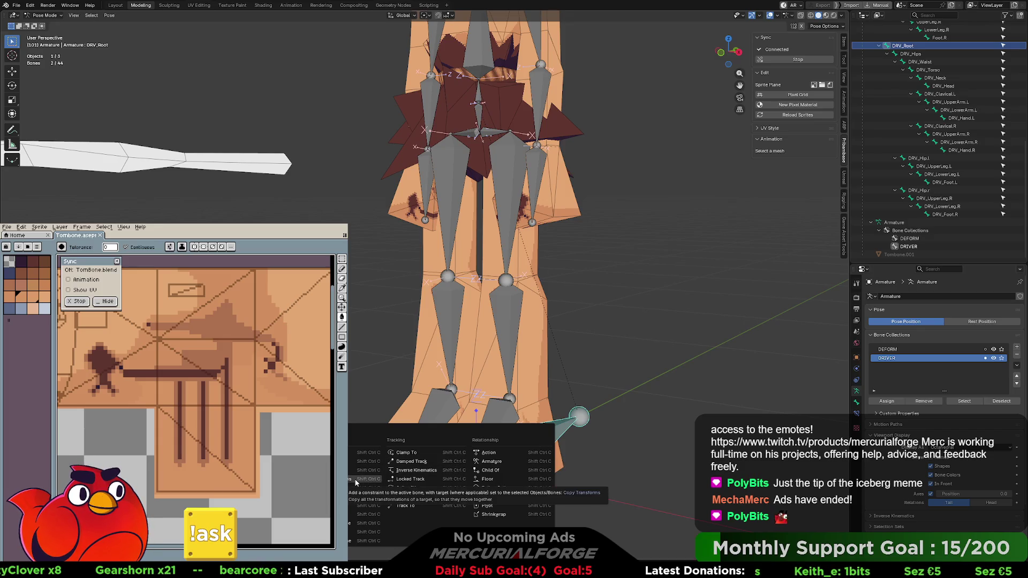
Select Root and DRV_Root again and add a Copy Transforms constraint between them
{"action": "left_click", "coordinate": [545, 437]}
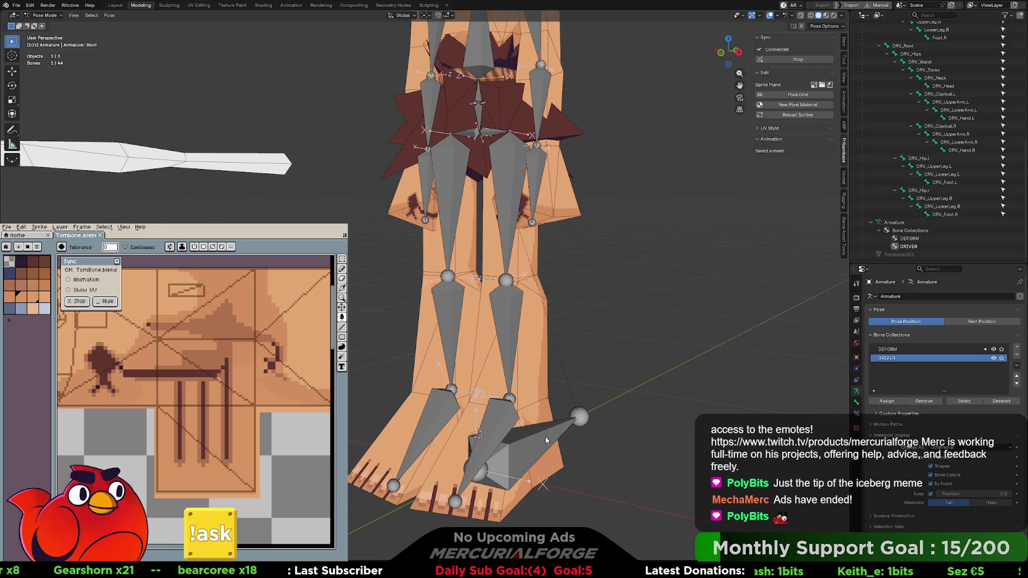
{"action": "left_click", "coordinate": [544, 442], "text": "shift"}
{"action": "left_click", "coordinate": [544, 441], "text": "shift"}
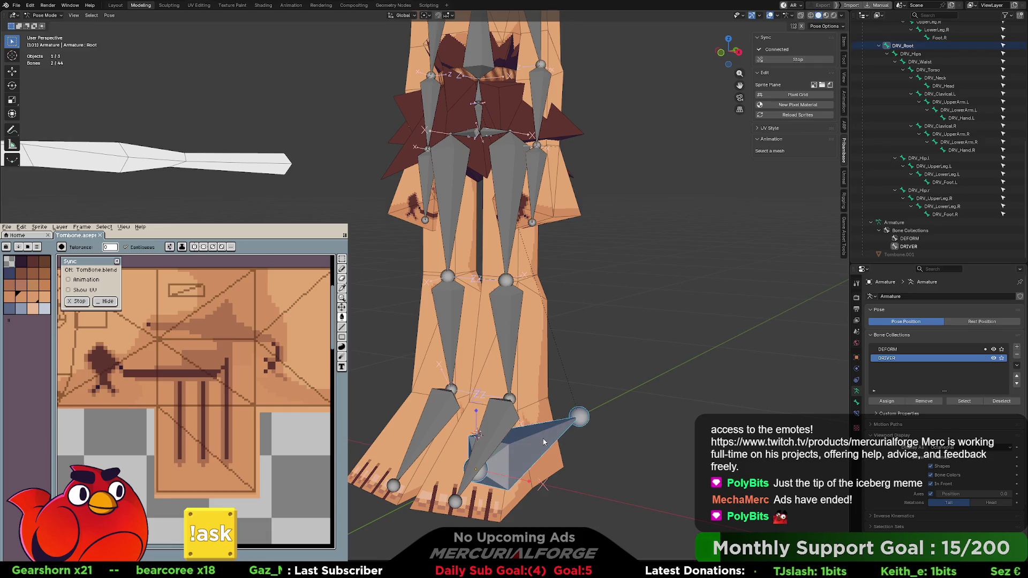
{"action": "key", "text": "shift+ctrl+c"}
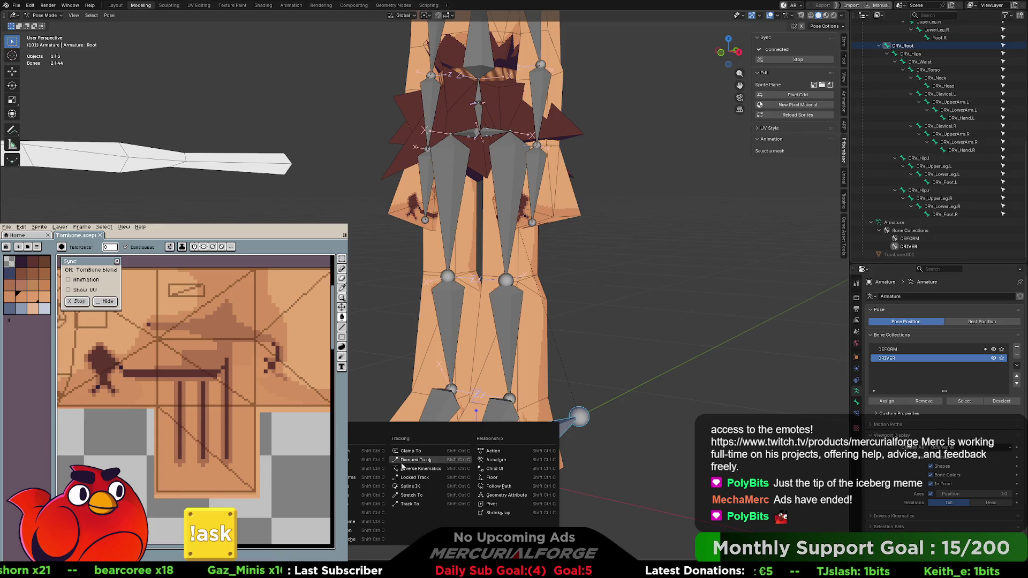
{"action": "left_click", "coordinate": [362, 481]}
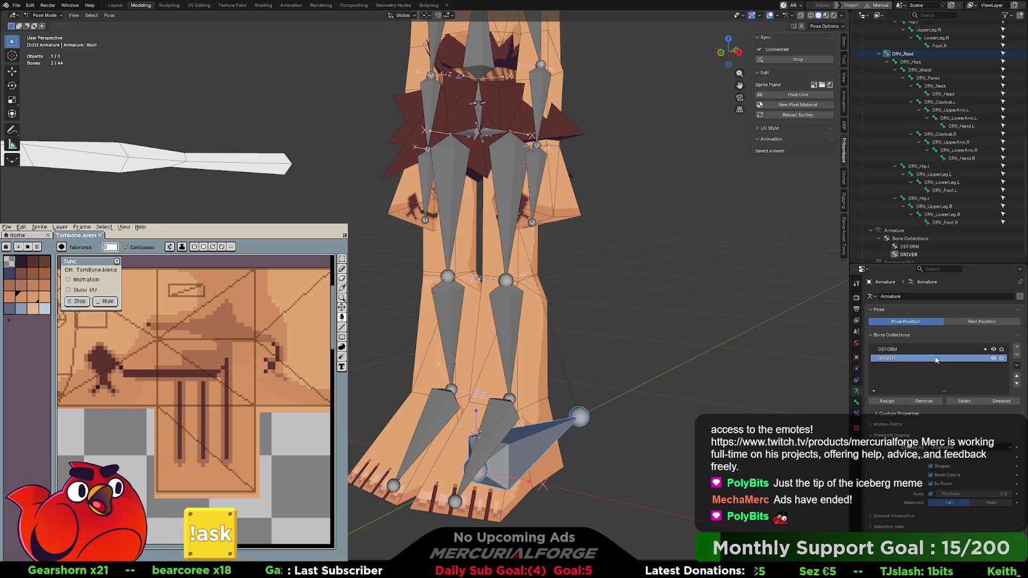
{"action": "scroll", "coordinate": [650, 359], "scroll_direction": "down", "scroll_amount": 4}
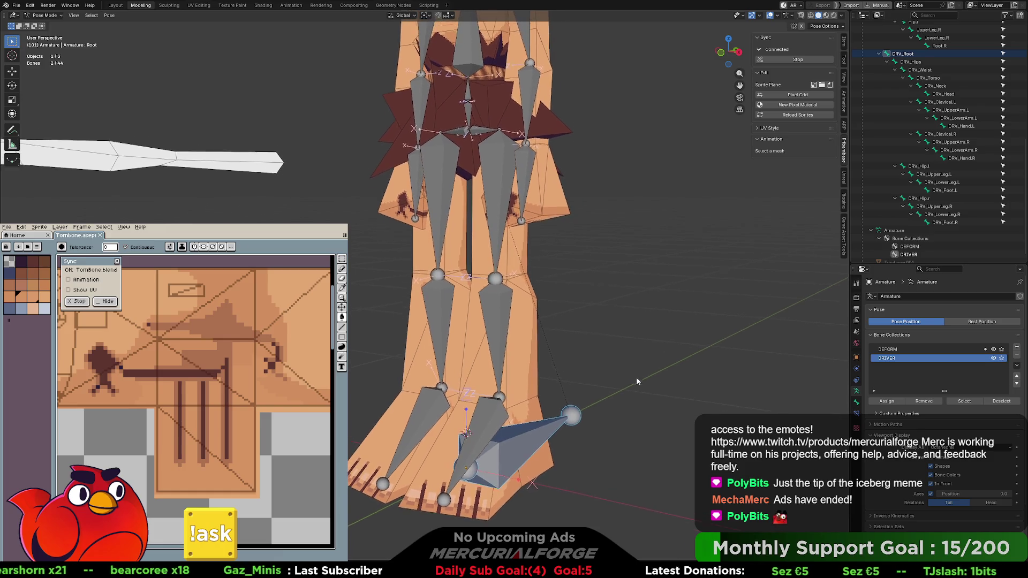
{"action": "scroll", "coordinate": [506, 184], "scroll_direction": "up", "scroll_amount": 4}
{"action": "scroll", "coordinate": [507, 184], "scroll_direction": "up", "scroll_amount": 3}
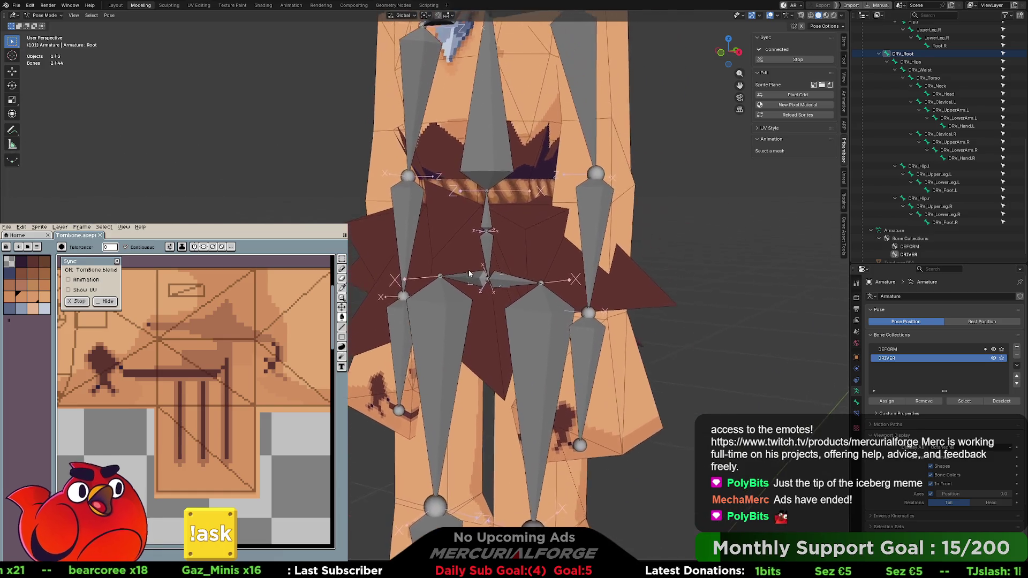
Pair the Hips and Torso bones with their DRV bones, then constrain Clavical.L to DRV_Clavical.L
{"action": "left_click", "coordinate": [490, 247]}
{"action": "left_click", "coordinate": [488, 251]}
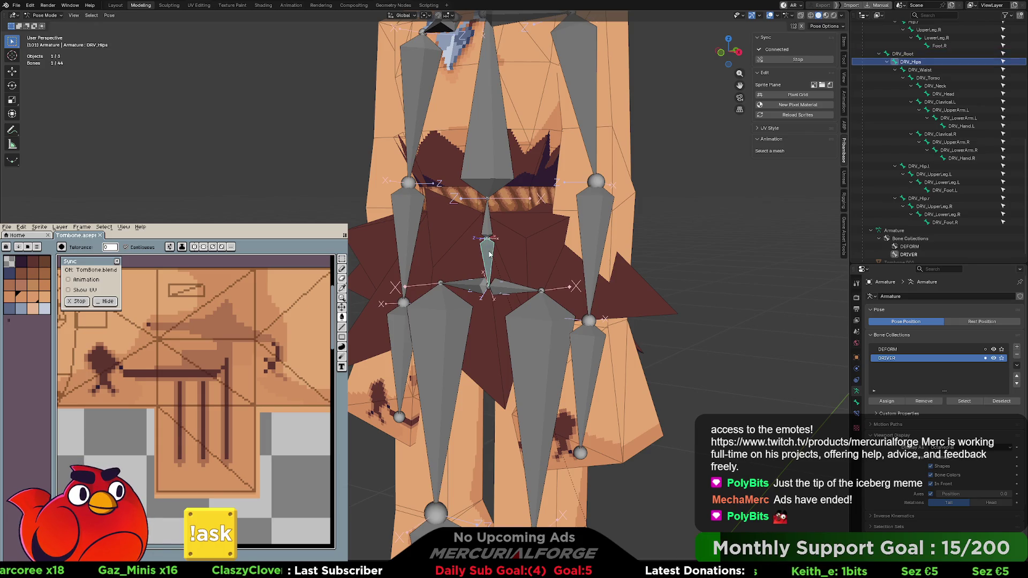
{"action": "left_click", "coordinate": [489, 253], "text": "shift"}
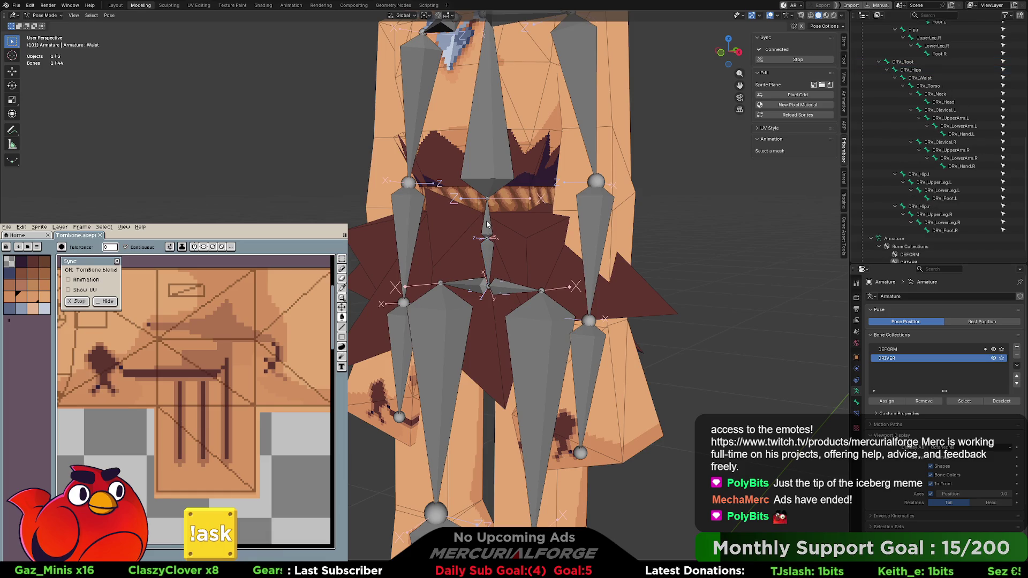
{"action": "left_click", "coordinate": [487, 225]}
{"action": "left_click", "coordinate": [487, 225]}
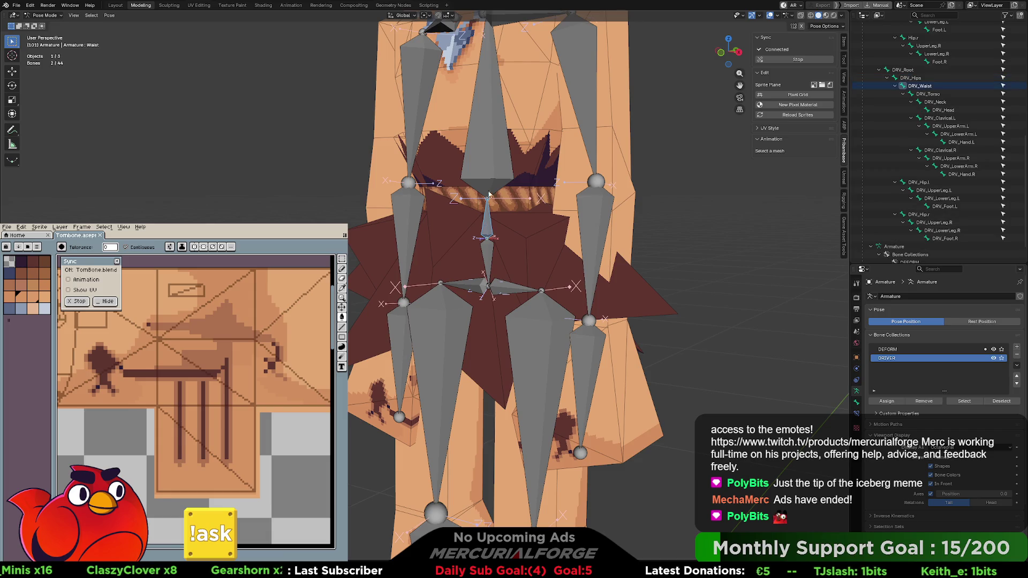
{"action": "left_click", "coordinate": [489, 148], "text": "shift"}
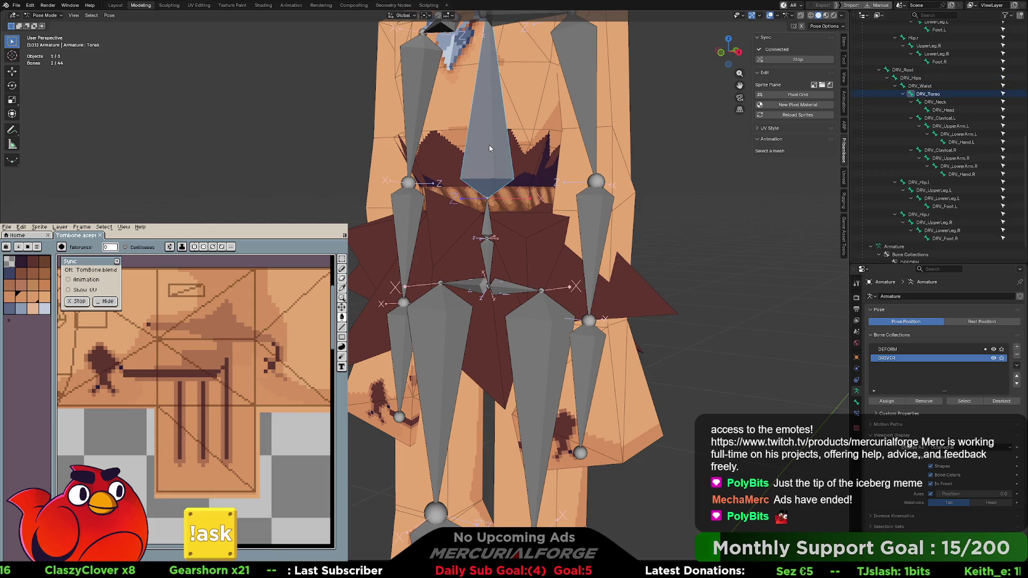
{"action": "mouse_move", "coordinate": [487, 175]}
{"action": "middle_mouse_down"}
{"action": "mouse_move", "coordinate": [477, 248]}
{"action": "mouse_move", "coordinate": [499, 229]}
{"action": "middle_mouse_up"}
{"action": "left_click", "coordinate": [502, 214]}
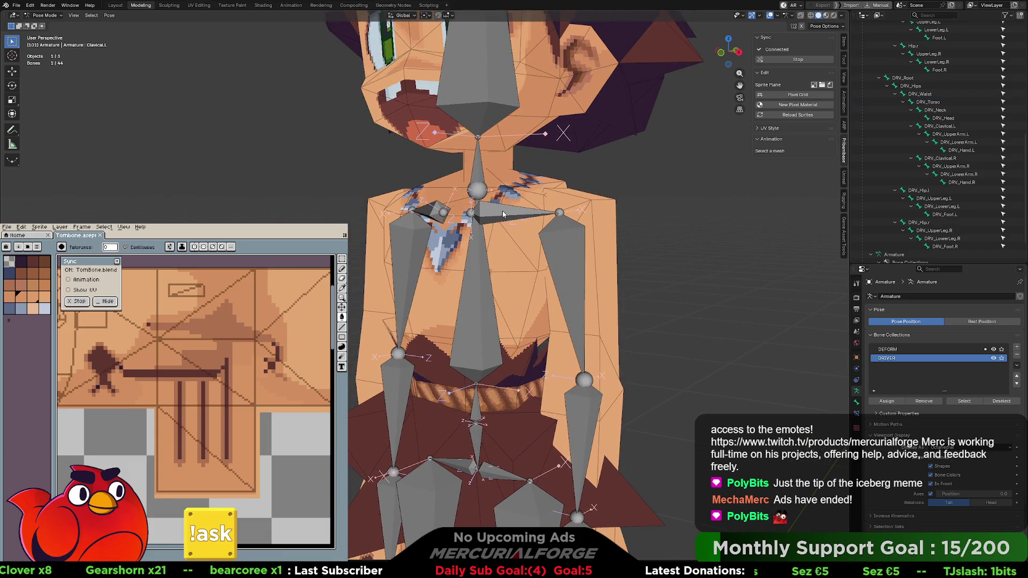
{"action": "left_click", "coordinate": [503, 214], "text": "shift"}
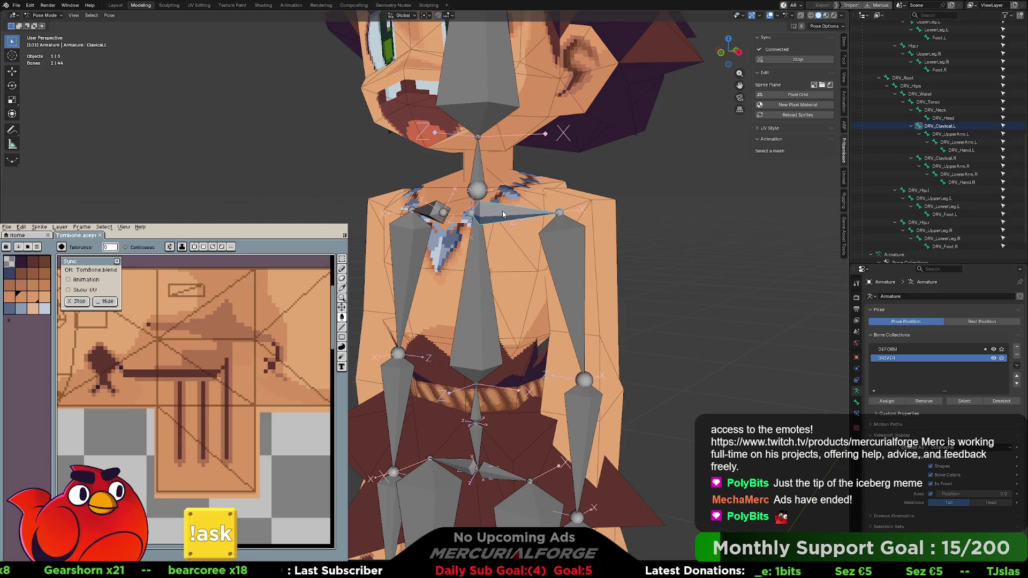
{"action": "key", "text": "ctrl+shift+c"}
{"action": "left_click", "coordinate": [502, 215]}
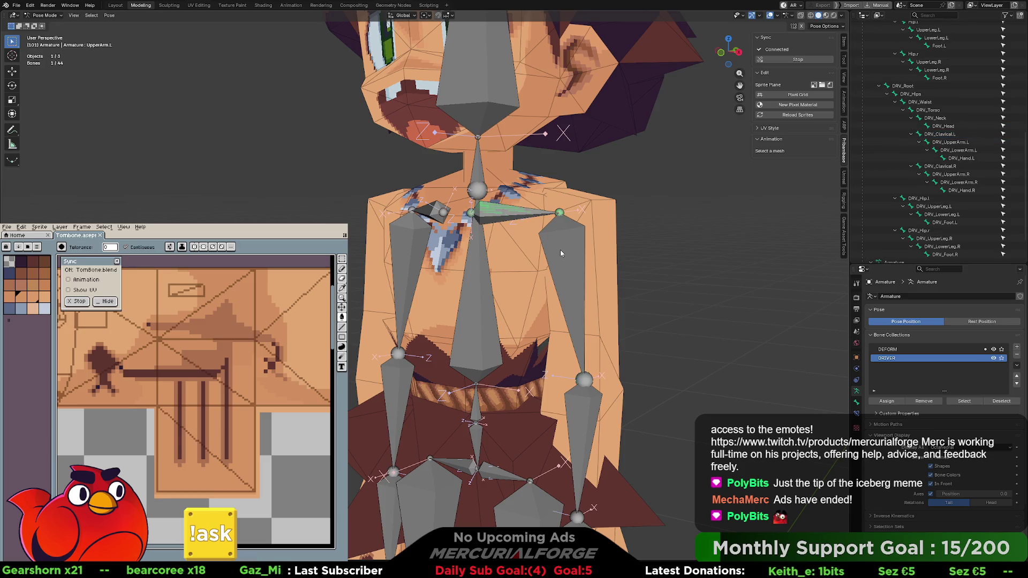
Select the left arm pairs: LowerArm.L with DRV_LowerArm.L and Hand.L with DRV_Hand.L
{"action": "left_click", "coordinate": [560, 252]}
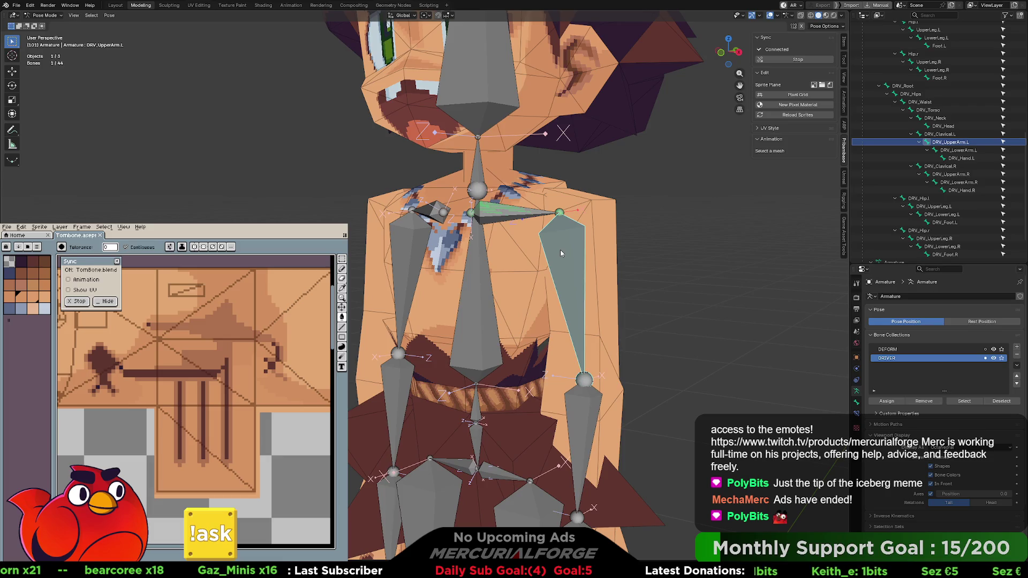
{"action": "left_click", "coordinate": [586, 410]}
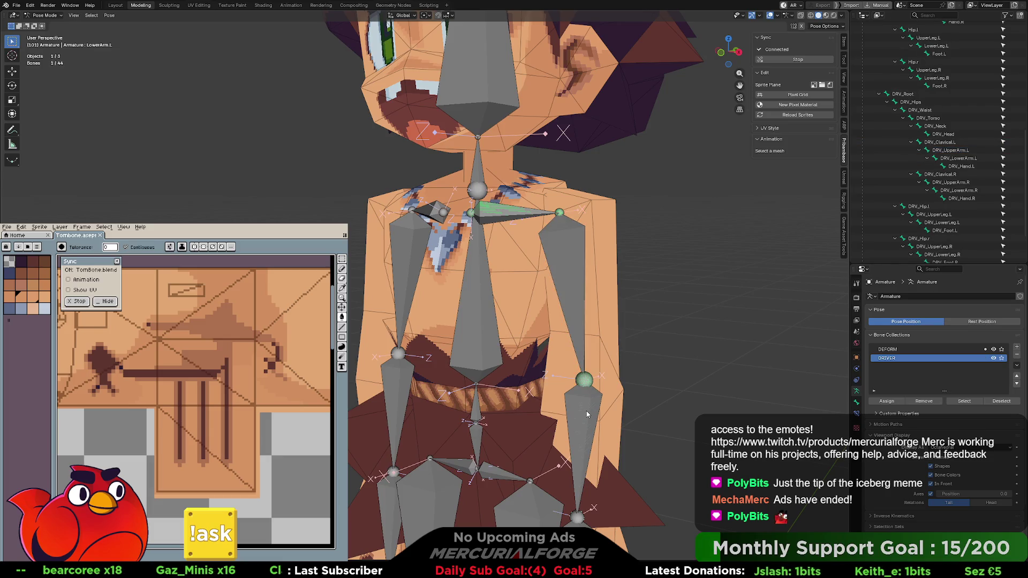
{"action": "left_click", "coordinate": [586, 410], "text": "shift"}
{"action": "middle_click_drag", "start_coordinate": [586, 410], "coordinate": [588, 79], "text": "shift"}
{"action": "left_click", "coordinate": [568, 226]}
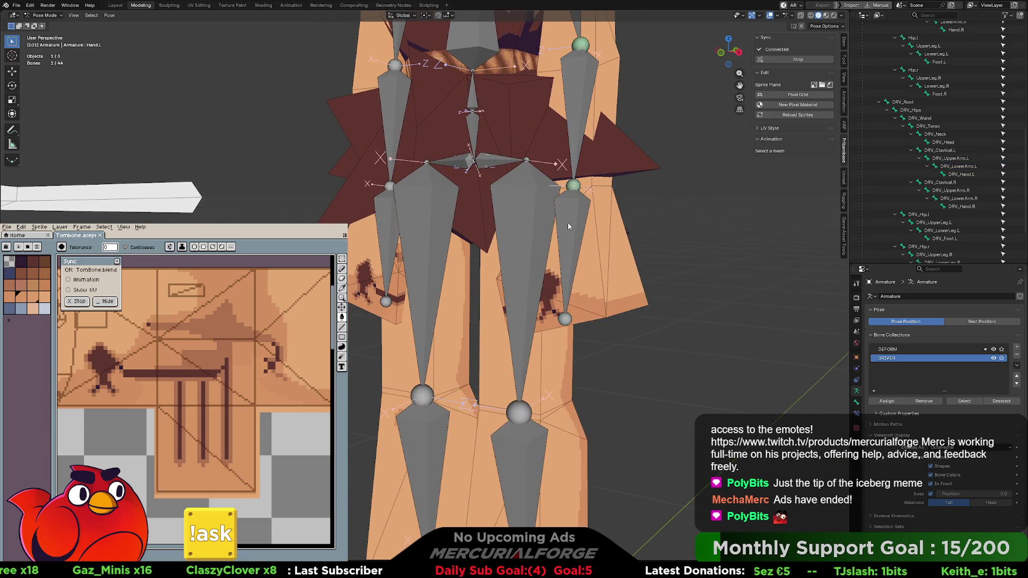
{"action": "left_click", "coordinate": [568, 227]}
{"action": "left_click", "coordinate": [568, 223], "text": "shift"}
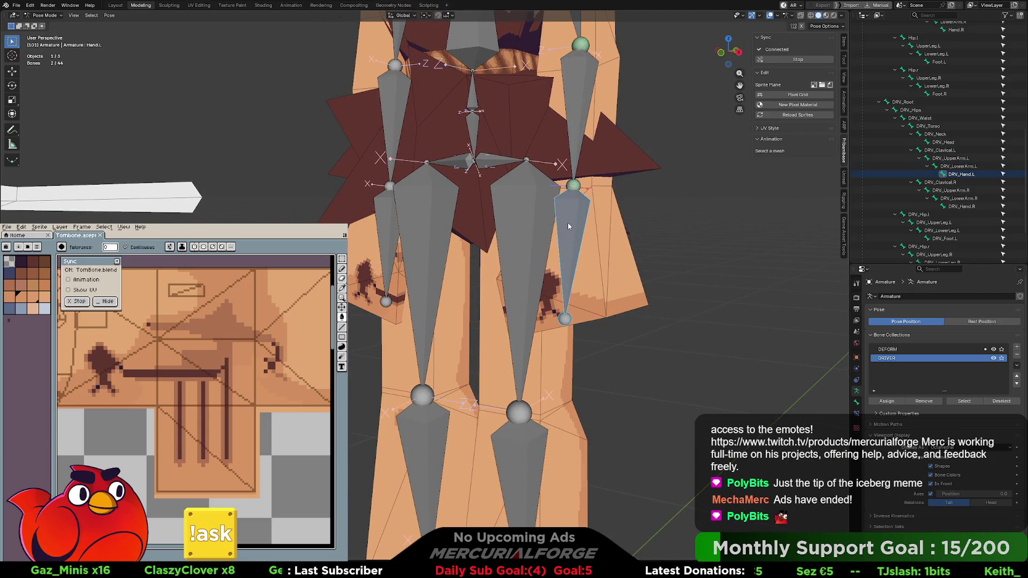
Make UpperLeg.L copy the transforms of DRV_UpperLeg.L
{"action": "middle_click_drag", "start_coordinate": [566, 382], "coordinate": [544, 138], "text": "shift"}
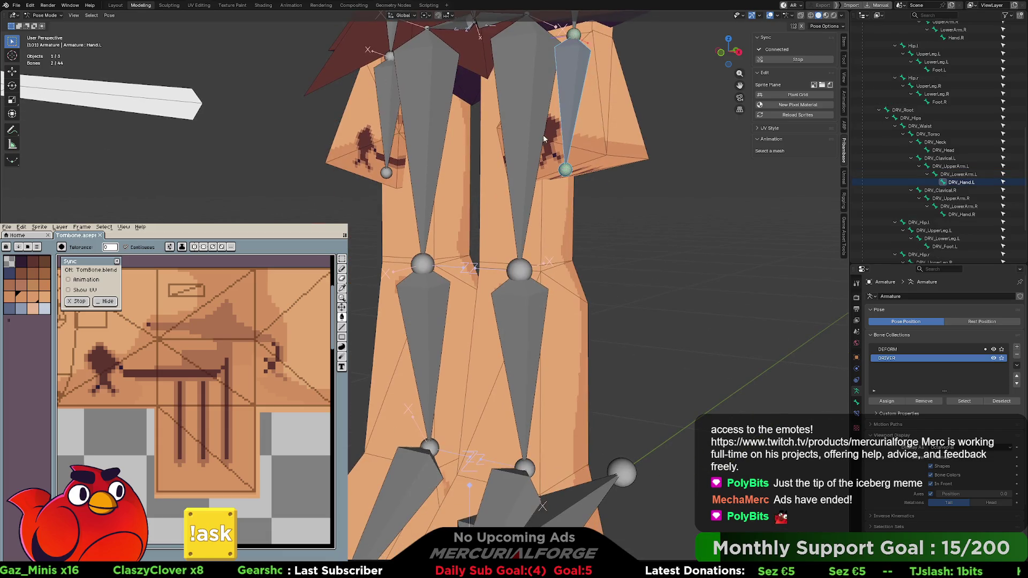
{"action": "left_click", "coordinate": [524, 96]}
{"action": "left_click", "coordinate": [524, 96], "text": "shift"}
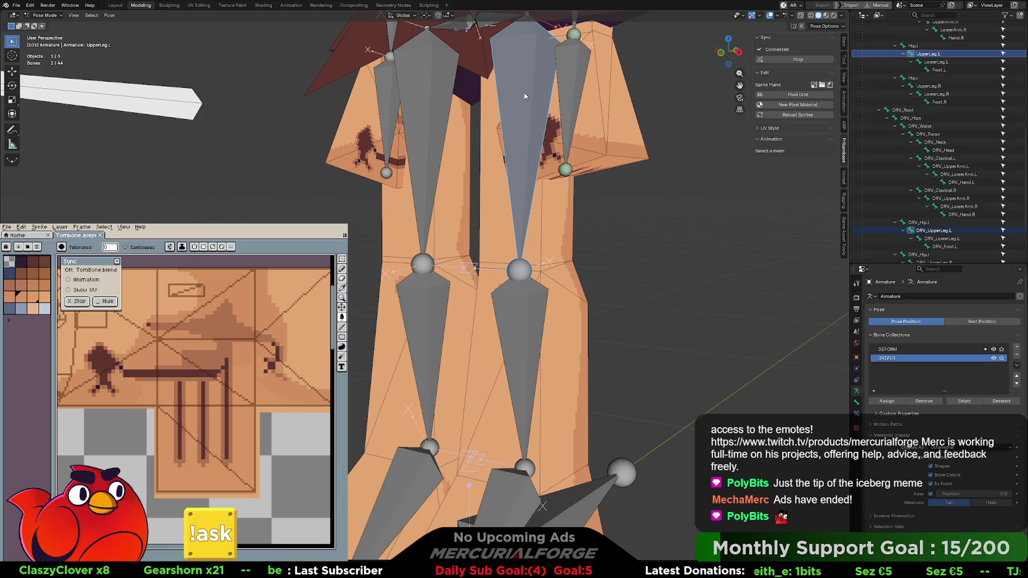
{"action": "key", "text": "ctrl+shift+c"}
{"action": "left_click", "coordinate": [524, 96]}
Pair LowerLeg.L and Foot.L with their DRV bones, each deform bone made active
{"action": "left_click", "coordinate": [527, 315]}
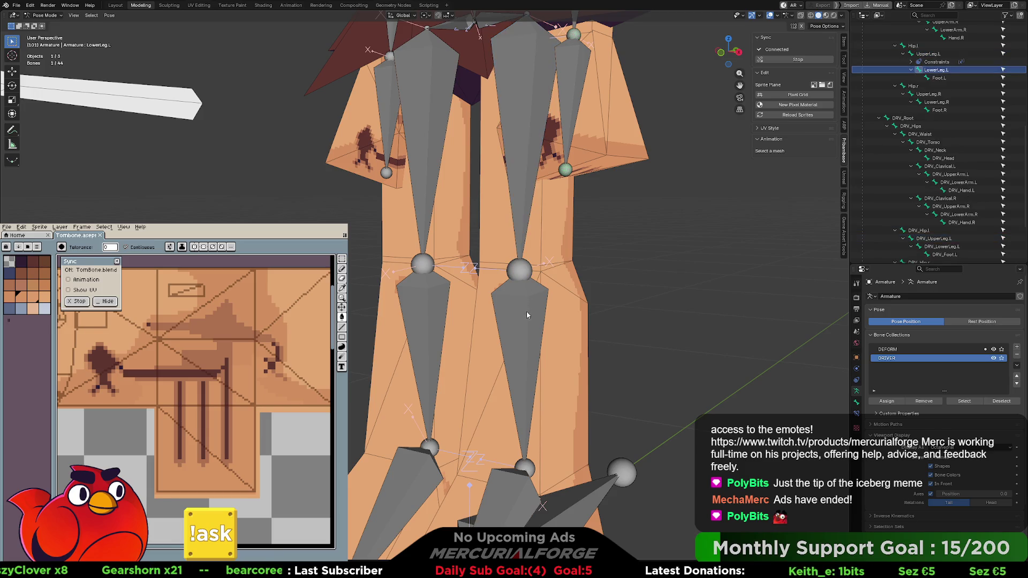
{"action": "left_click", "coordinate": [527, 317]}
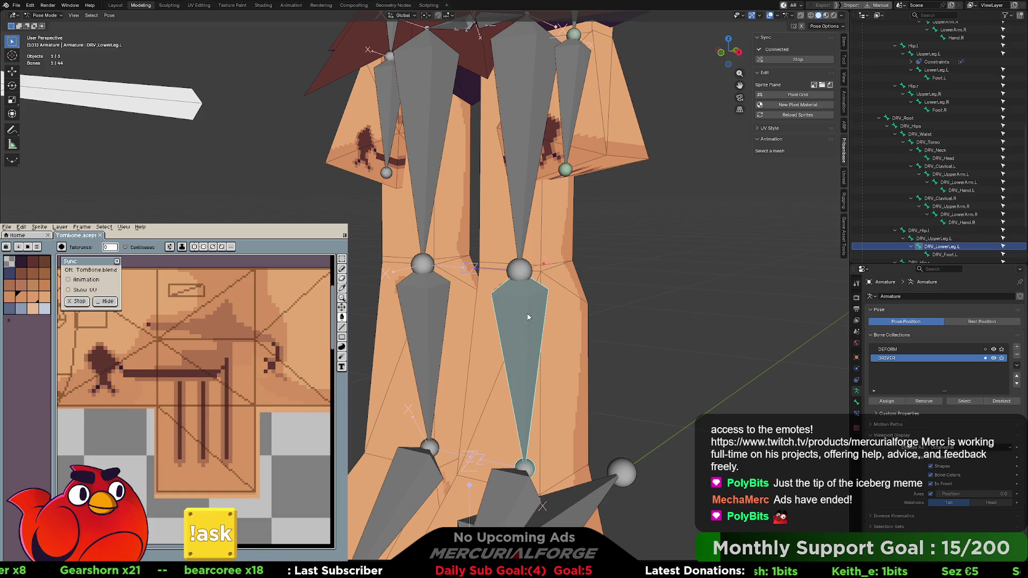
{"action": "left_click", "coordinate": [527, 317], "text": "shift"}
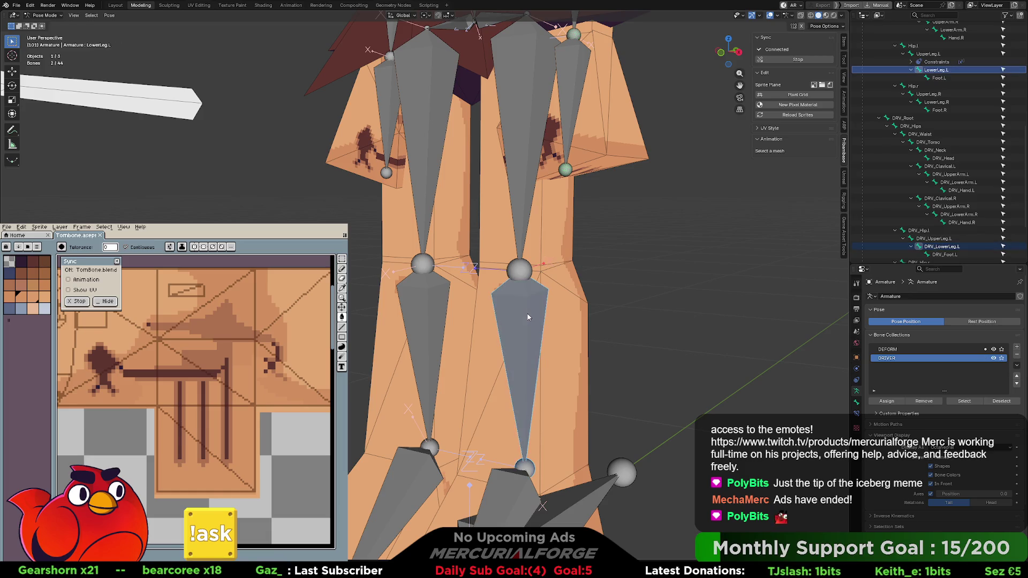
{"action": "left_click", "coordinate": [524, 490]}
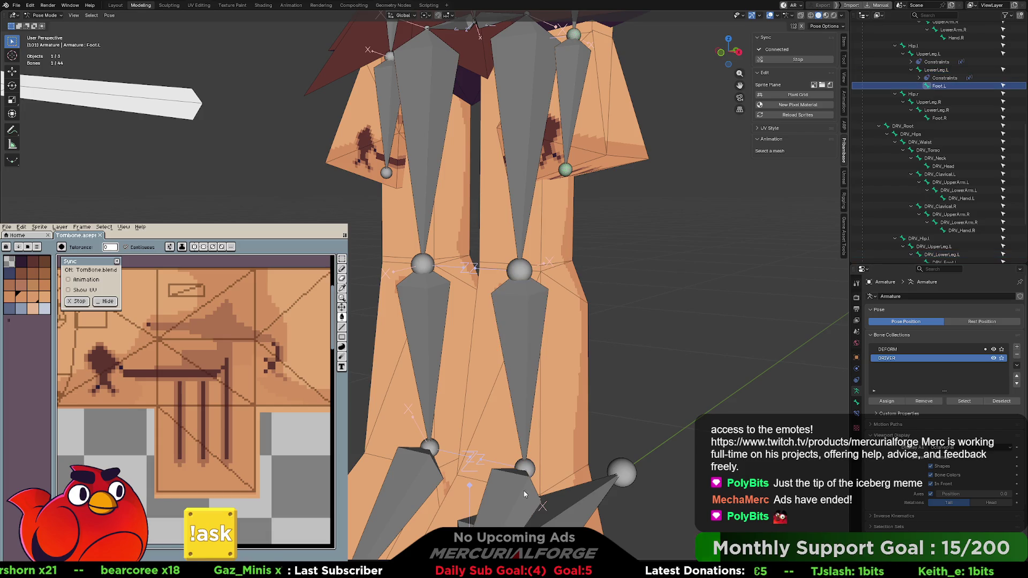
{"action": "left_click", "coordinate": [523, 490]}
{"action": "left_click", "coordinate": [523, 490], "text": "shift"}
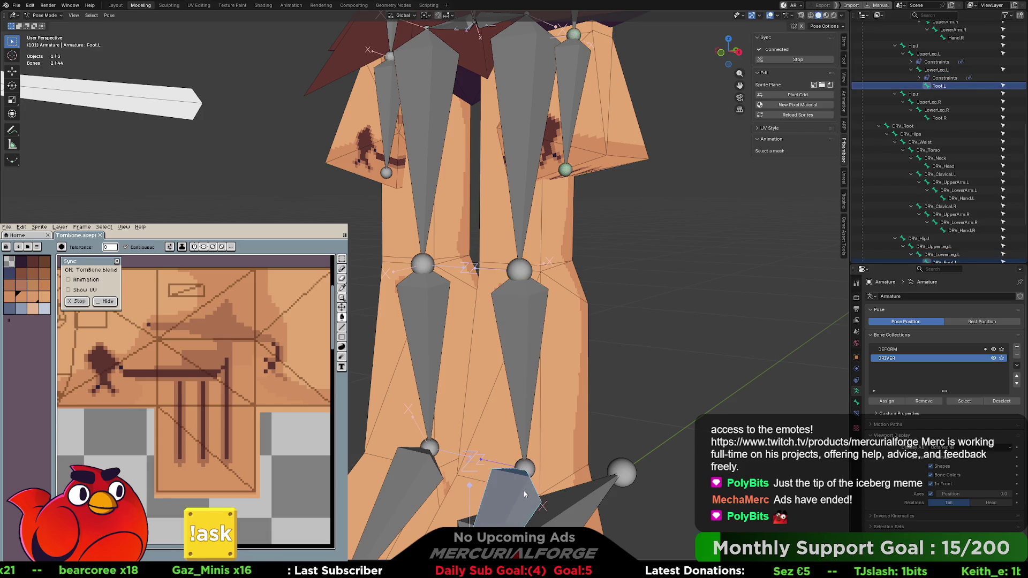
Tilt the view and select Torso together with its overlapping DRV_Torso bone
{"action": "mouse_move", "coordinate": [524, 491]}
{"action": "middle_mouse_down"}
{"action": "mouse_move", "coordinate": [506, 303]}
{"action": "mouse_move", "coordinate": [532, 312]}
{"action": "mouse_move", "coordinate": [447, 300]}
{"action": "mouse_move", "coordinate": [456, 345]}
{"action": "middle_mouse_up"}
{"action": "scroll", "coordinate": [507, 303], "scroll_direction": "down", "scroll_amount": 3}
{"action": "scroll", "coordinate": [511, 308], "scroll_direction": "up", "scroll_amount": 4, "text": "shift"}
{"action": "scroll", "coordinate": [518, 316], "scroll_direction": "up", "scroll_amount": 4}
{"action": "left_click", "coordinate": [447, 301]}
{"action": "left_click", "coordinate": [454, 326]}
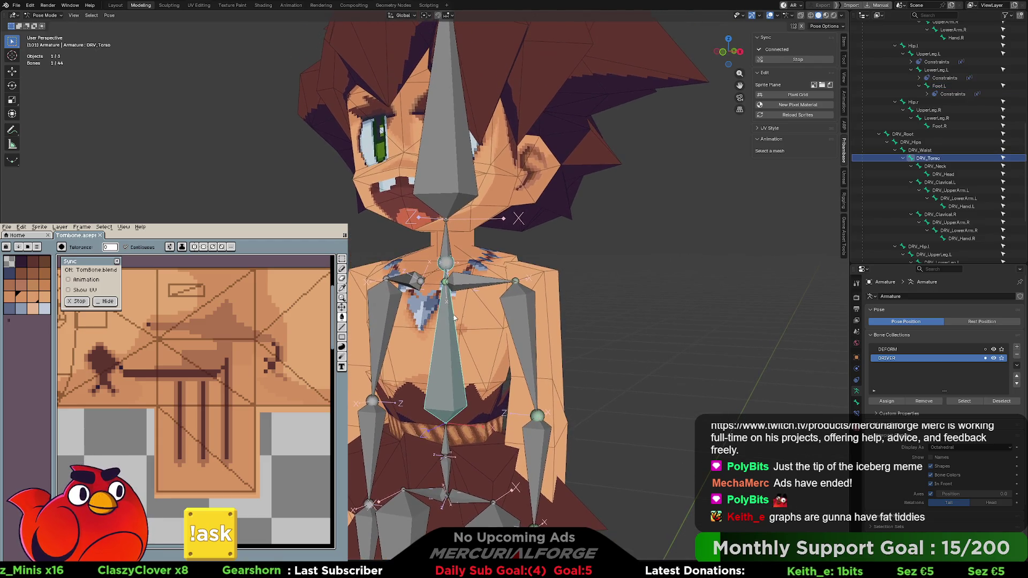
Show the Bone Constraints tab and check Torso's Copy Transforms constraint
{"action": "left_click", "coordinate": [856, 413]}
{"action": "left_click", "coordinate": [856, 404]}
{"action": "left_click", "coordinate": [857, 373]}
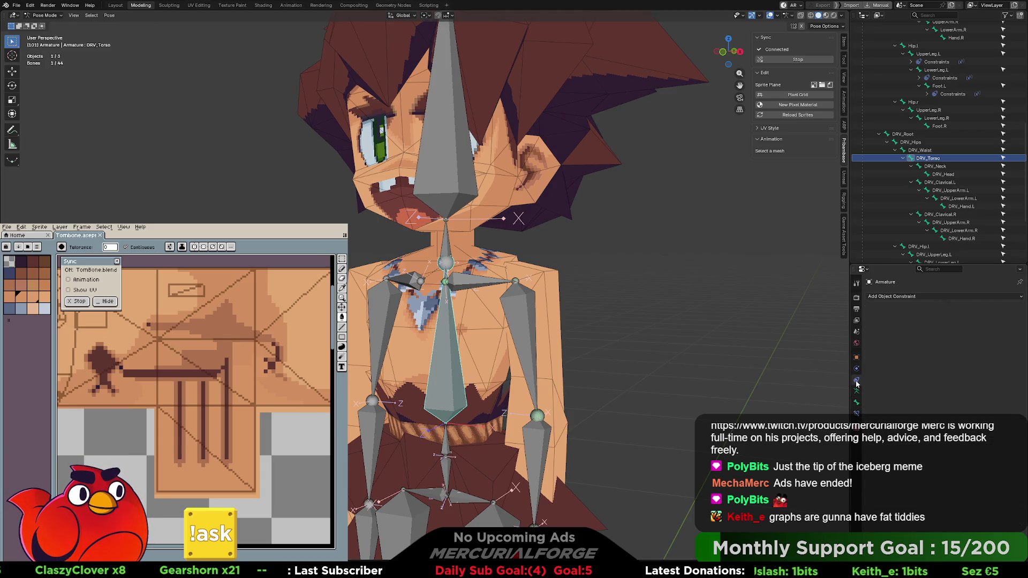
{"action": "left_click", "coordinate": [856, 414]}
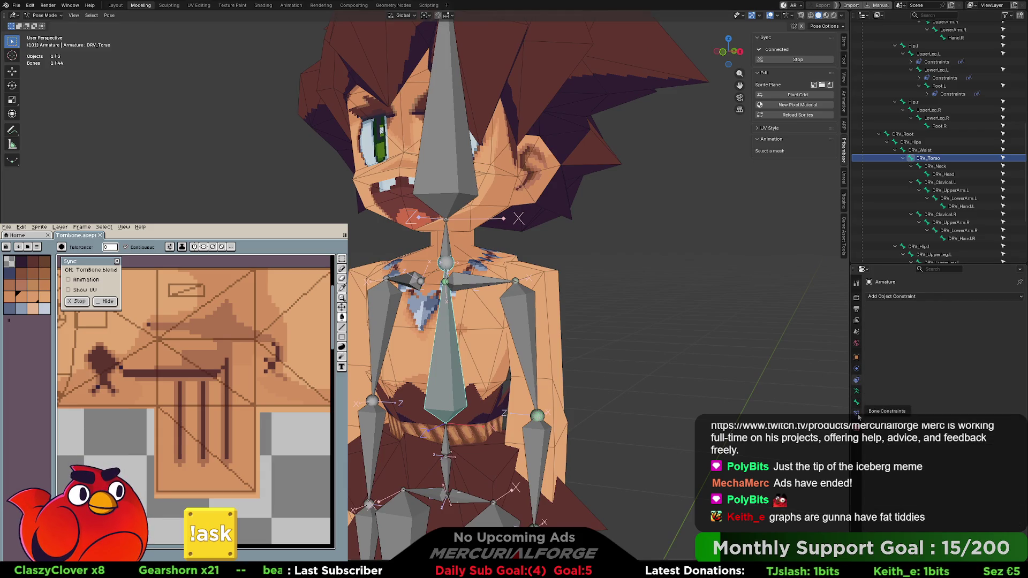
{"action": "left_click", "coordinate": [451, 355]}
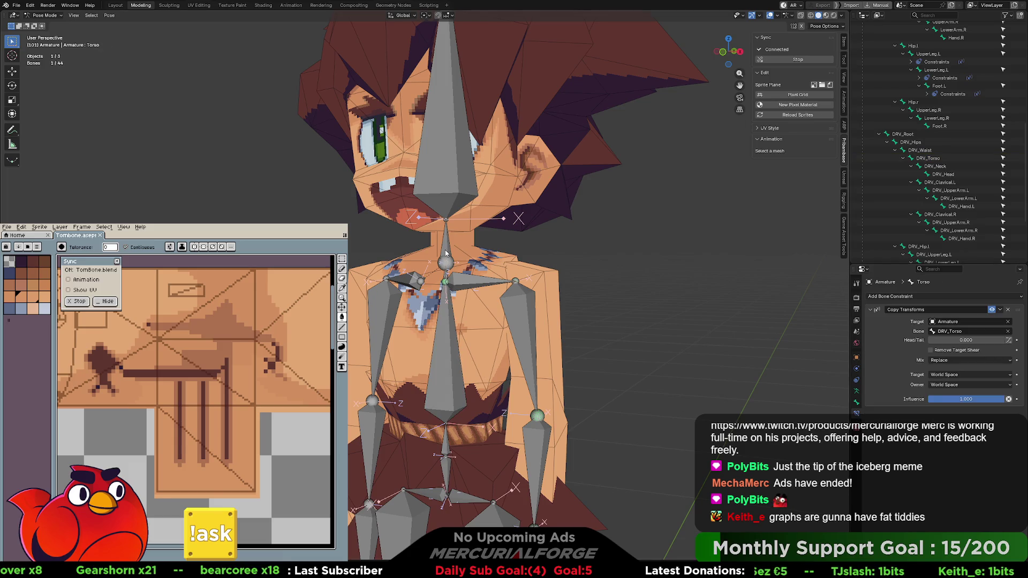
Make Neck copy the transforms of DRV_Neck with Ctrl+Shift+C
{"action": "scroll", "coordinate": [447, 263], "scroll_direction": "up", "scroll_amount": 1}
{"action": "scroll", "coordinate": [452, 292], "scroll_direction": "up", "scroll_amount": 1}
{"action": "mouse_move", "coordinate": [453, 301]}
{"action": "middle_mouse_down"}
{"action": "mouse_move", "coordinate": [444, 283]}
{"action": "mouse_move", "coordinate": [457, 263]}
{"action": "middle_mouse_up"}
{"action": "left_click", "coordinate": [457, 264]}
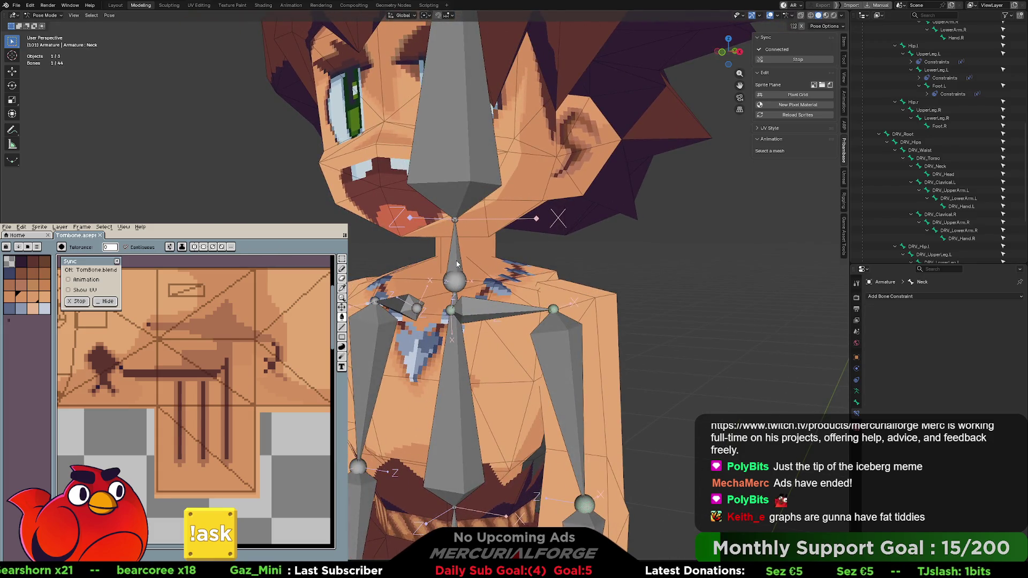
{"action": "left_click", "coordinate": [457, 263]}
{"action": "left_click", "coordinate": [457, 263], "text": "shift"}
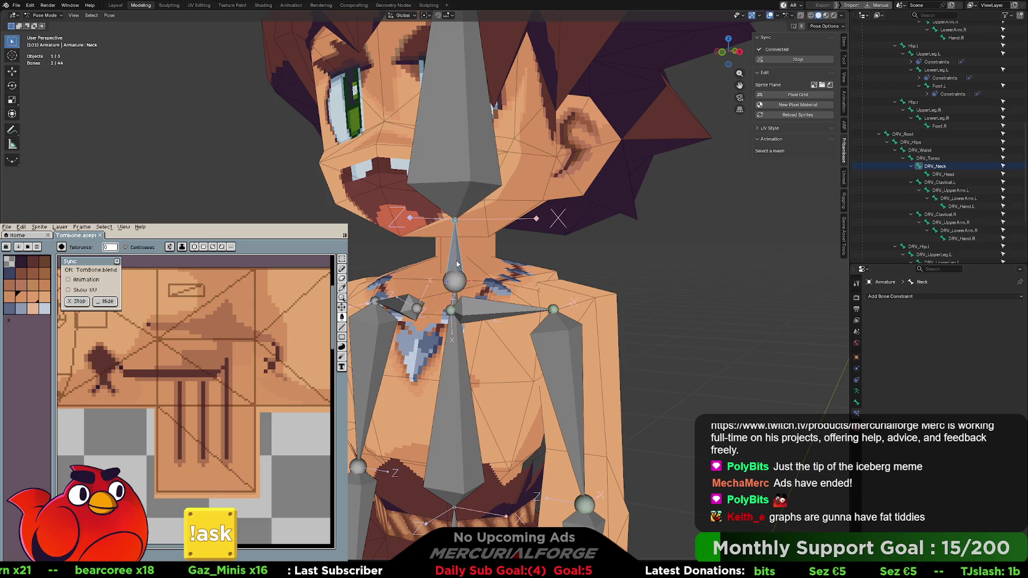
{"action": "key", "text": "ctrl+shift+c"}
{"action": "left_click", "coordinate": [457, 264]}
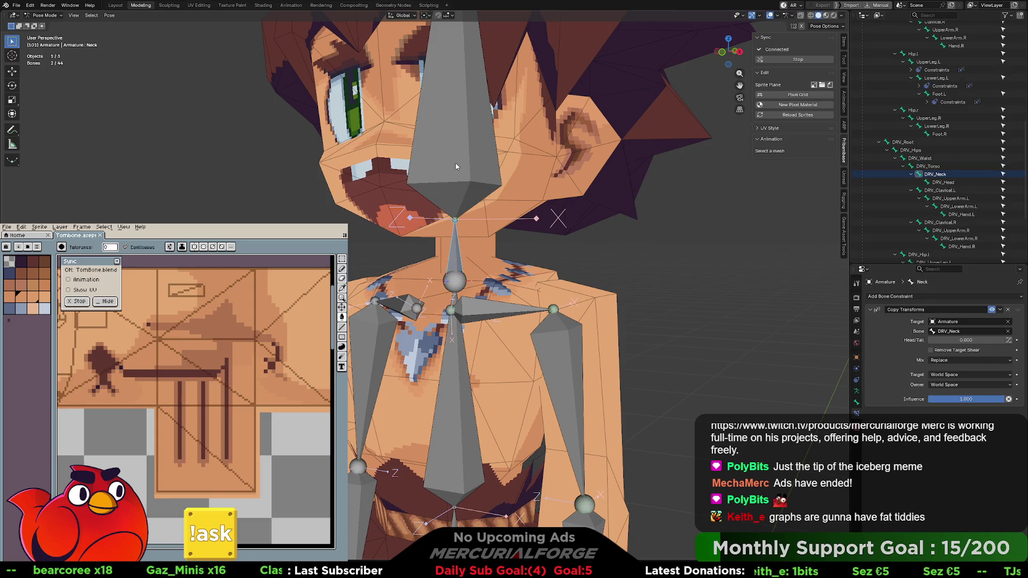
Make Head copy DRV_Head's transforms, then reframe the character and enter Edit Mode
{"action": "left_click", "coordinate": [459, 153]}
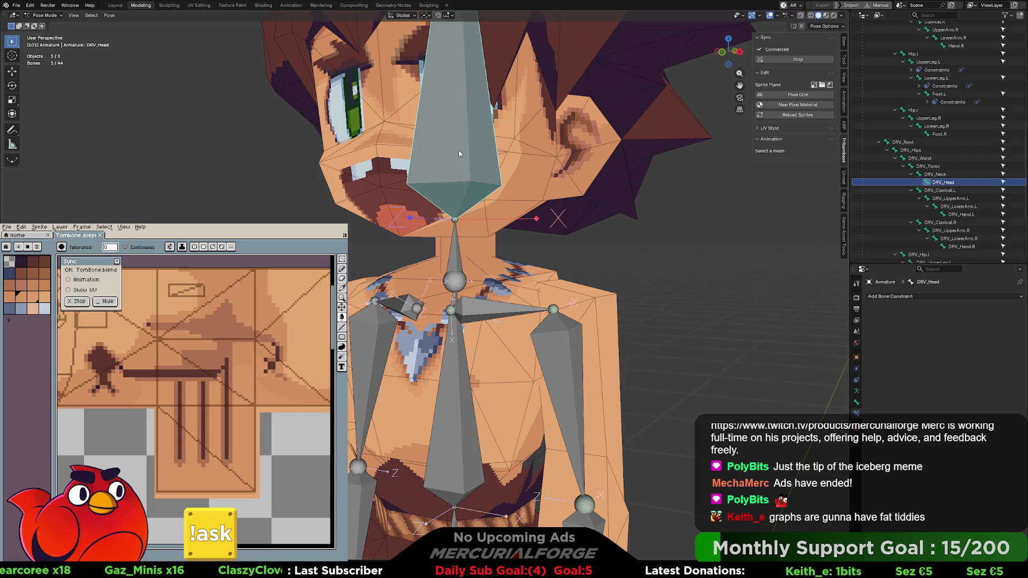
{"action": "left_click", "coordinate": [459, 154], "text": "shift"}
{"action": "key", "text": "ctrl+shift+c"}
{"action": "left_click", "coordinate": [459, 154]}
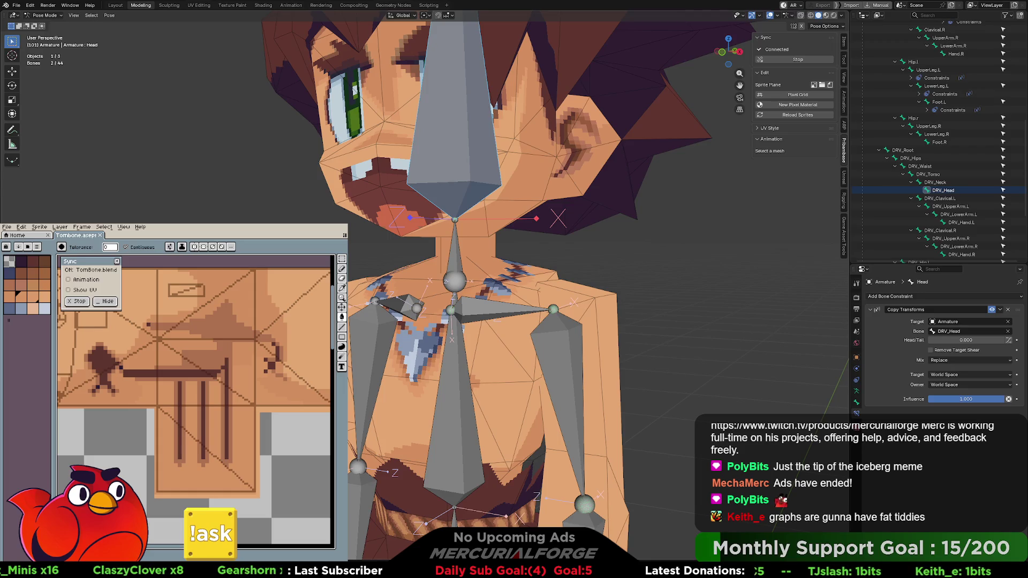
{"action": "scroll", "coordinate": [606, 294], "scroll_direction": "down", "scroll_amount": 10}
{"action": "middle_click_drag", "start_coordinate": [617, 298], "coordinate": [622, 229], "text": "shift"}
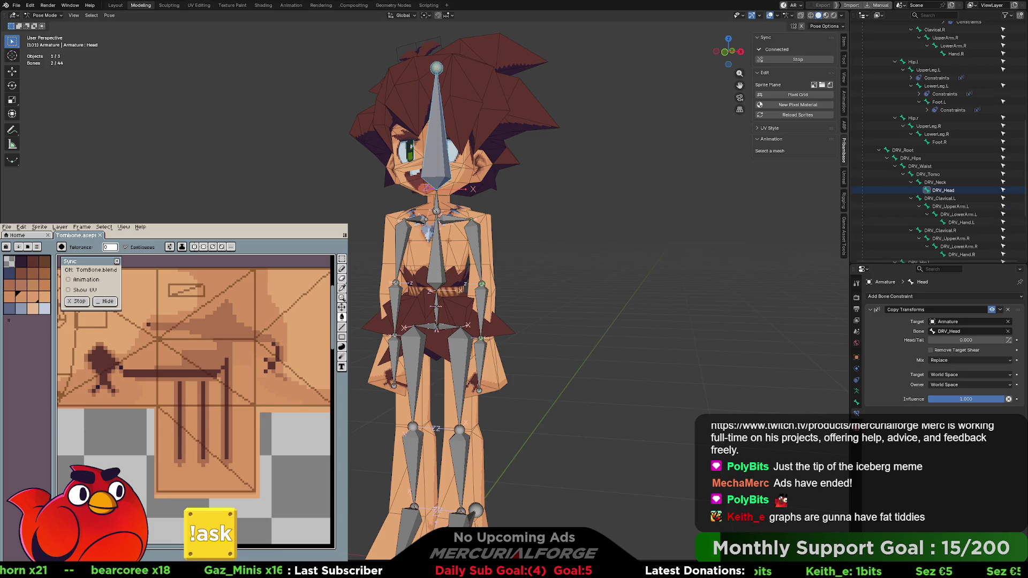
{"action": "middle_click_drag", "start_coordinate": [450, 252], "coordinate": [459, 246]}
{"action": "key", "text": "Tab"}
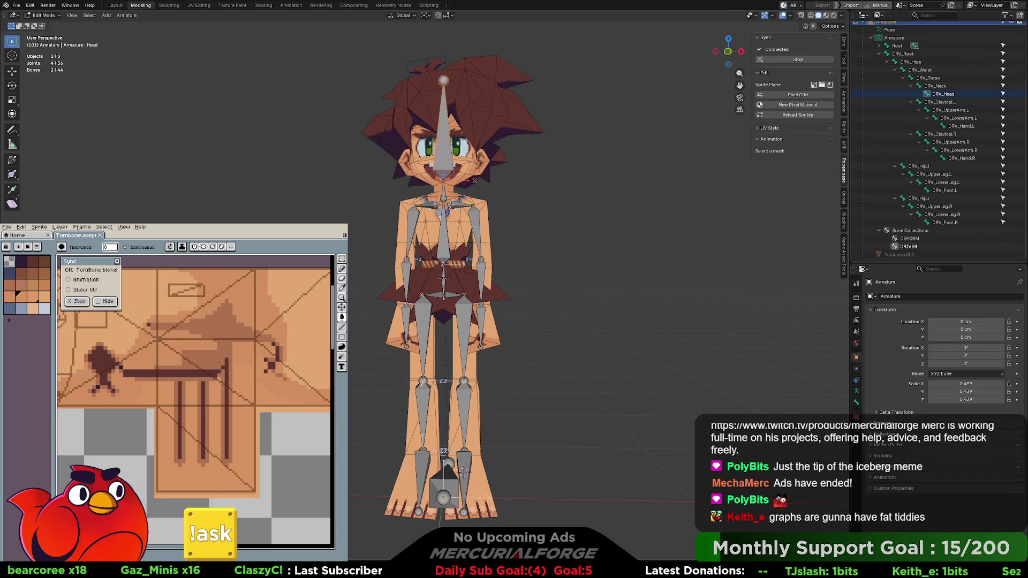
Select the right clavicle, arm, hip, leg and foot bones plus their DRV twins, and delete them
{"action": "middle_click_drag", "start_coordinate": [428, 200], "coordinate": [430, 200]}
{"action": "left_click", "coordinate": [430, 201]}
{"action": "left_click_drag", "start_coordinate": [423, 185], "coordinate": [370, 378]}
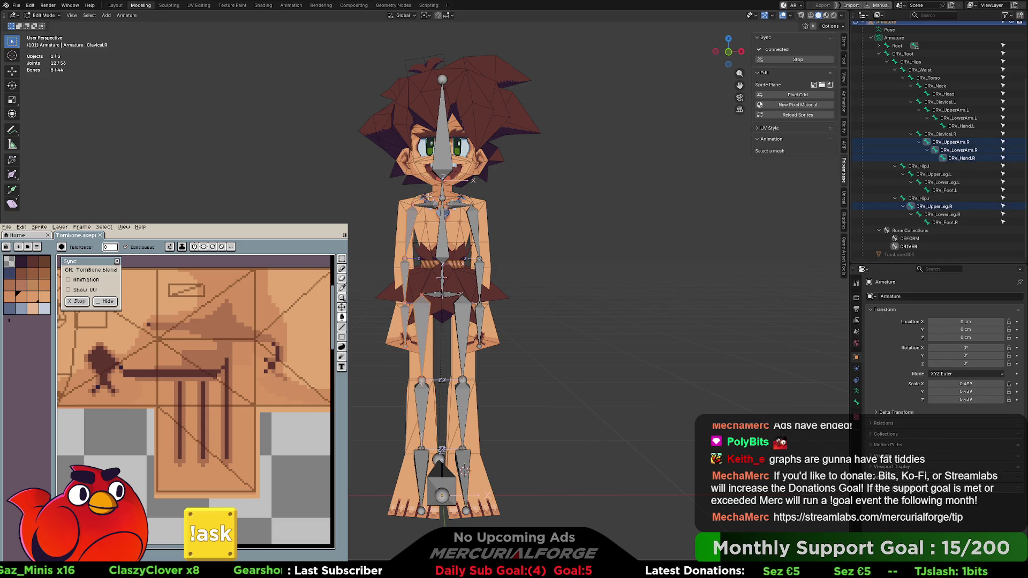
{"action": "left_click", "coordinate": [420, 212], "text": "shift"}
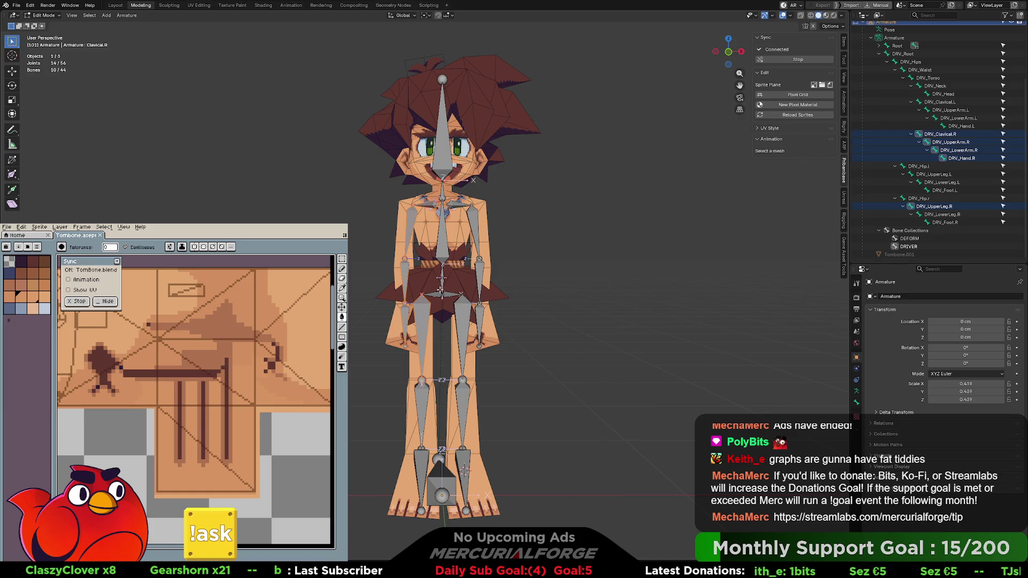
{"action": "left_click", "coordinate": [438, 295], "text": "shift"}
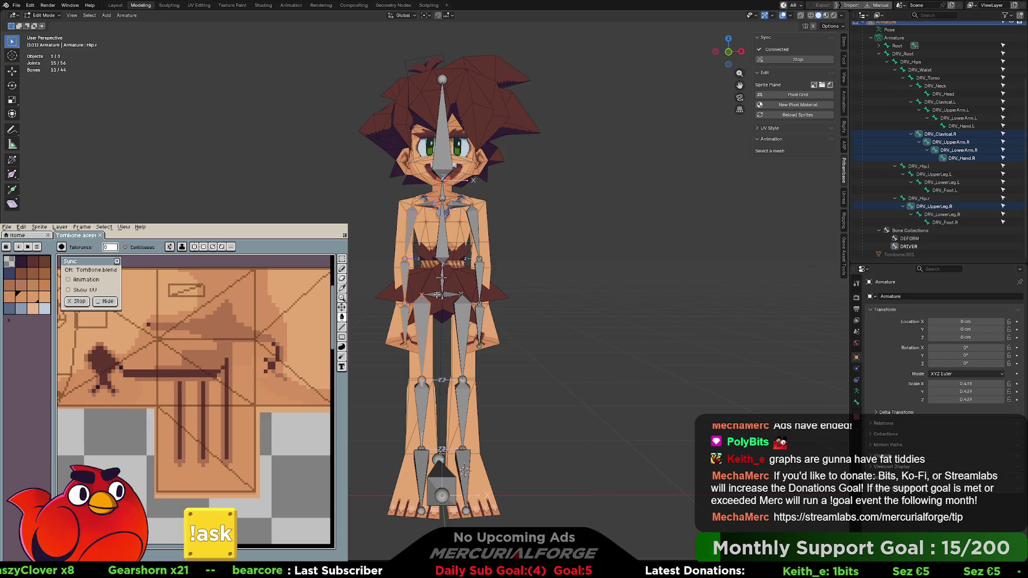
{"action": "left_click", "coordinate": [437, 294], "text": "shift"}
{"action": "left_click_drag", "start_coordinate": [391, 455], "coordinate": [424, 465], "text": "shift"}
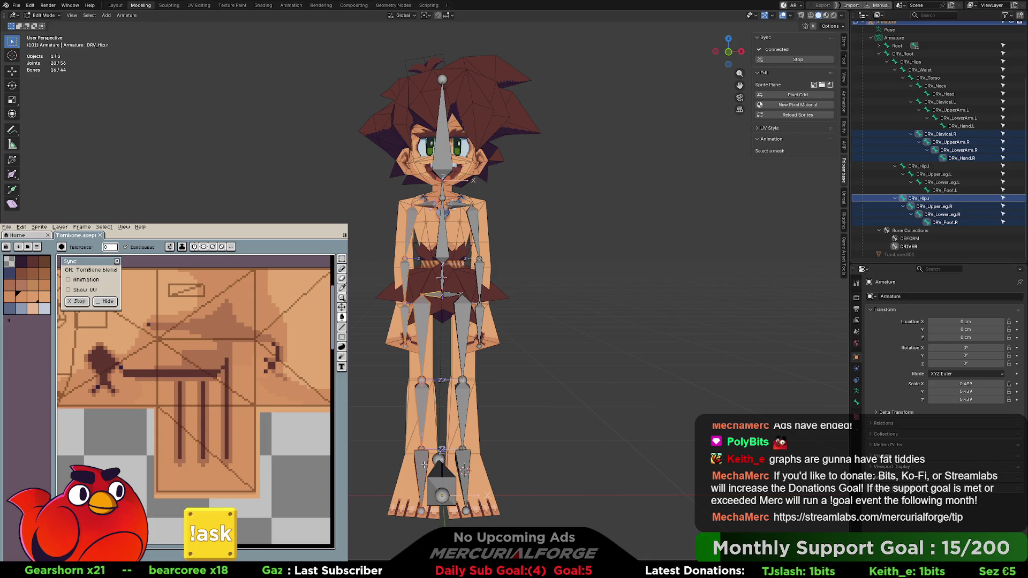
{"action": "key", "text": "x"}
{"action": "left_click", "coordinate": [424, 464]}
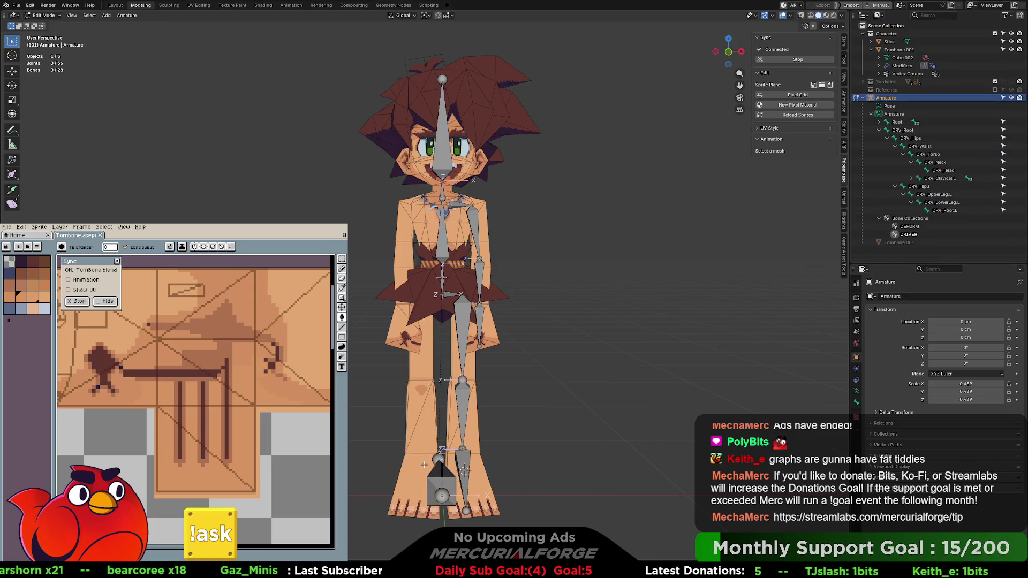
{"action": "mouse_move", "coordinate": [424, 465]}
{"action": "middle_mouse_down"}
{"action": "mouse_move", "coordinate": [519, 353]}
{"action": "mouse_move", "coordinate": [393, 350]}
{"action": "middle_mouse_up"}
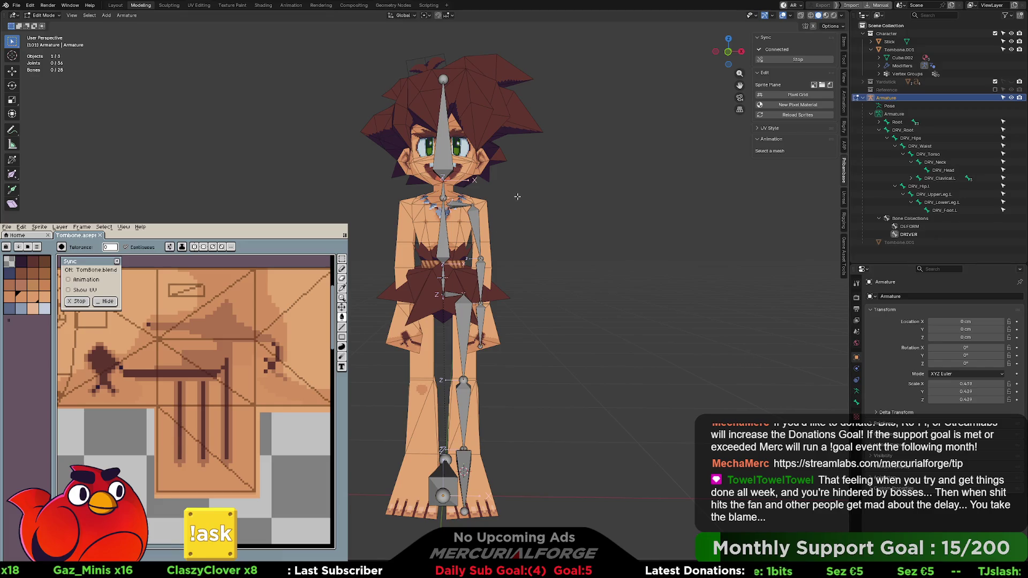
In front view, select the left-side bones, Symmetrize them to the right, and enter Pose Mode
{"action": "key", "text": "KP_1"}
{"action": "mouse_move", "coordinate": [526, 192]}
{"action": "left_mouse_down"}
{"action": "mouse_move", "coordinate": [477, 465]}
{"action": "mouse_move", "coordinate": [446, 493]}
{"action": "left_mouse_up"}
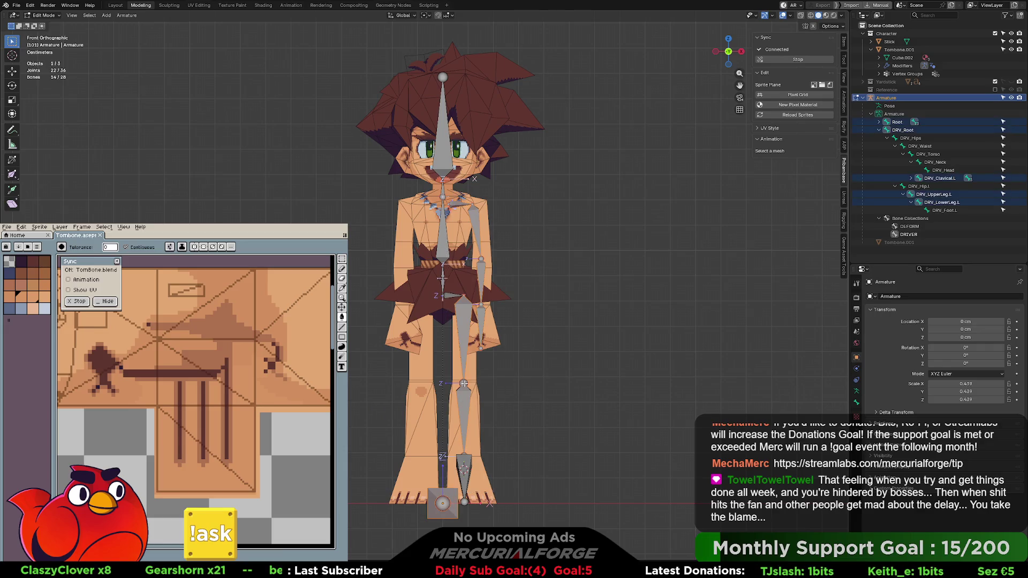
{"action": "left_click", "coordinate": [451, 295], "text": "shift"}
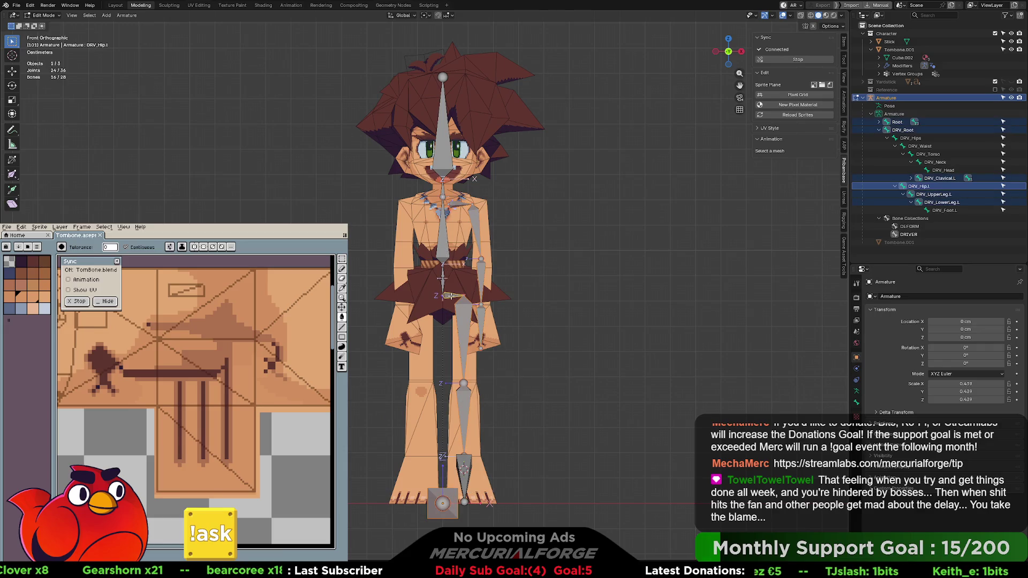
{"action": "left_click", "coordinate": [882, 123]}
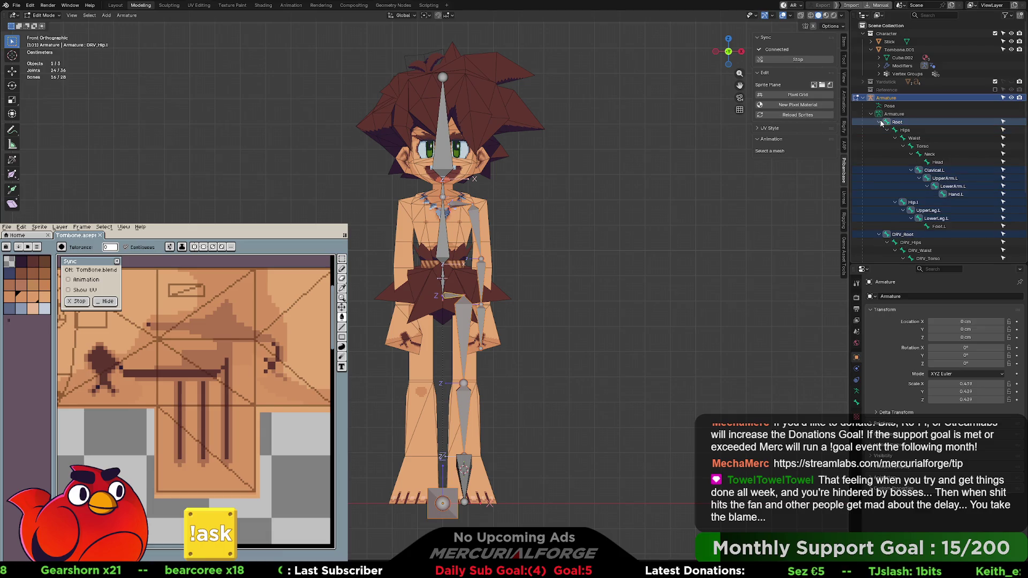
{"action": "scroll", "coordinate": [955, 183], "scroll_direction": "down", "scroll_amount": 1}
{"action": "scroll", "coordinate": [956, 182], "scroll_direction": "down", "scroll_amount": 3}
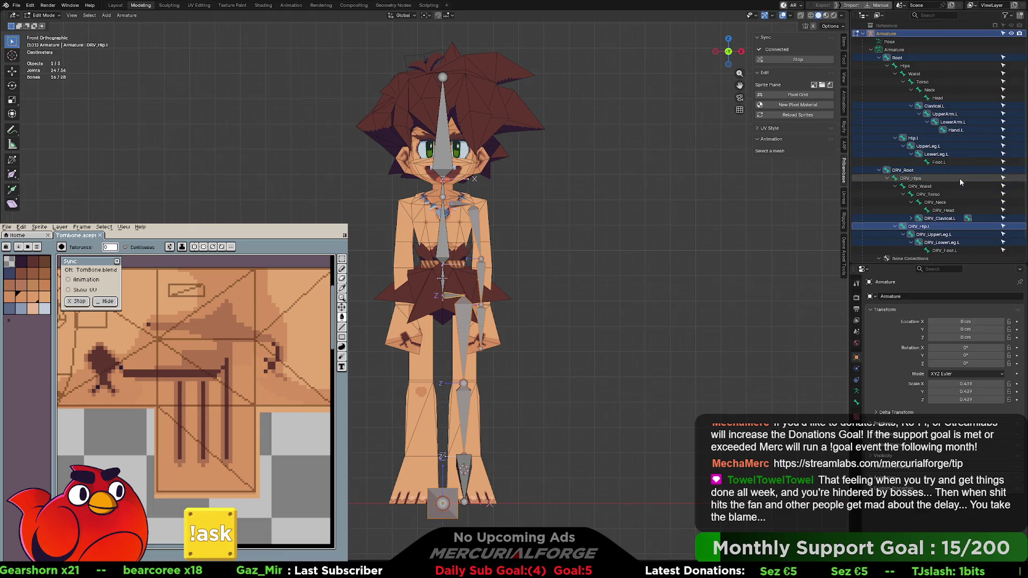
{"action": "right_click", "coordinate": [465, 310]}
{"action": "left_click", "coordinate": [465, 310]}
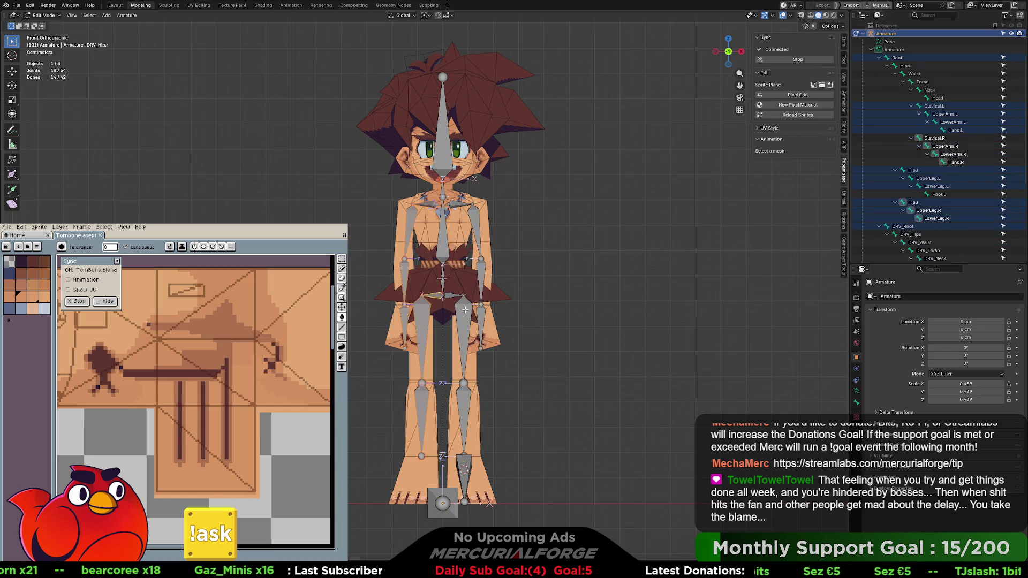
{"action": "key", "text": "ctrl+Tab"}
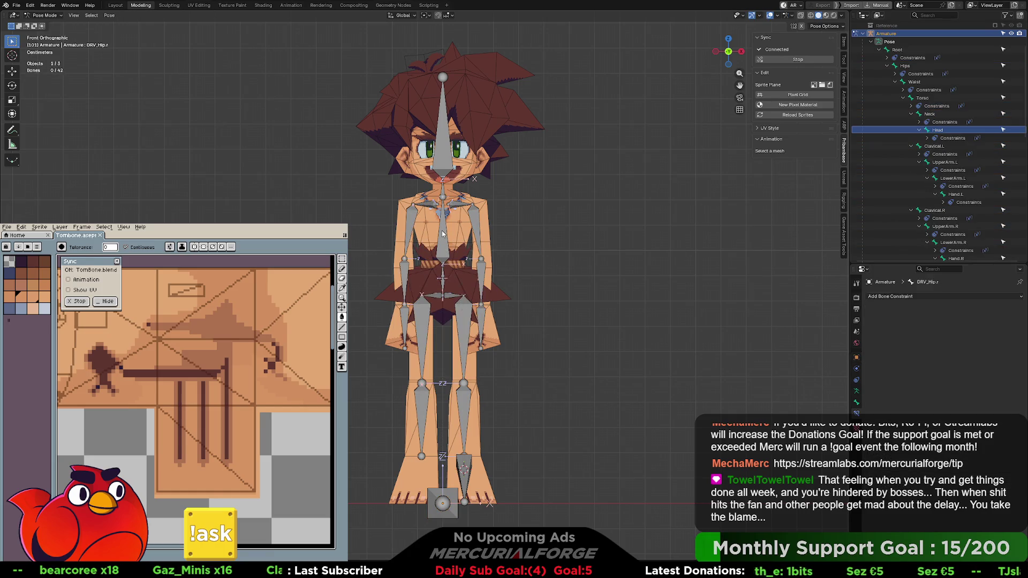
Clear the selection and test-rotate the left upper arm upward
{"action": "left_click", "coordinate": [856, 390]}
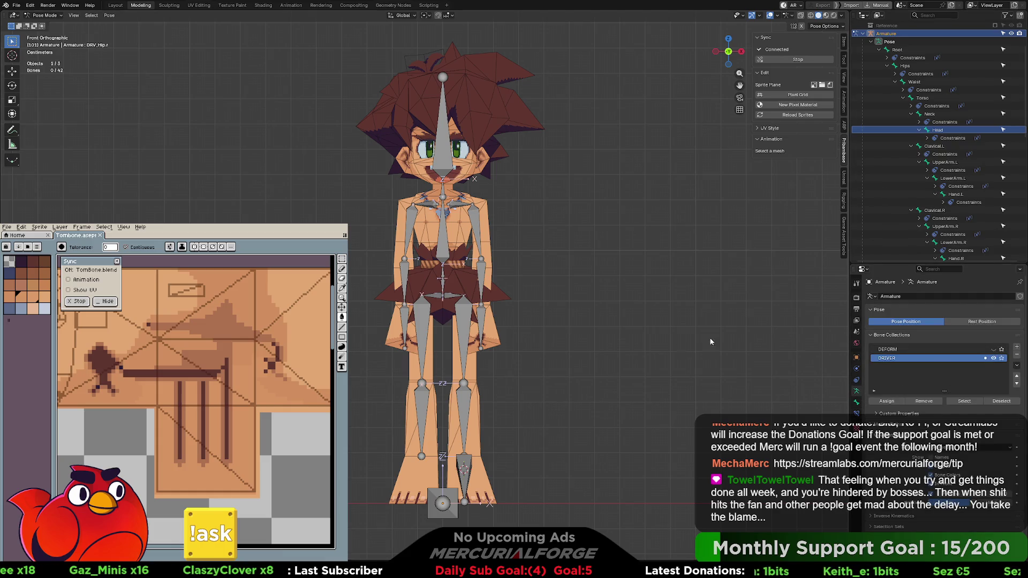
{"action": "left_click", "coordinate": [606, 308]}
{"action": "middle_click_drag", "start_coordinate": [605, 308], "coordinate": [591, 295]}
{"action": "middle_click_drag", "start_coordinate": [582, 291], "coordinate": [482, 226]}
{"action": "left_click", "coordinate": [482, 224]}
{"action": "key", "text": "r"}
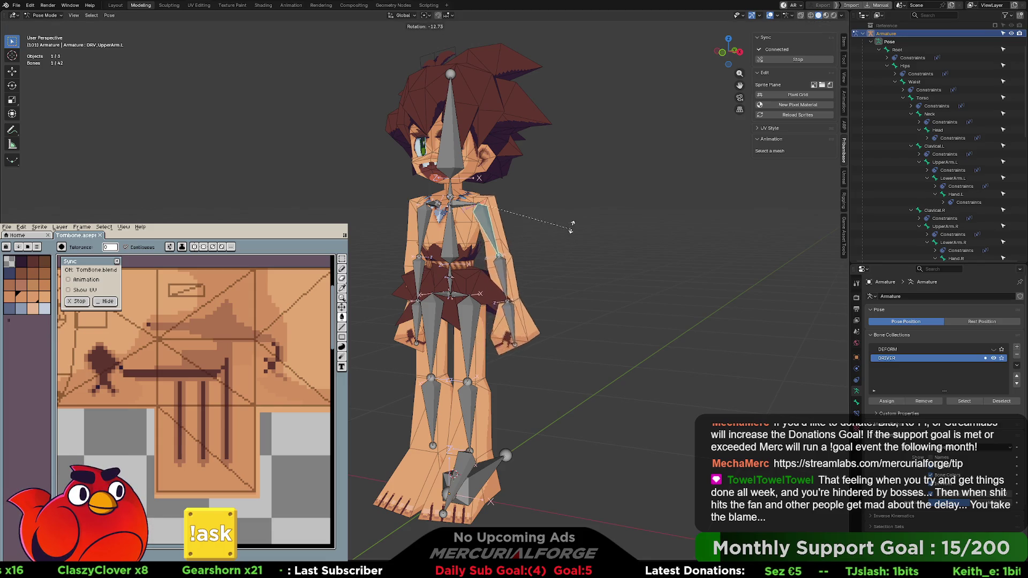
{"action": "left_click", "coordinate": [560, 225]}
Test the left hand and right upper arm rotations, resetting both arms to rest pose
{"action": "left_click", "coordinate": [576, 266]}
{"action": "key", "text": "r"}
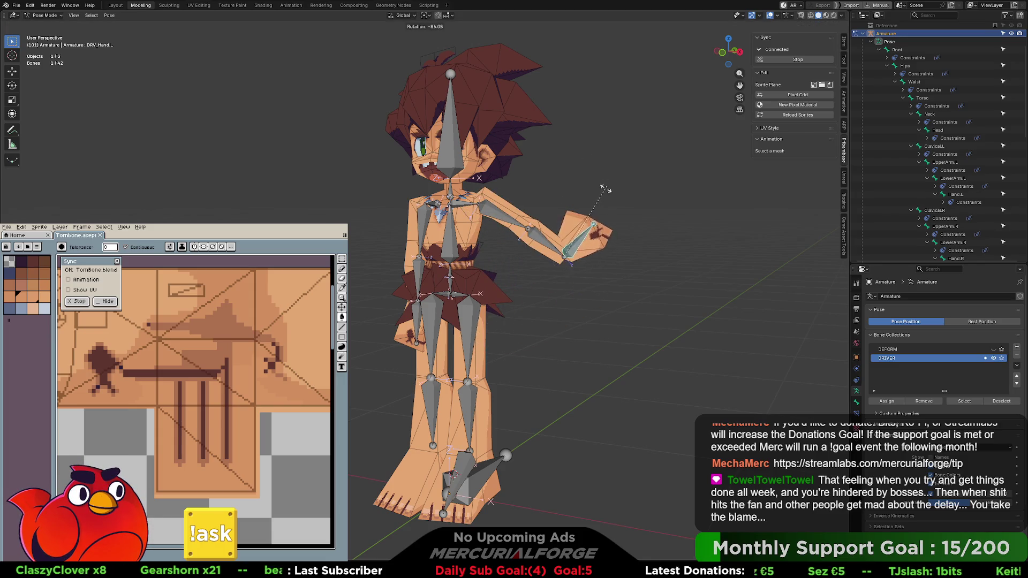
{"action": "key", "text": "Escape"}
{"action": "key", "text": "ctrl+z"}
{"action": "key", "text": "alt+r"}
{"action": "left_click", "coordinate": [418, 230]}
{"action": "key", "text": "r"}
{"action": "left_click", "coordinate": [458, 279]}
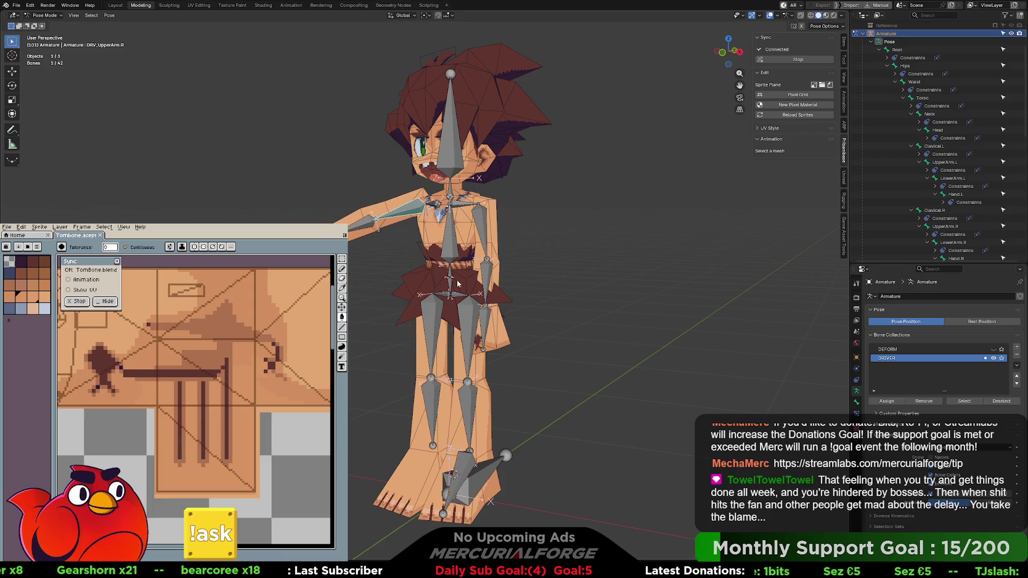
{"action": "key", "text": "alt+r"}
Undo leftover leg pose changes, return to Edit Mode and delete the mirrored right-side bones
{"action": "left_click", "coordinate": [560, 270]}
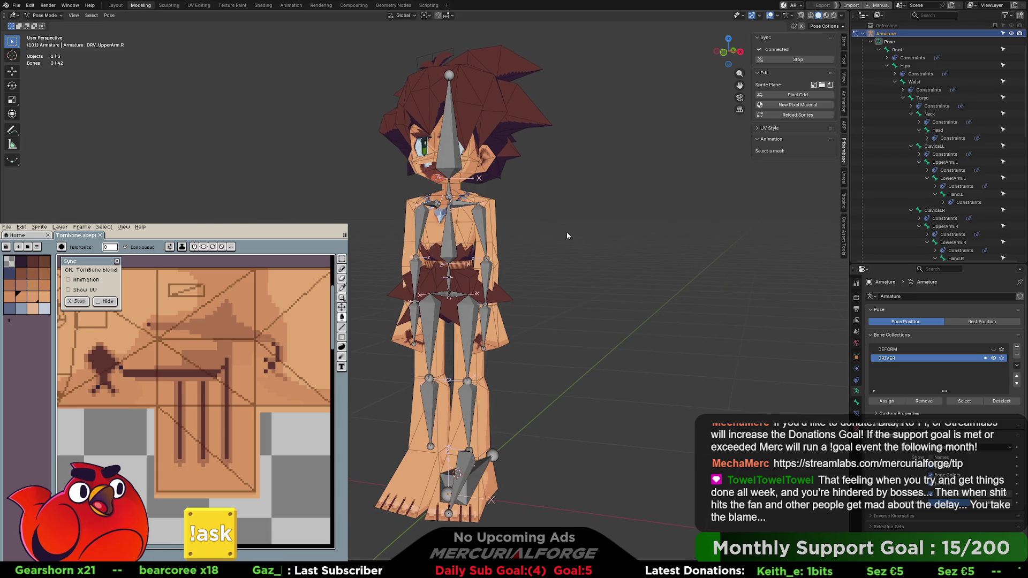
{"action": "left_click", "coordinate": [476, 411]}
{"action": "key", "text": "ctrl+z"}
{"action": "mouse_move", "coordinate": [542, 407]}
{"action": "middle_mouse_down"}
{"action": "mouse_move", "coordinate": [535, 324]}
{"action": "mouse_move", "coordinate": [538, 332]}
{"action": "middle_mouse_up"}
{"action": "key", "text": "ctrl+z"}
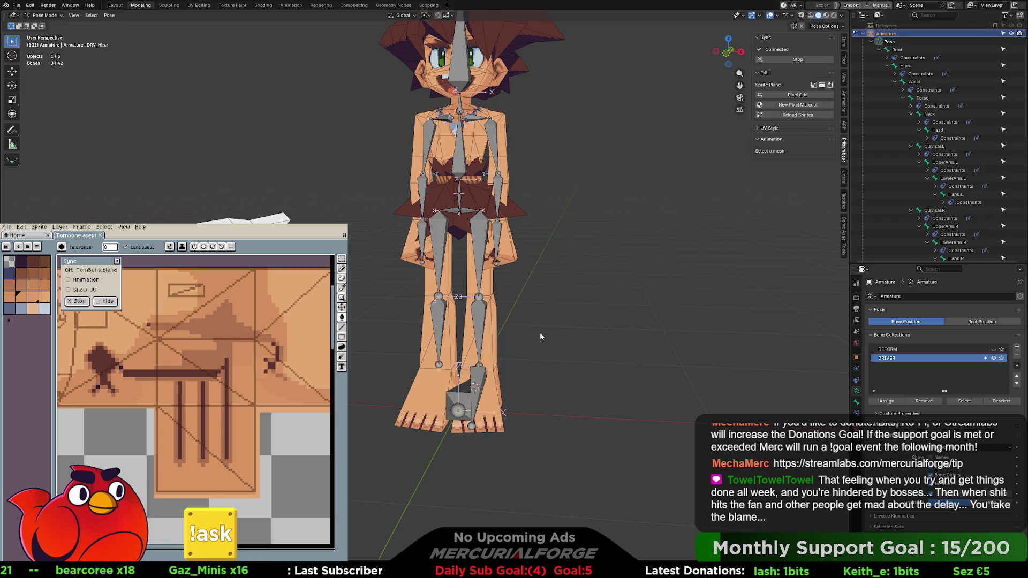
{"action": "key", "text": "Tab"}
{"action": "key", "text": "Delete"}
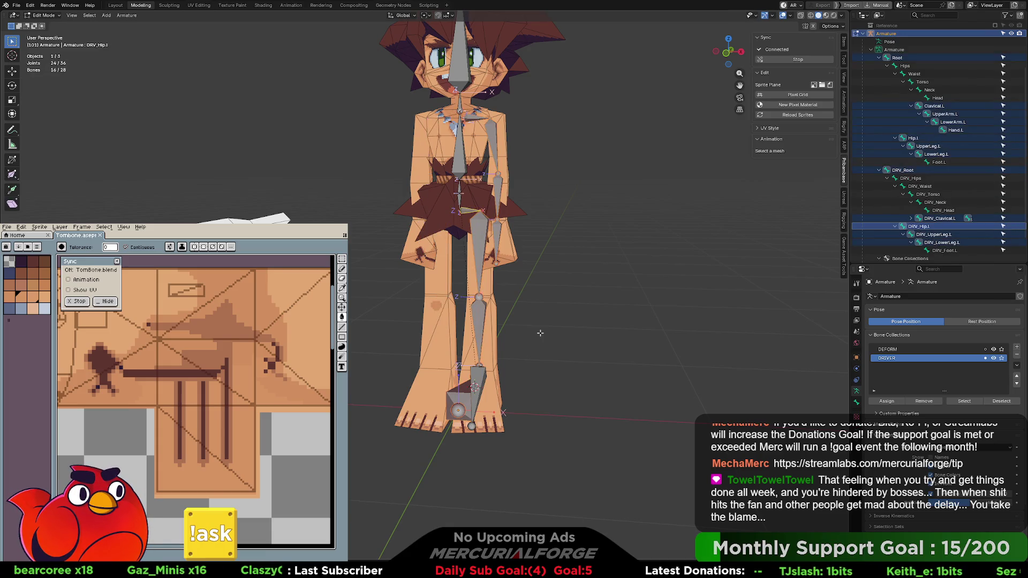
Toggle Foot.L, DRV_Foot.L and Root in and out of the selection around the left foot
{"action": "left_click", "coordinate": [485, 374], "text": "shift"}
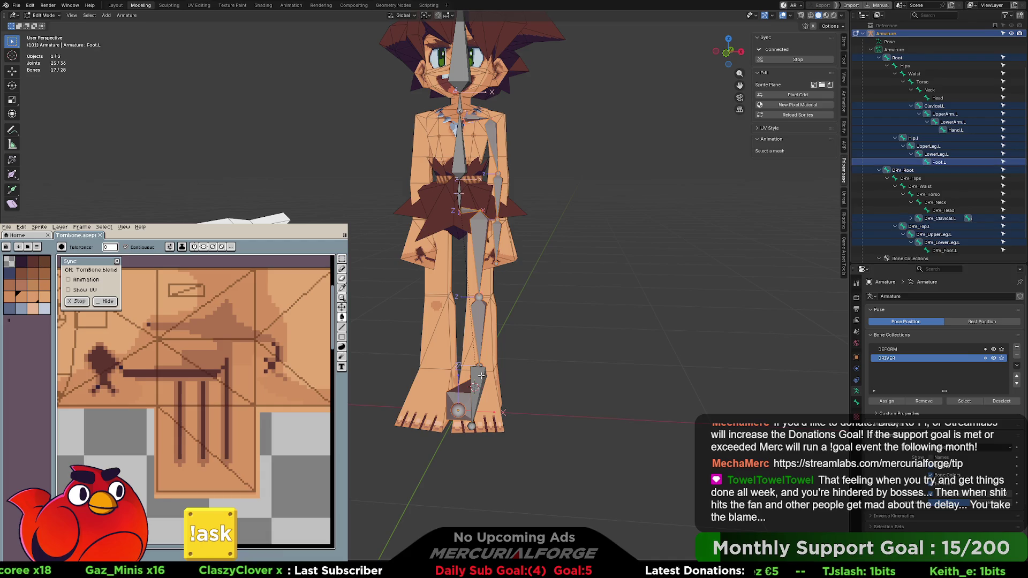
{"action": "left_click", "coordinate": [482, 376], "text": "shift"}
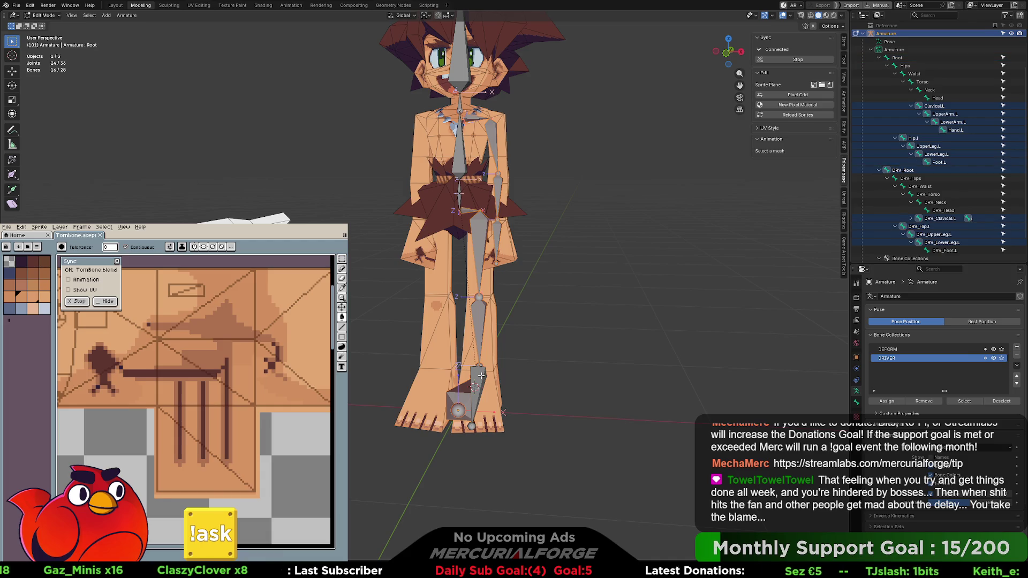
{"action": "left_click", "coordinate": [482, 376], "text": "shift"}
{"action": "left_click", "coordinate": [481, 376], "text": "shift"}
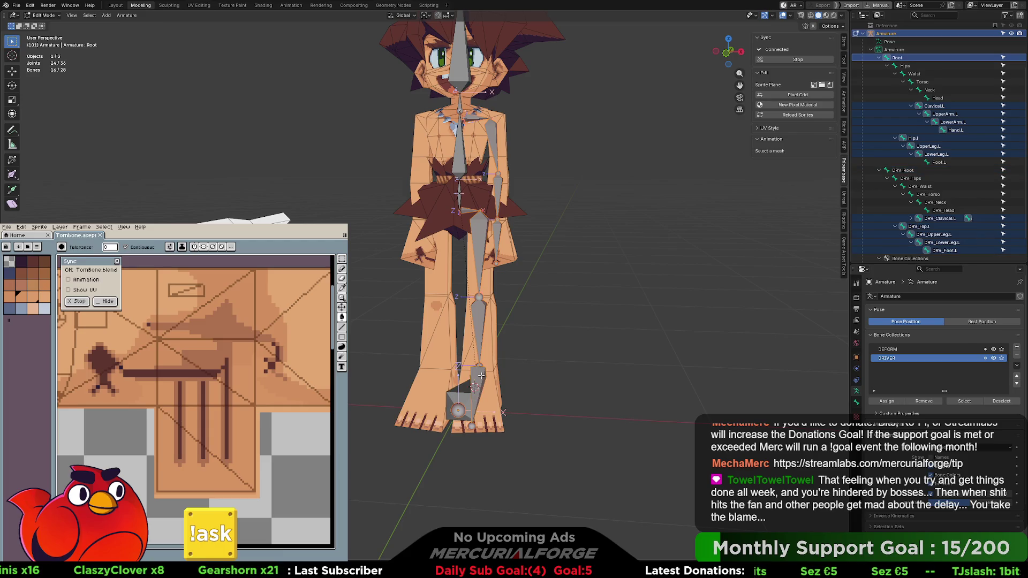
{"action": "left_click", "coordinate": [481, 375], "text": "shift"}
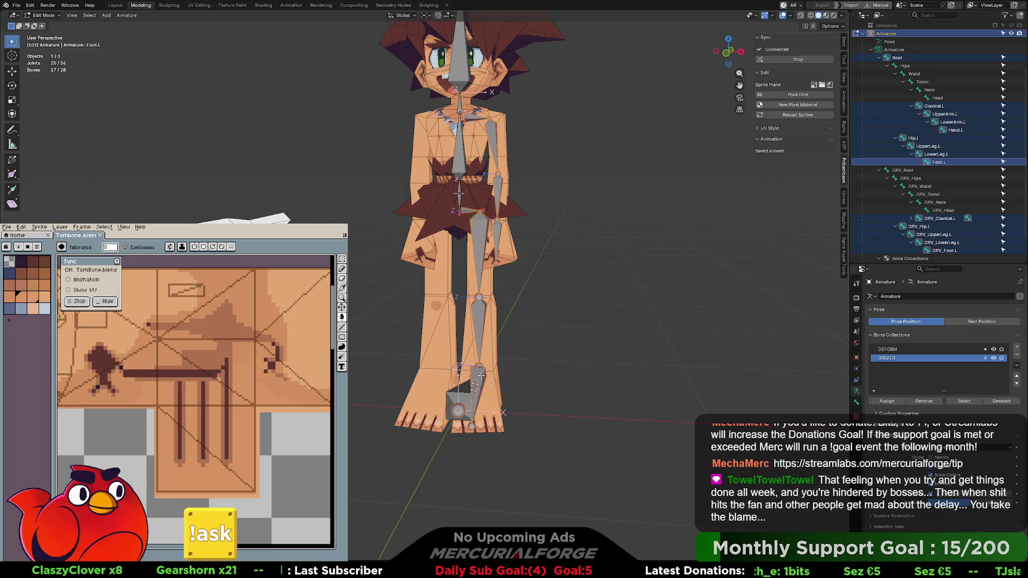
{"action": "middle_click_drag", "start_coordinate": [482, 373], "coordinate": [498, 369]}
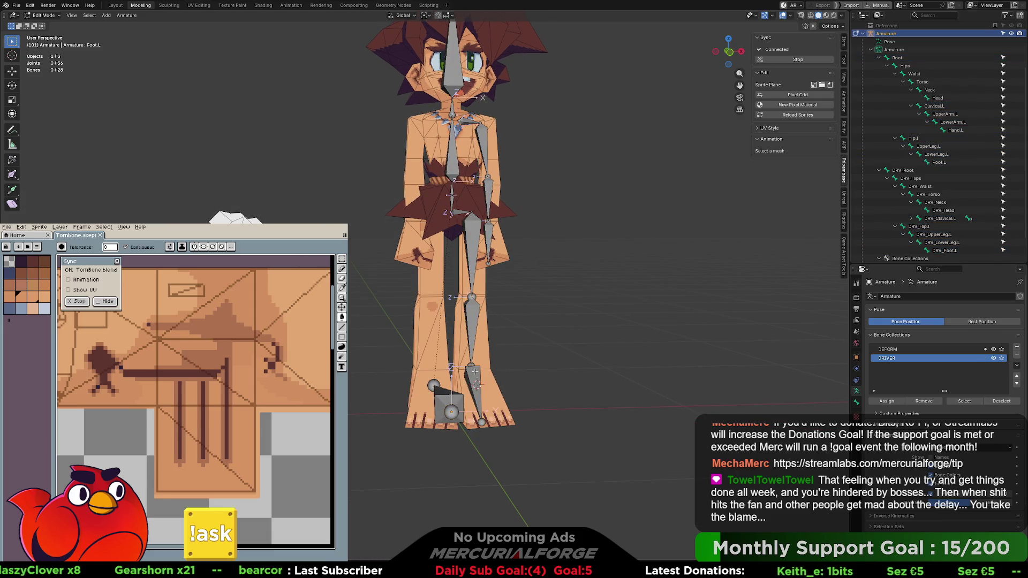
Finalize the selection with DRV_Foot.L and Foot.L included and Root removed
{"action": "left_click", "coordinate": [478, 372], "text": "shift"}
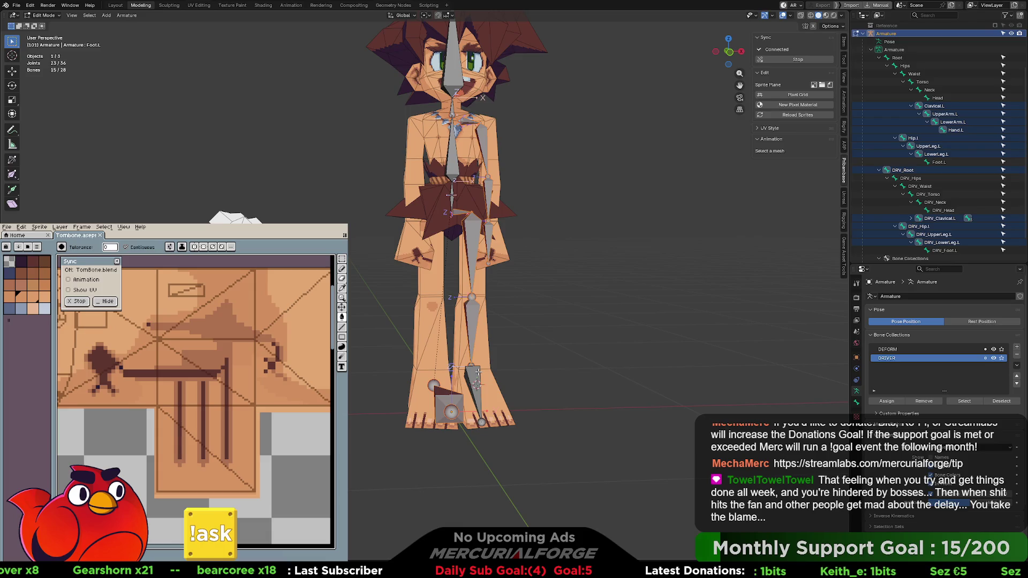
{"action": "left_click", "coordinate": [477, 371], "text": "shift"}
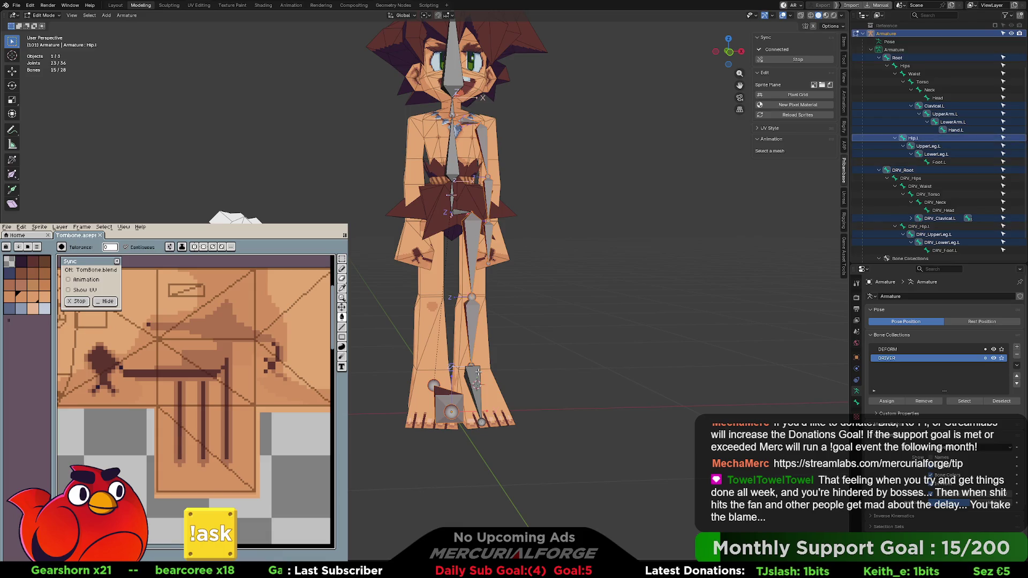
{"action": "left_click", "coordinate": [455, 400], "text": "shift"}
{"action": "left_click", "coordinate": [456, 400], "text": "shift"}
{"action": "left_click", "coordinate": [455, 400], "text": "shift"}
{"action": "left_click", "coordinate": [456, 402], "text": "shift"}
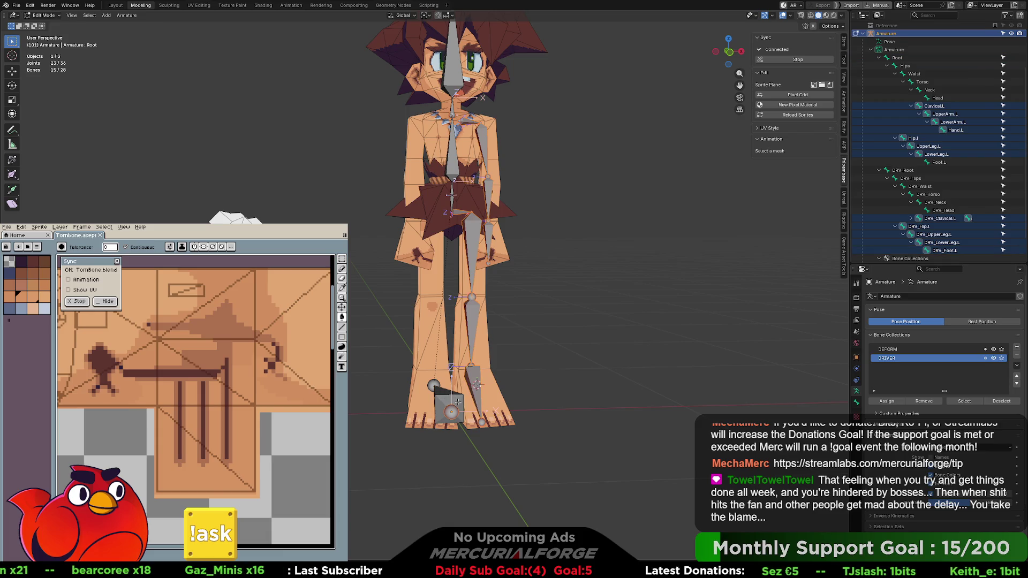
{"action": "left_click", "coordinate": [478, 377], "text": "shift"}
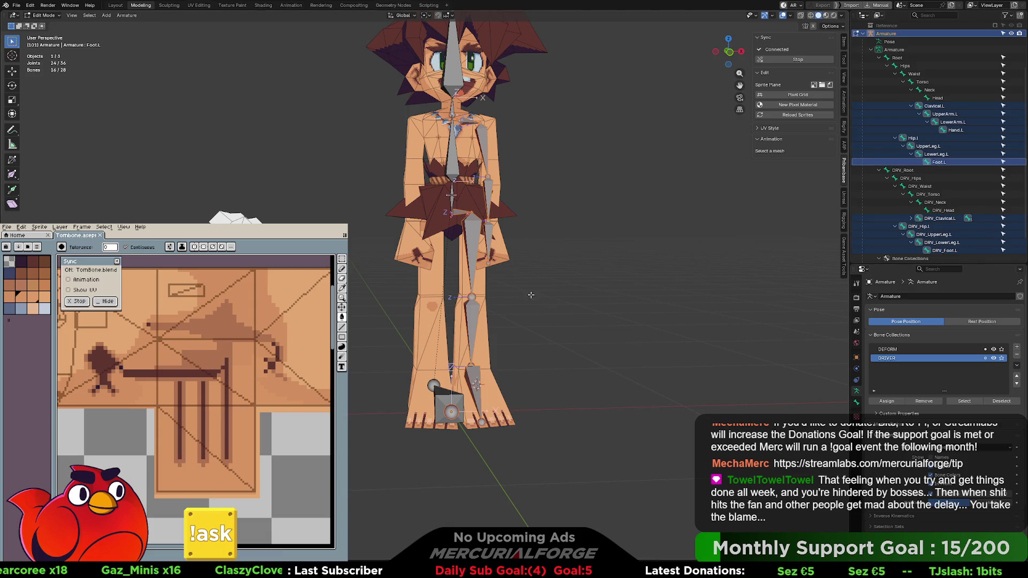
{"action": "right_click", "coordinate": [477, 233]}
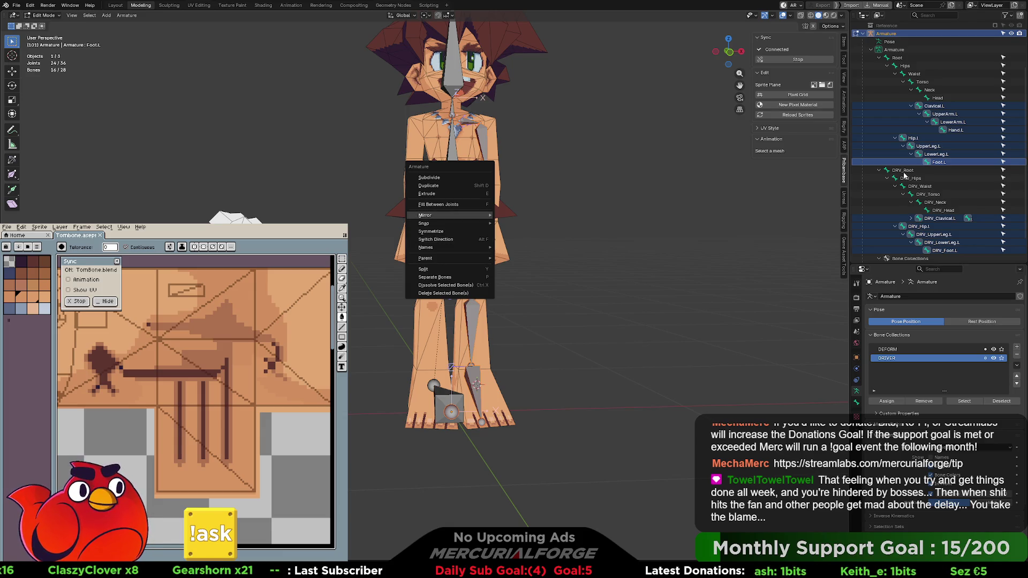
Expand DRV_Clavical.L in the Outliner to reveal the left arm bones
{"action": "left_click", "coordinate": [904, 175]}
{"action": "scroll", "coordinate": [914, 186], "scroll_direction": "down", "scroll_amount": 2}
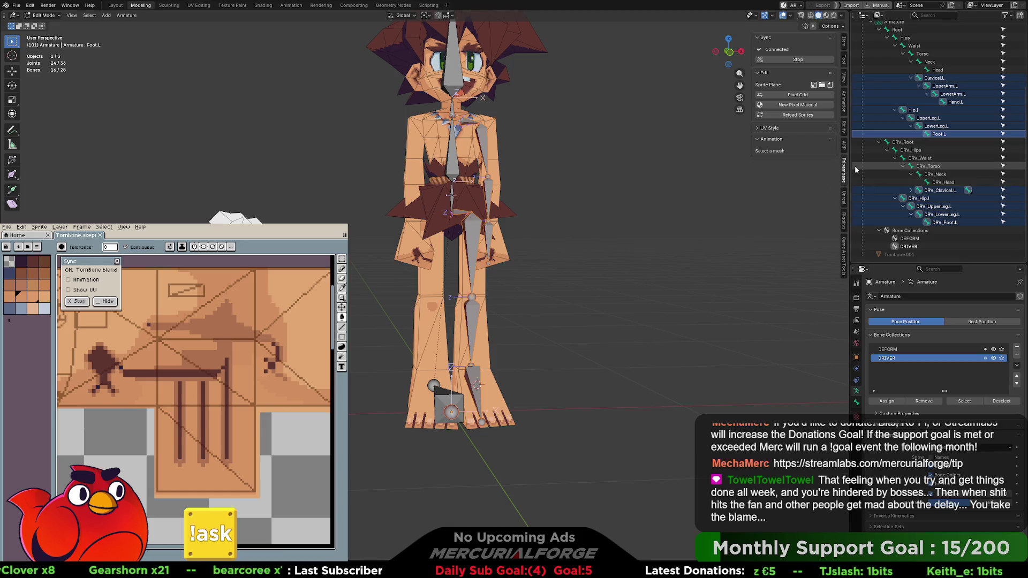
{"action": "left_click", "coordinate": [911, 190]}
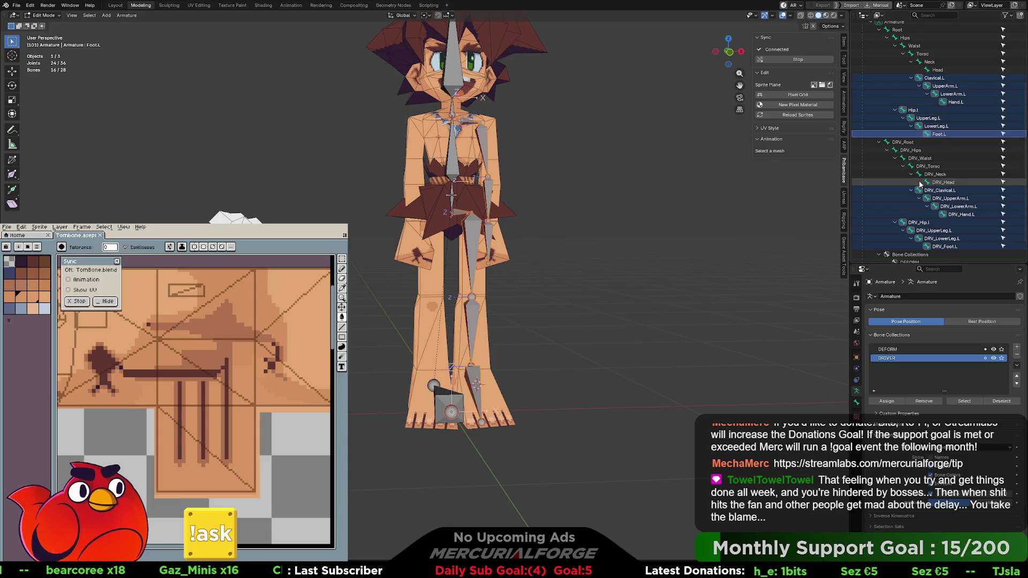
{"action": "scroll", "coordinate": [936, 135], "scroll_direction": "down", "scroll_amount": 1}
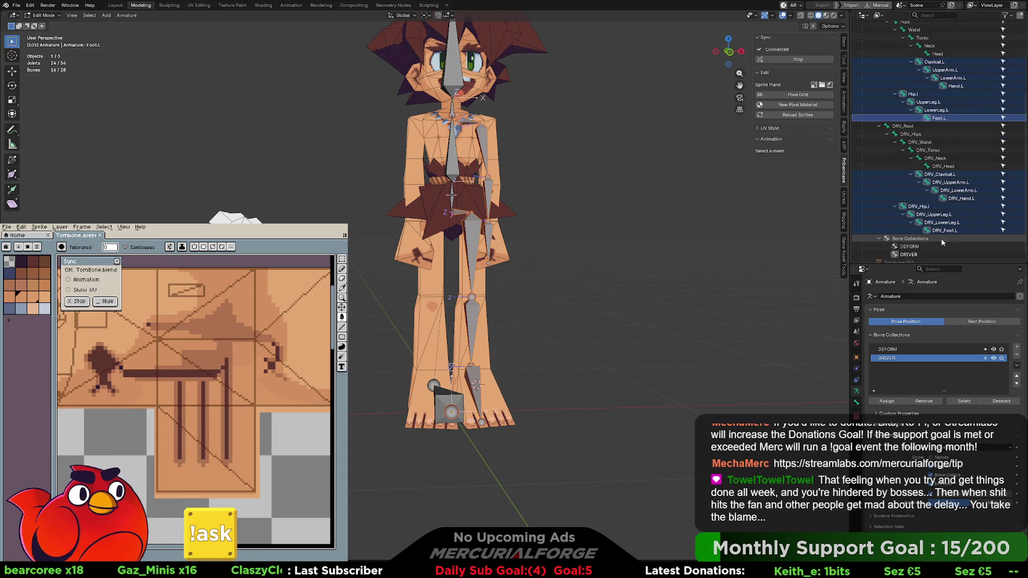
Symmetrize the selected left bones to recreate the right-side arm and leg bones, 44 in total
{"action": "right_click", "coordinate": [456, 306]}
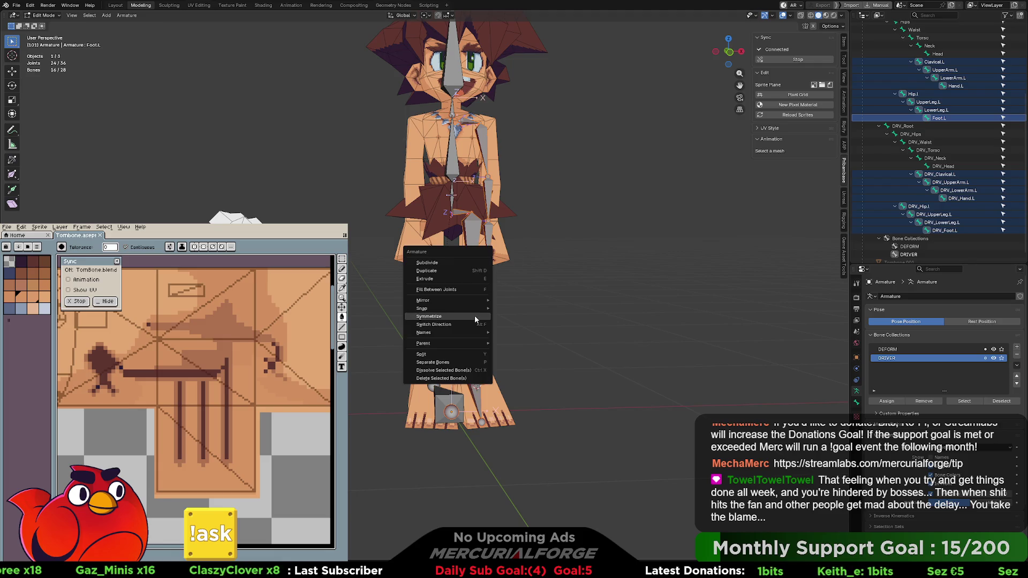
{"action": "left_click", "coordinate": [475, 316]}
{"action": "middle_click_drag", "start_coordinate": [586, 295], "coordinate": [560, 296]}
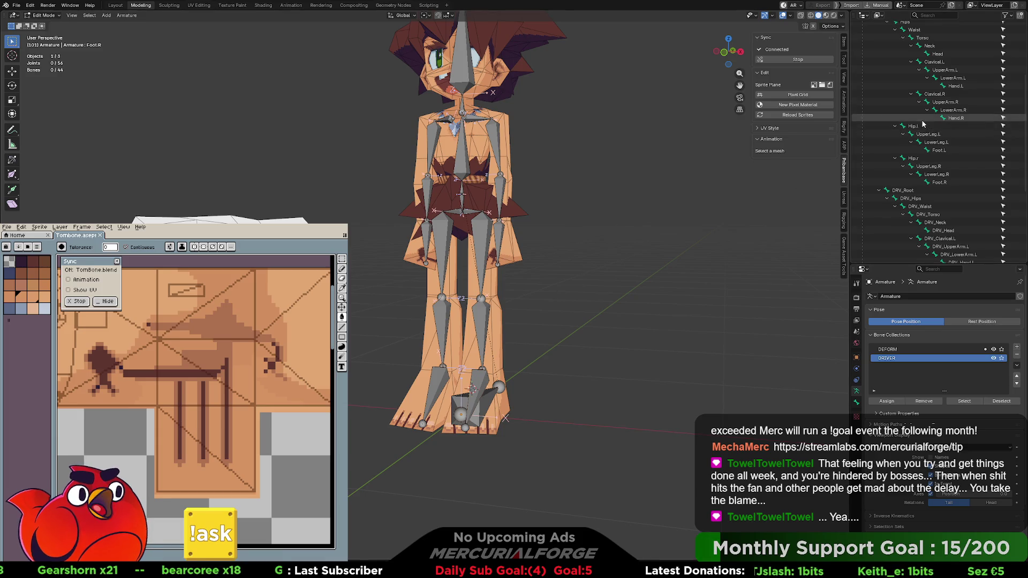
{"action": "scroll", "coordinate": [917, 148], "scroll_direction": "up", "scroll_amount": 4}
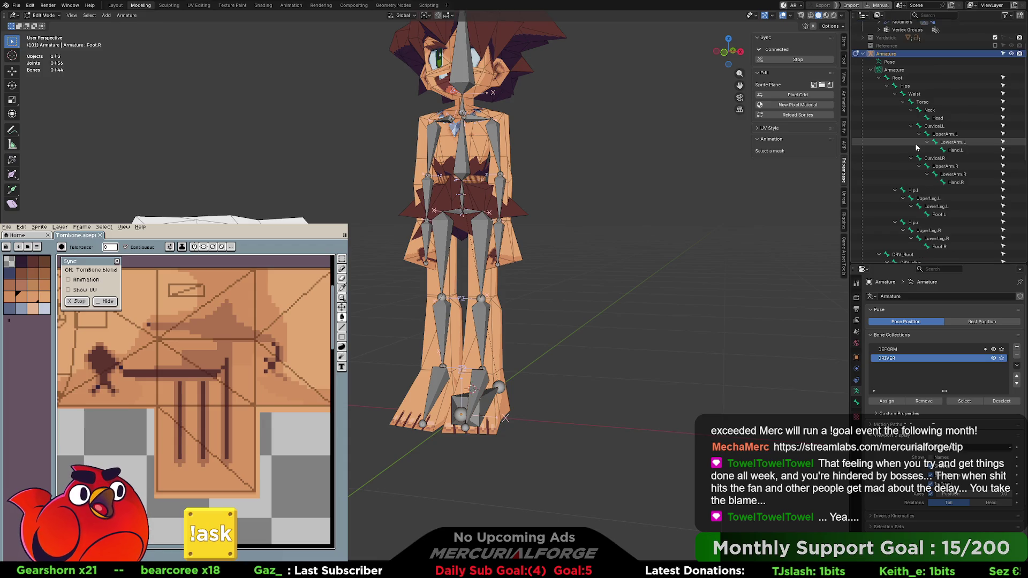
Collapse the Root and DRV_Root bone hierarchies in the Outliner
{"action": "left_click", "coordinate": [879, 78]}
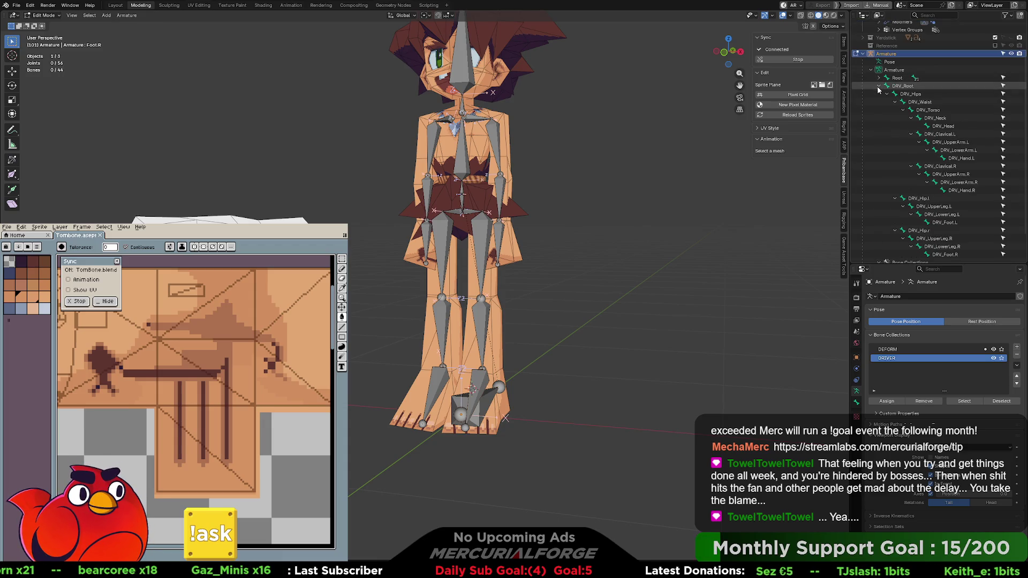
{"action": "left_click", "coordinate": [879, 86]}
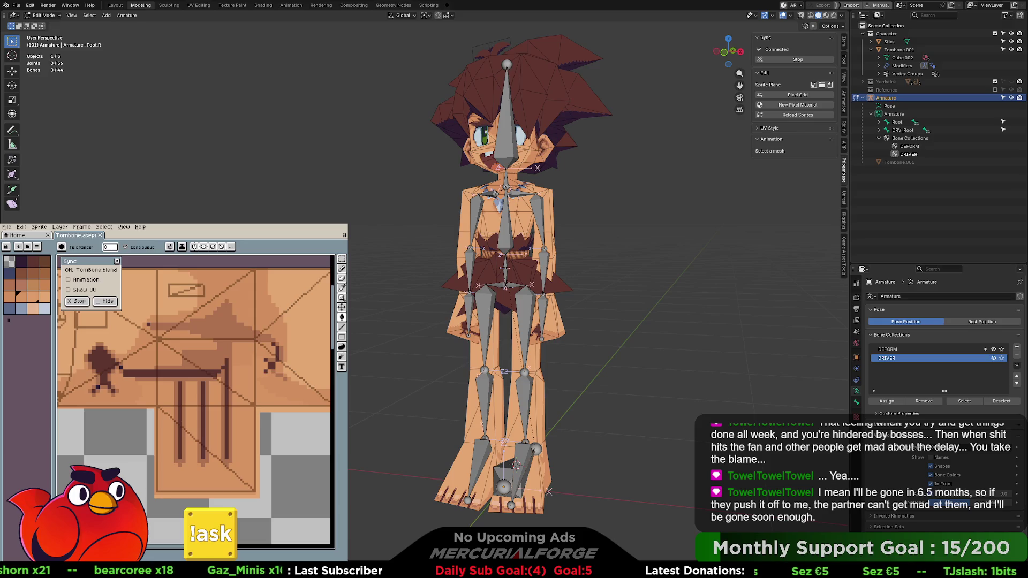
Switch to the right side view and hide the DEFORM bone collection
{"action": "key", "text": "KP_3"}
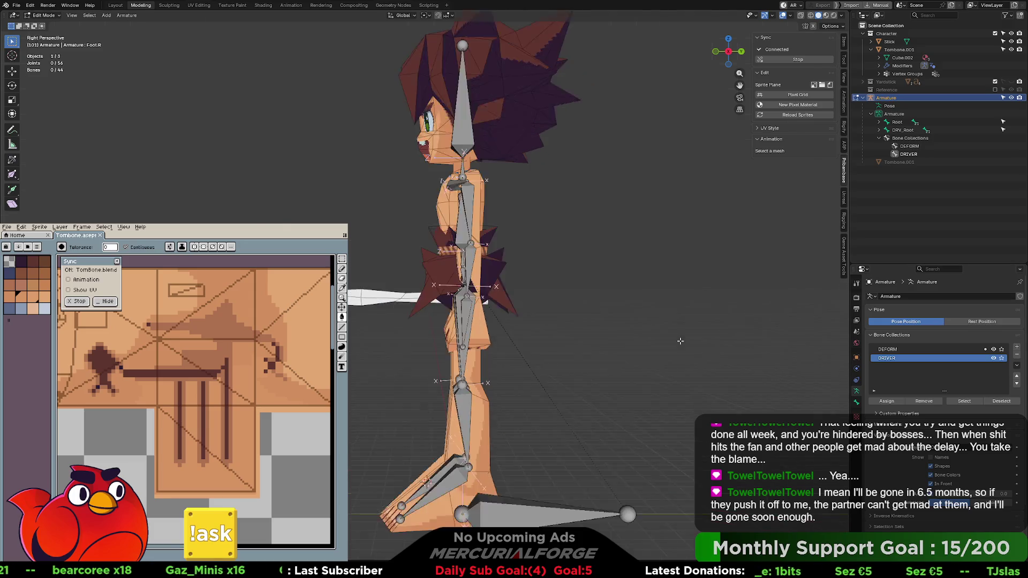
{"action": "scroll", "coordinate": [564, 439], "scroll_direction": "up", "scroll_amount": 2}
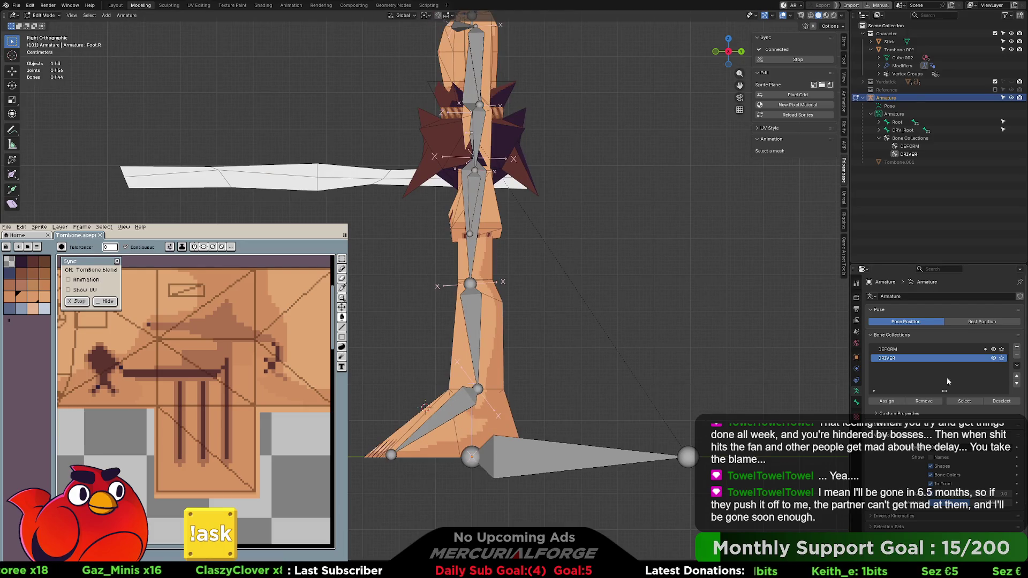
{"action": "left_click", "coordinate": [993, 349]}
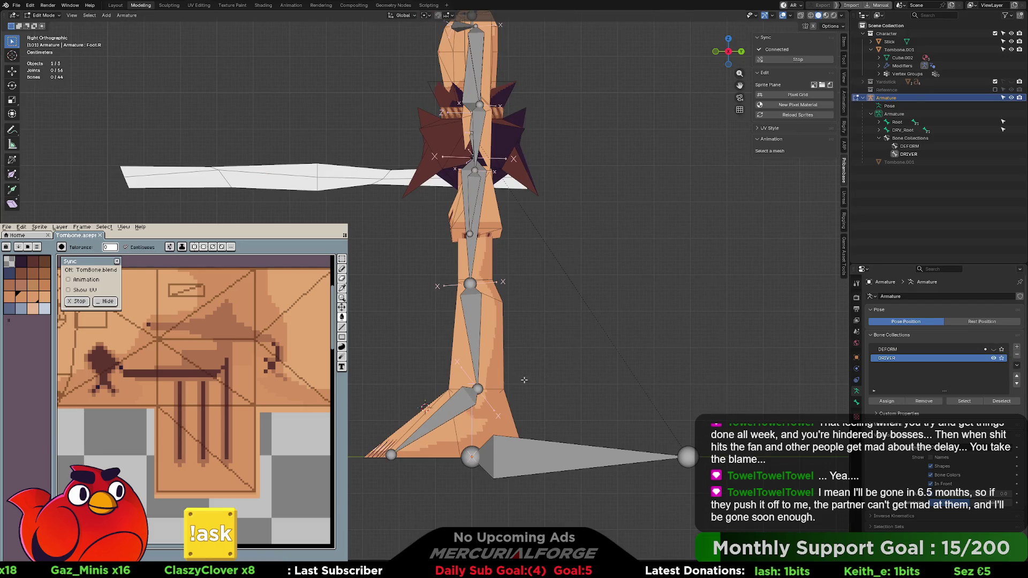
Extrude a new bone from the left ankle forward along global Y
{"action": "left_click", "coordinate": [478, 389]}
{"action": "key", "text": "e"}
{"action": "key", "text": "z"}
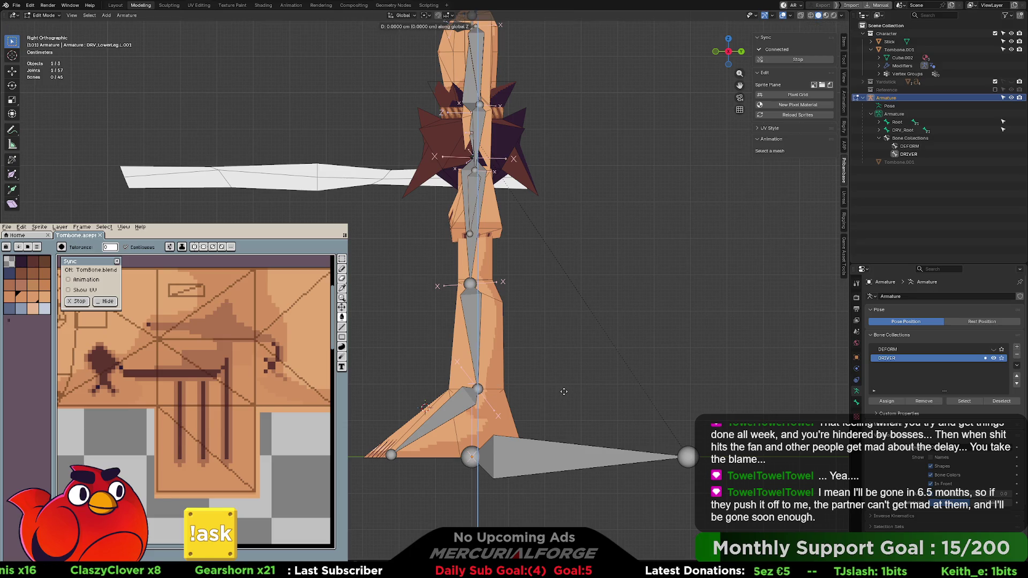
{"action": "key", "text": "x"}
{"action": "key", "text": "x"}
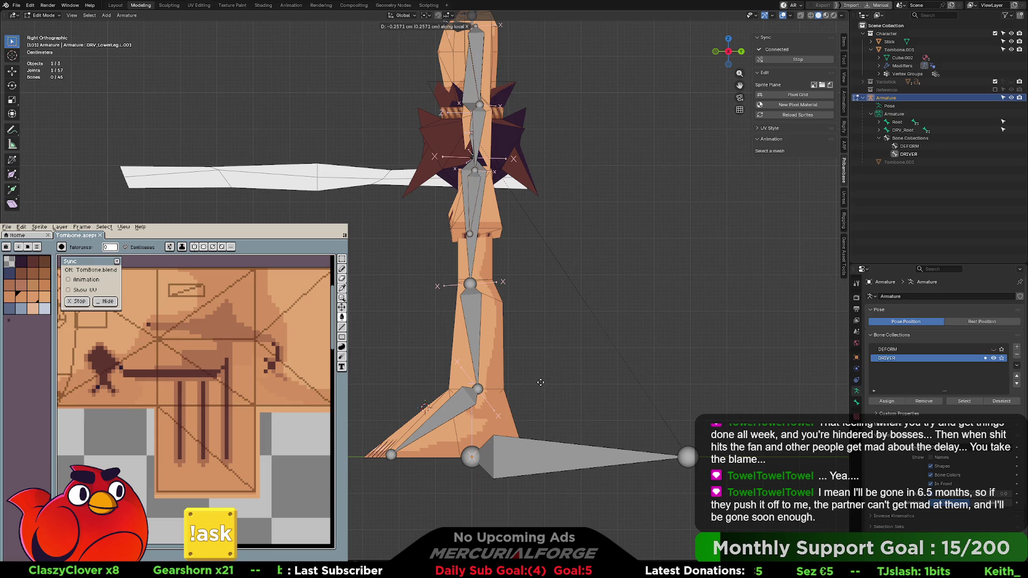
{"action": "key", "text": "y"}
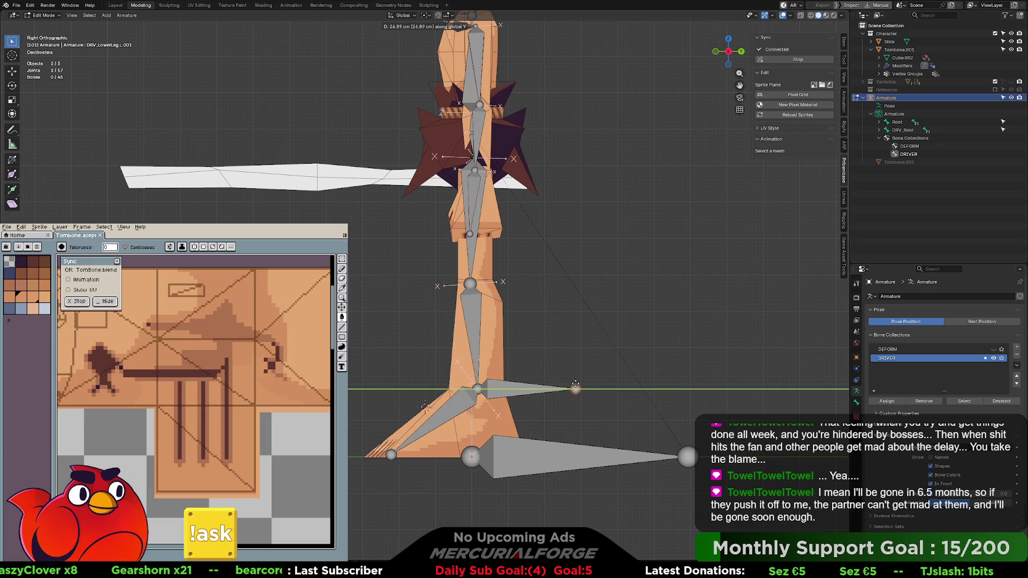
{"action": "left_click", "coordinate": [575, 384]}
Extrude a new bone from the left knee backward, behind the leg
{"action": "left_click", "coordinate": [466, 286]}
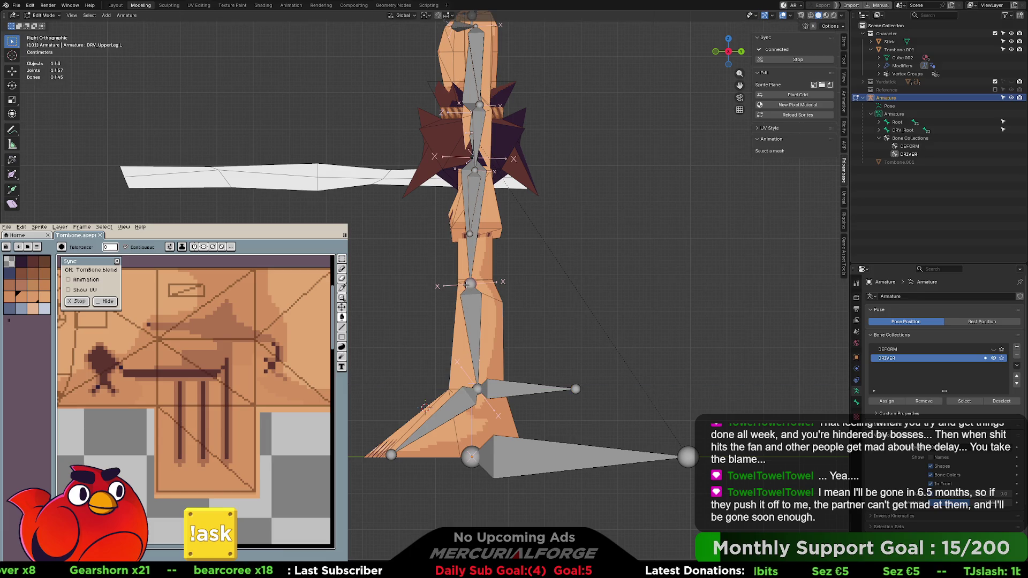
{"action": "key", "text": "e"}
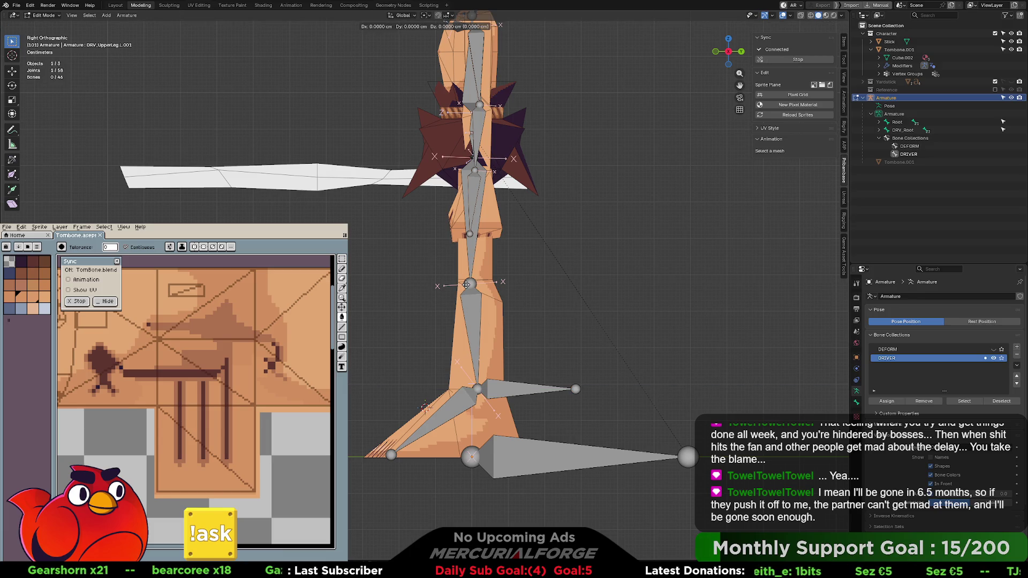
{"action": "left_click", "coordinate": [405, 284]}
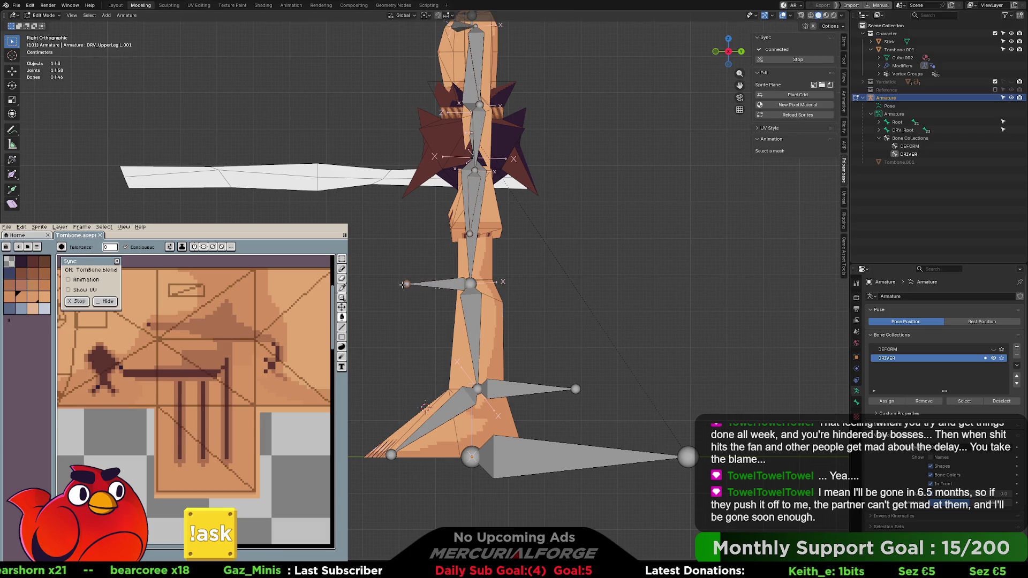
{"action": "middle_click_drag", "start_coordinate": [537, 242], "coordinate": [528, 357], "text": "shift"}
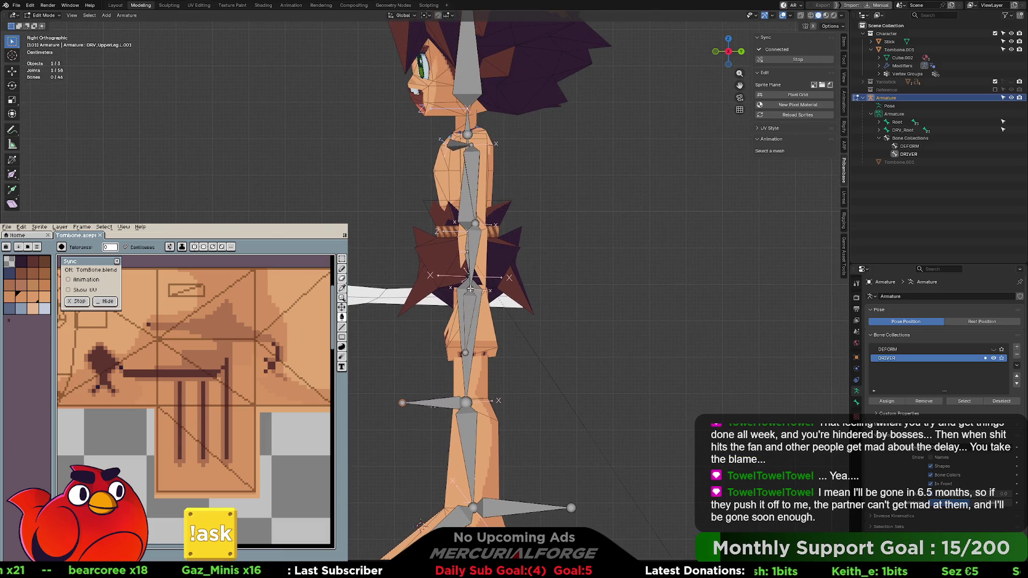
Duplicate the left lower and upper arm bones, moving each copy forward along Y
{"action": "left_click", "coordinate": [402, 403]}
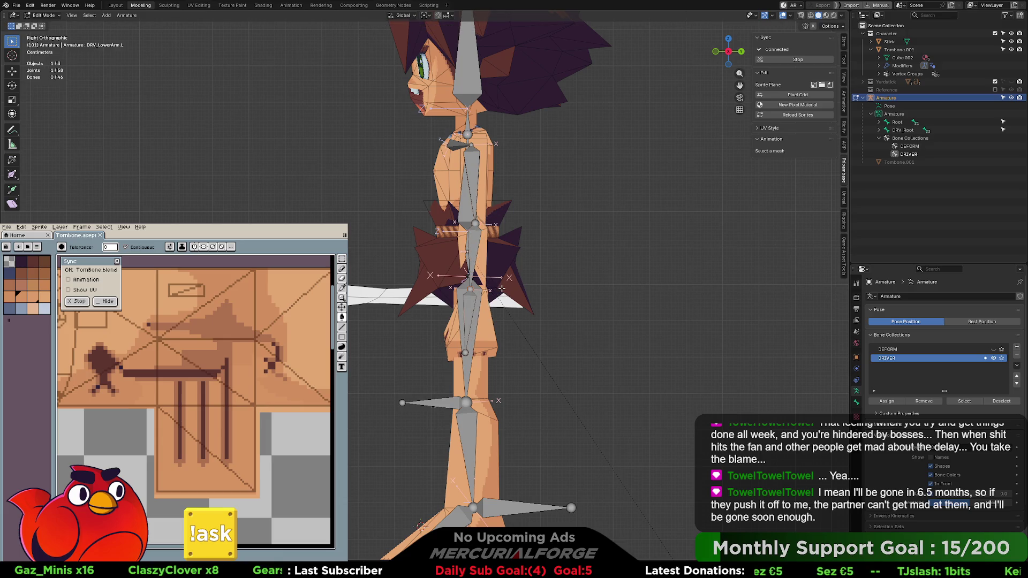
{"action": "key", "text": "shift+d"}
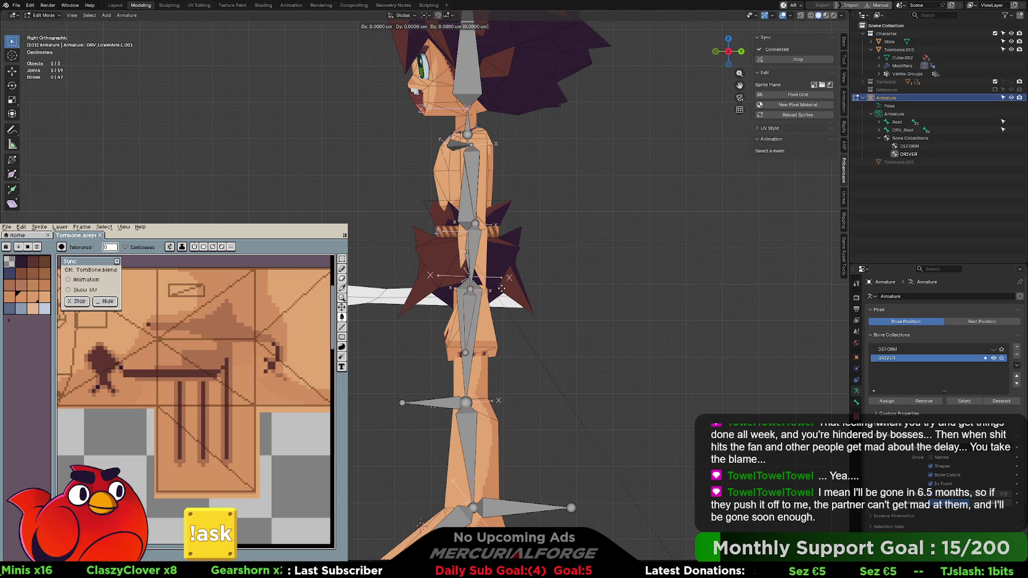
{"action": "key", "text": "y"}
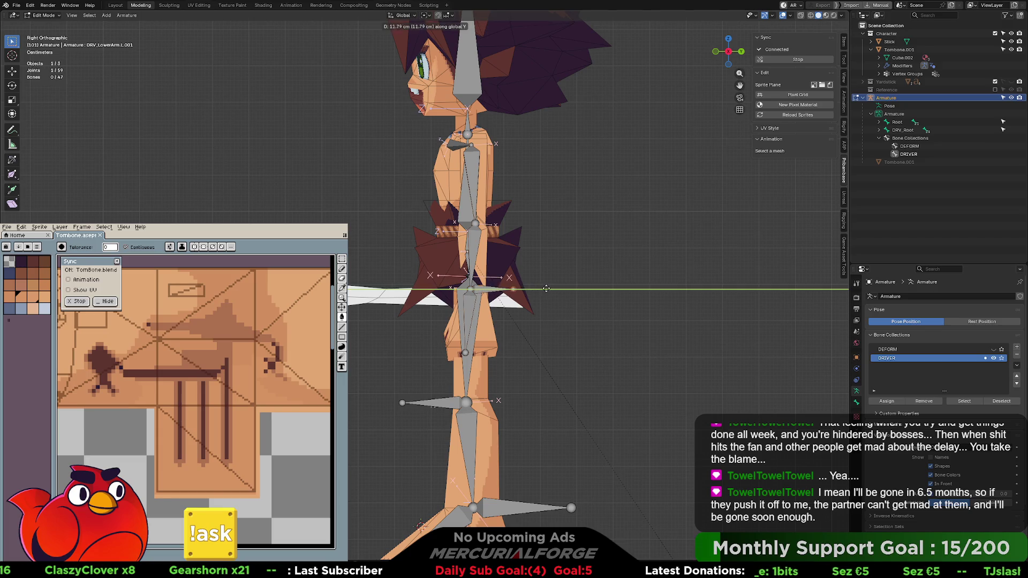
{"action": "left_click", "coordinate": [568, 288]}
{"action": "left_click", "coordinate": [470, 289]}
{"action": "key", "text": "shift+d"}
{"action": "key", "text": "y"}
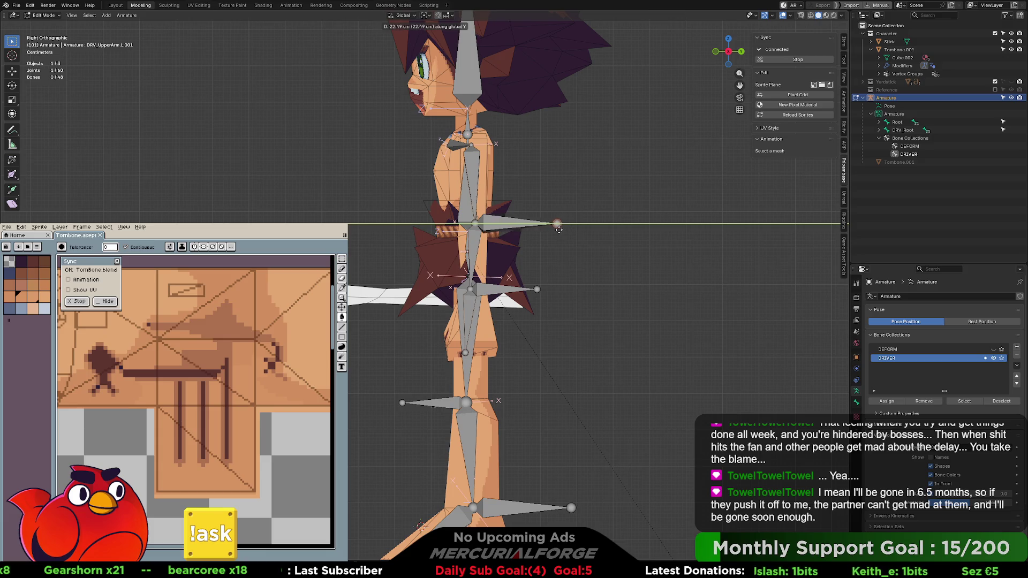
{"action": "left_click", "coordinate": [539, 229]}
Clear the parent of the knee bone and both arm copies, then select the knee bone
{"action": "left_click", "coordinate": [439, 403]}
{"action": "left_click", "coordinate": [495, 289], "text": "shift"}
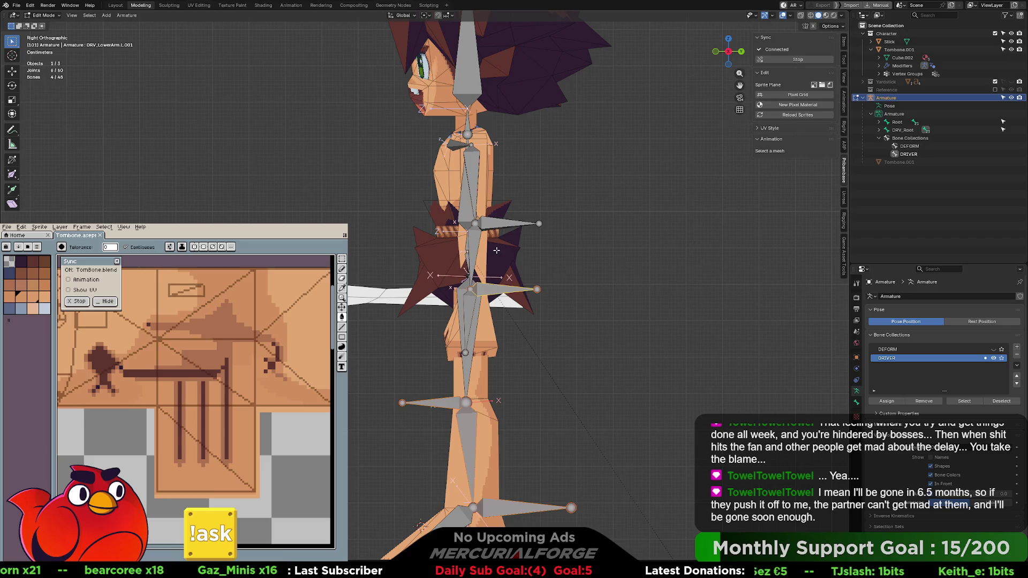
{"action": "left_click", "coordinate": [497, 225], "text": "shift"}
{"action": "key", "text": "alt+p"}
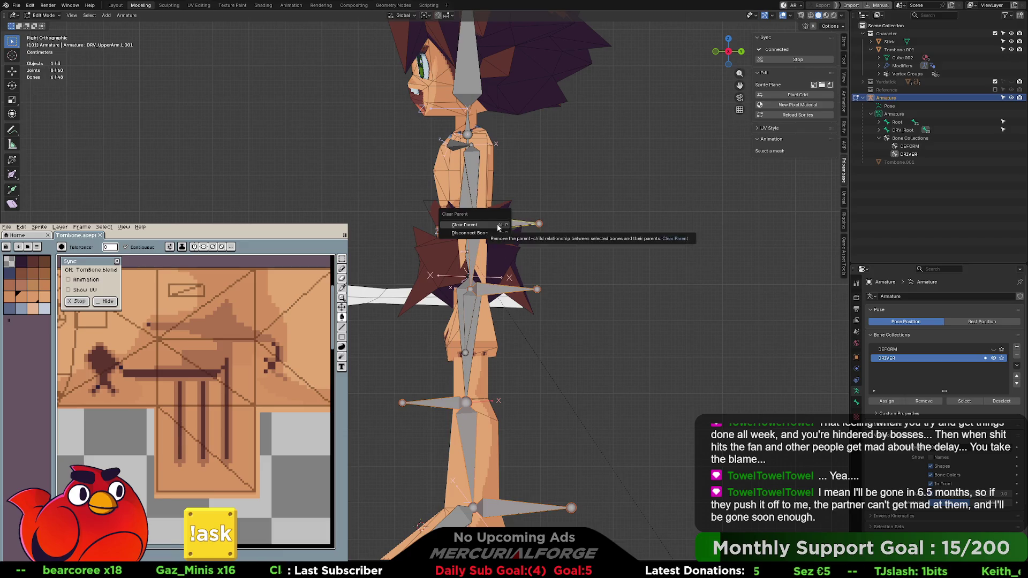
{"action": "left_click", "coordinate": [498, 225]}
{"action": "left_click", "coordinate": [615, 291]}
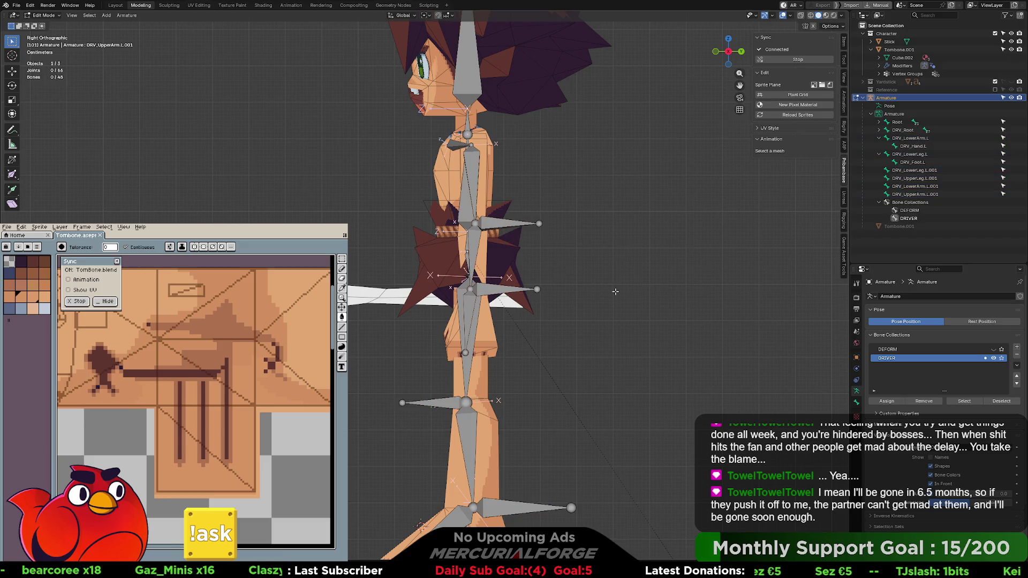
{"action": "left_click", "coordinate": [444, 402]}
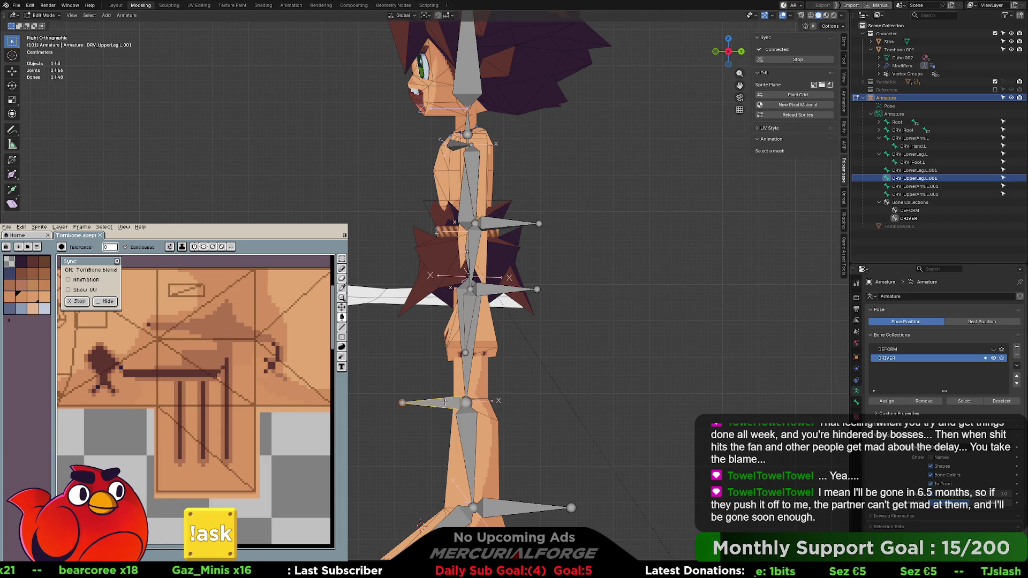
Move the knee bone farther back and the upper-arm copy forward along global Y
{"action": "key", "text": "g"}
{"action": "key", "text": "y"}
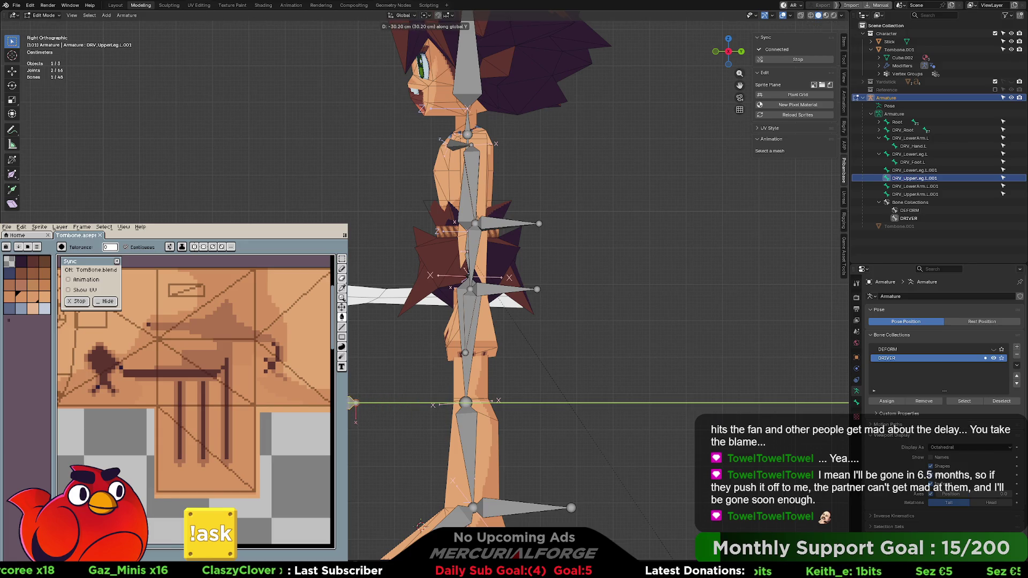
{"action": "left_click", "coordinate": [502, 225]}
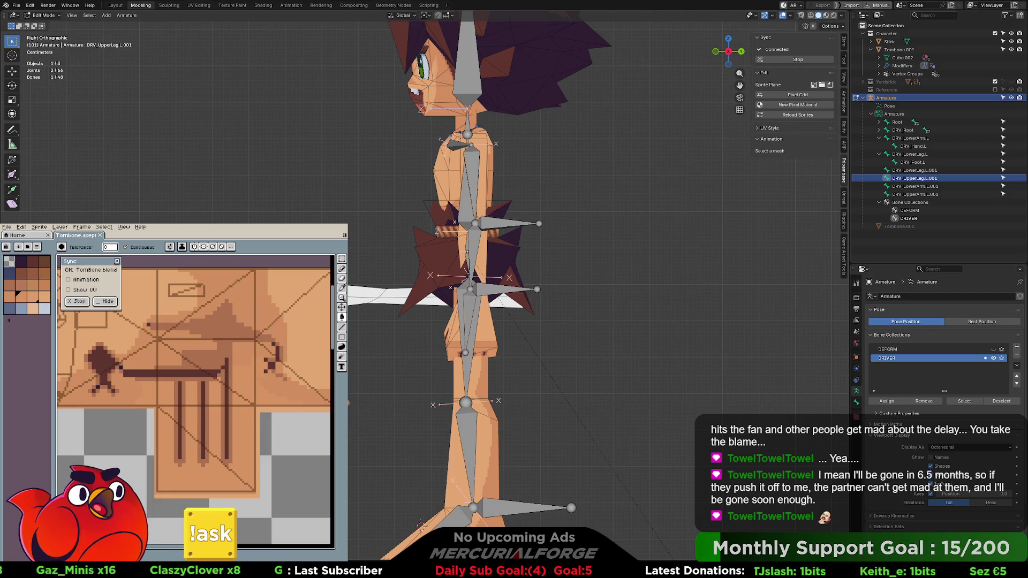
{"action": "left_click", "coordinate": [502, 225]}
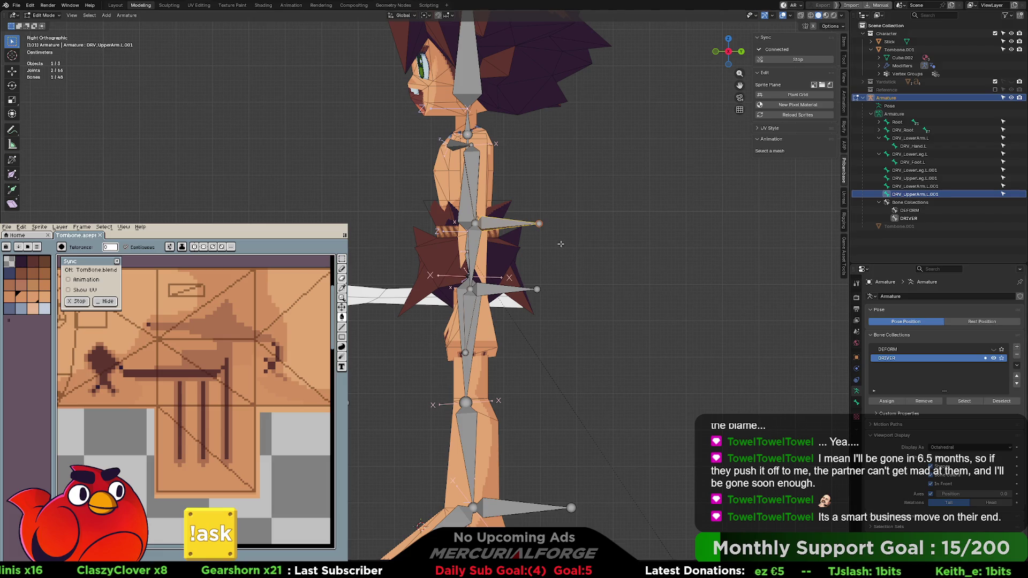
{"action": "key", "text": "g"}
{"action": "key", "text": "y"}
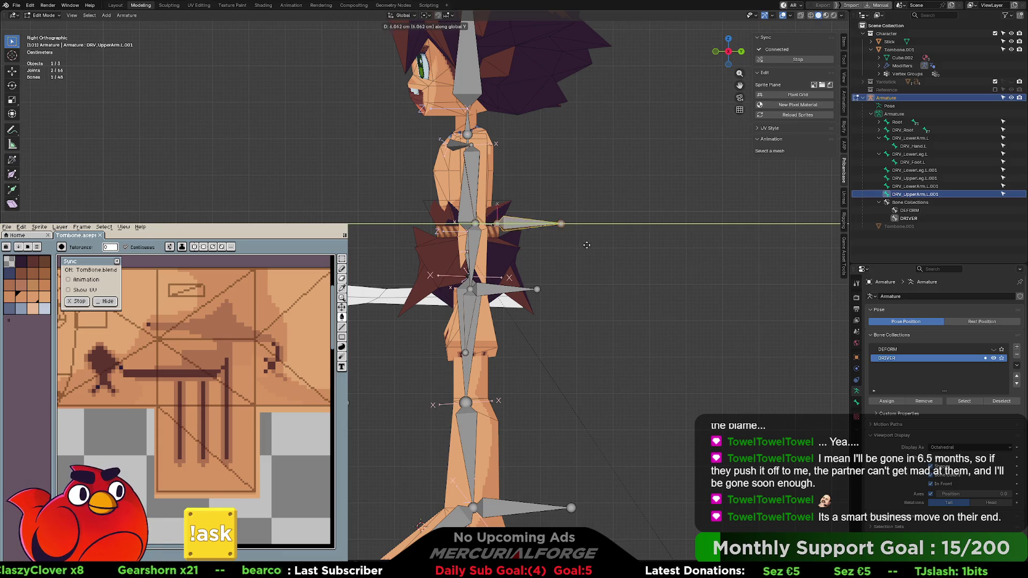
{"action": "left_click", "coordinate": [663, 244]}
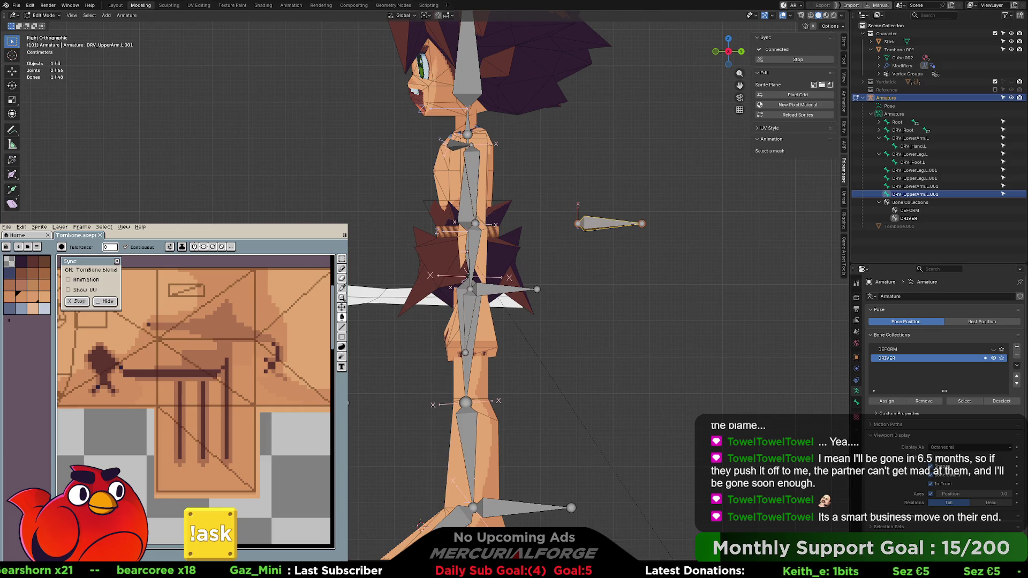
{"action": "left_click", "coordinate": [535, 506]}
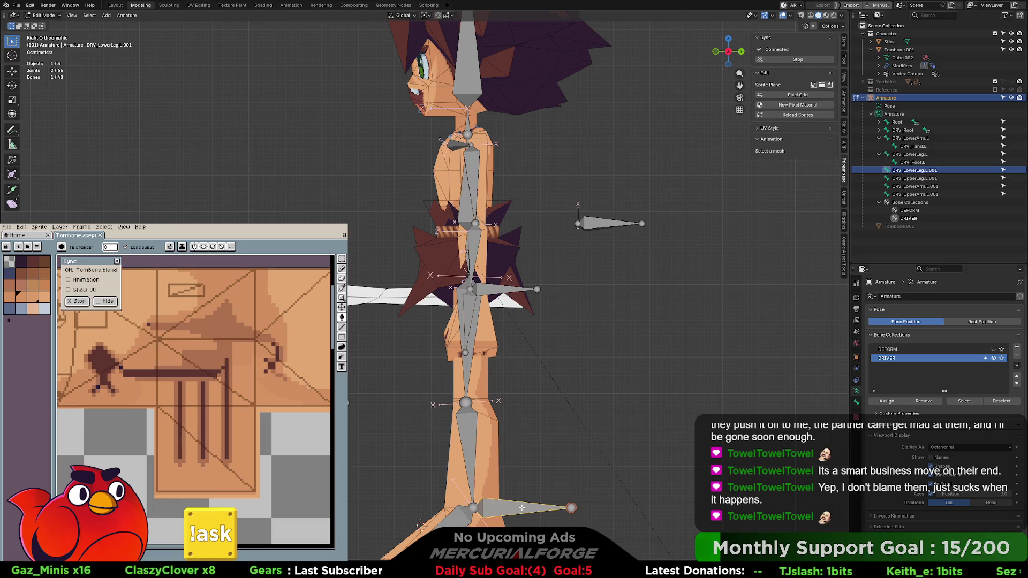
Rename the ankle bone CTRL_IK_LEG_L and the knee bone CTRL_IK_LEG_POLE-L
{"action": "key", "text": "F2"}
{"action": "type", "text": "CT"}
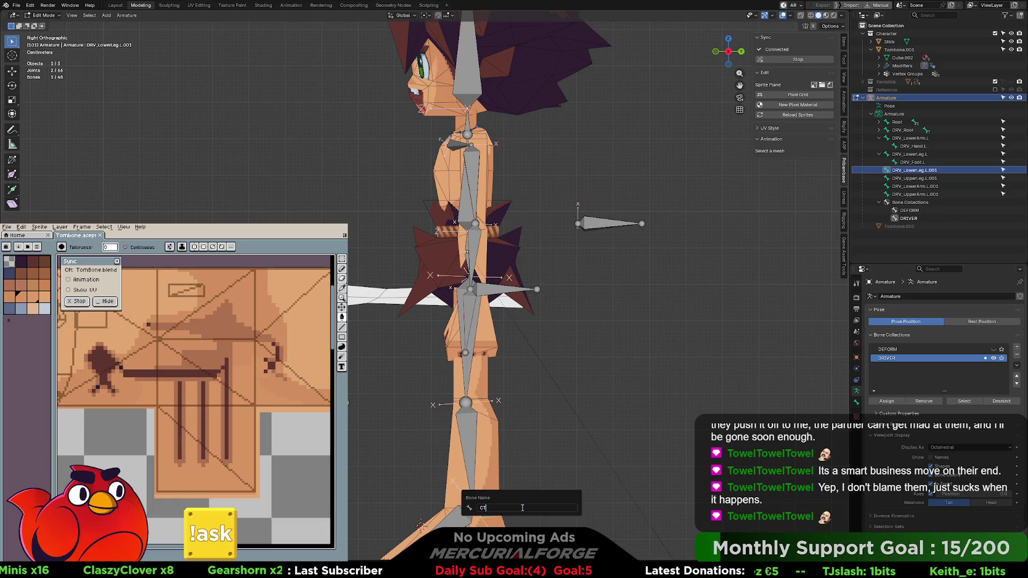
{"action": "type", "text": "RL_IK_LEG_L"}
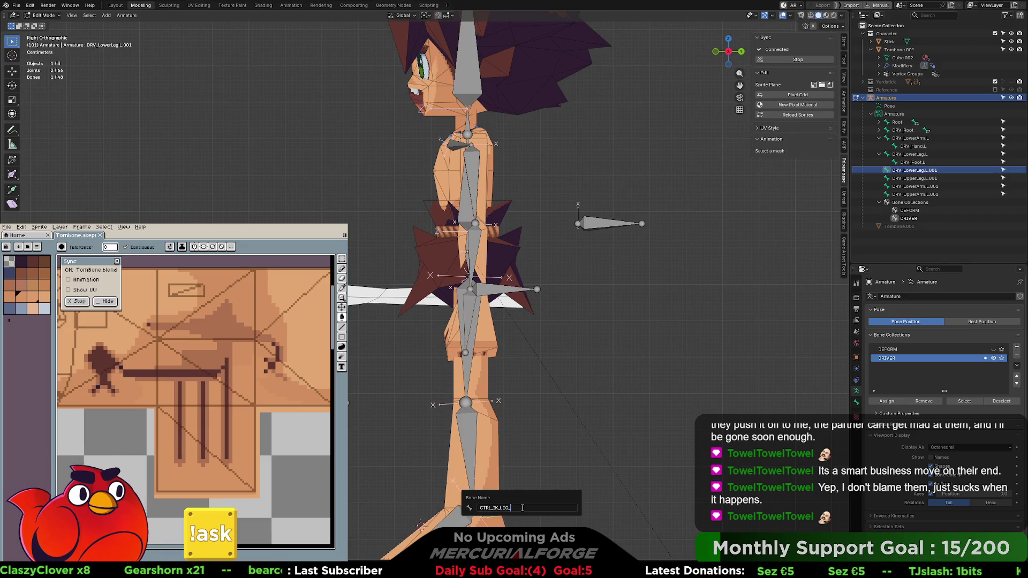
{"action": "key", "text": "Return"}
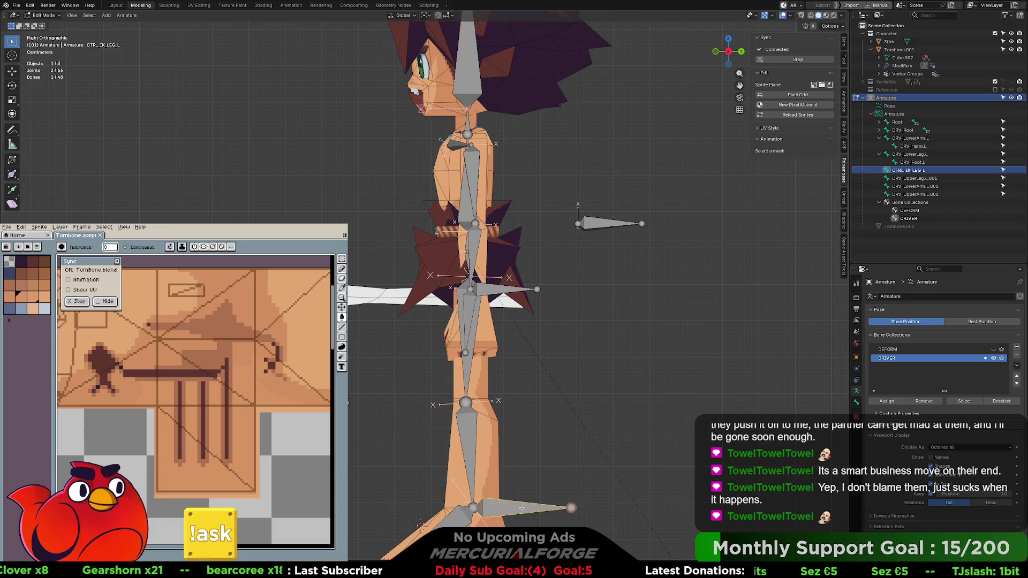
{"action": "left_click", "coordinate": [916, 178]}
{"action": "key", "text": "F2"}
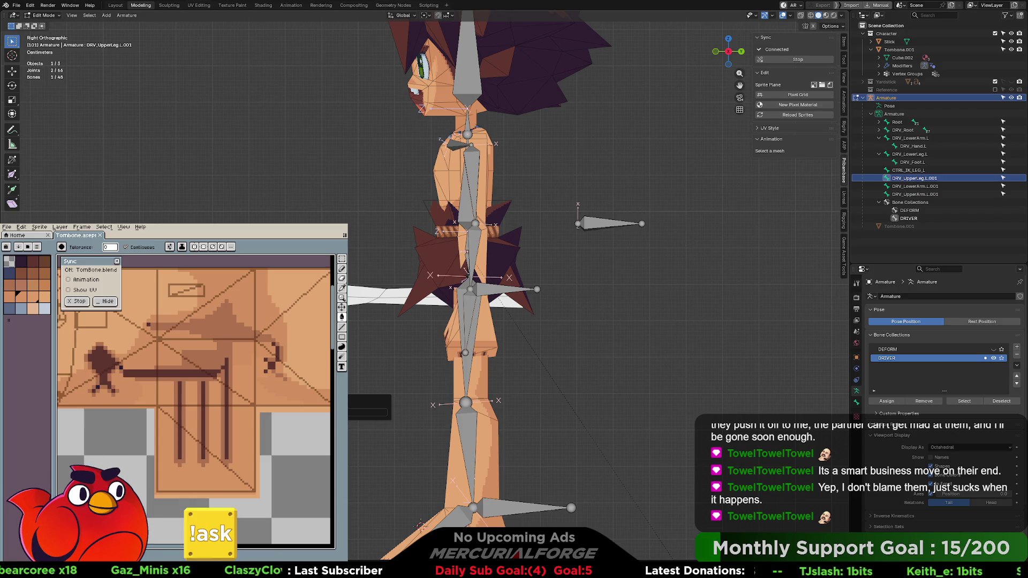
{"action": "key", "text": "Return"}
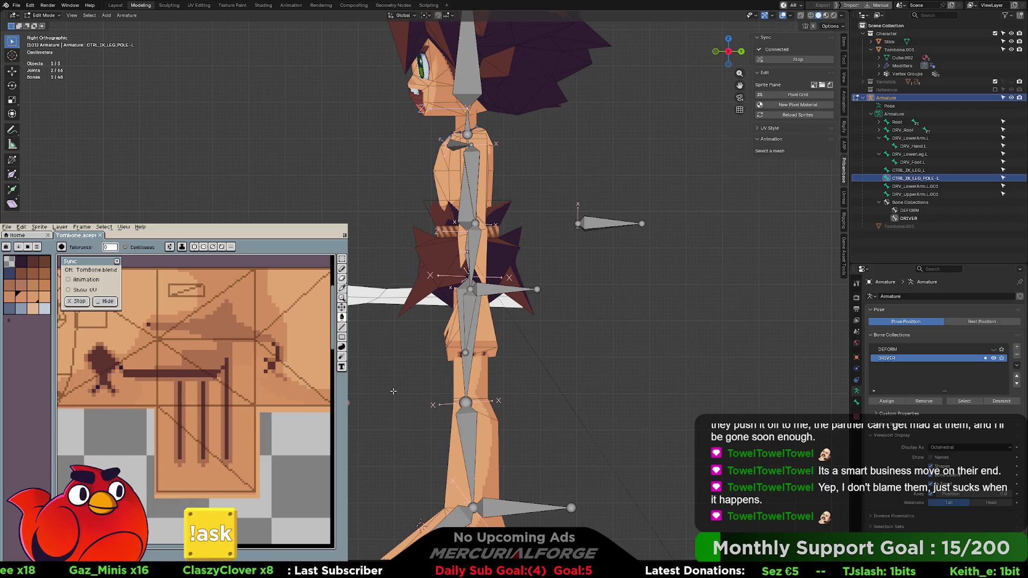
Rename the upper-arm copy to CTRL_IK_ARM_POLE_L
{"action": "left_click", "coordinate": [596, 226]}
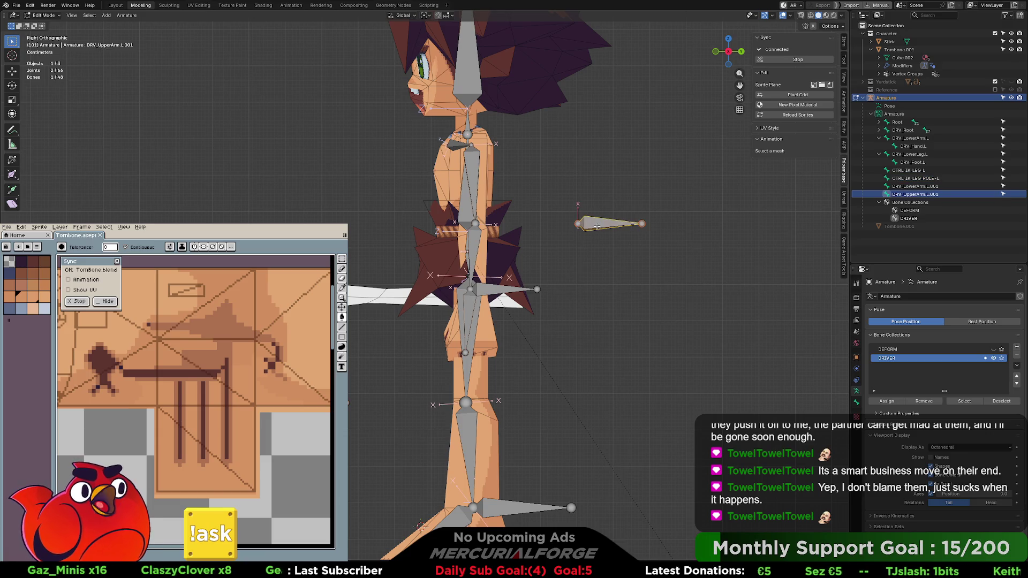
{"action": "key", "text": "F2"}
{"action": "type", "text": "C"}
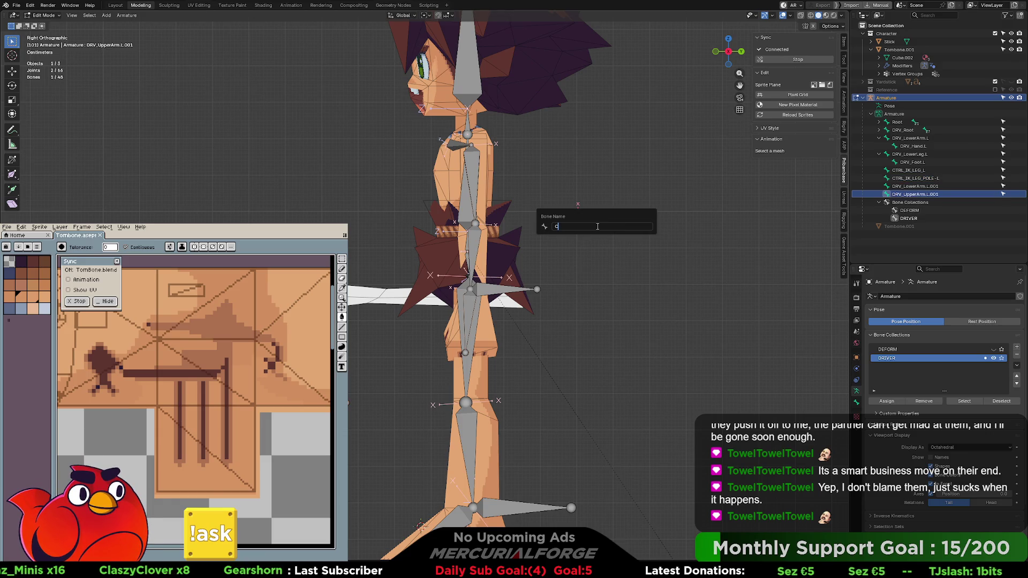
{"action": "type", "text": "TRL_IK_L"}
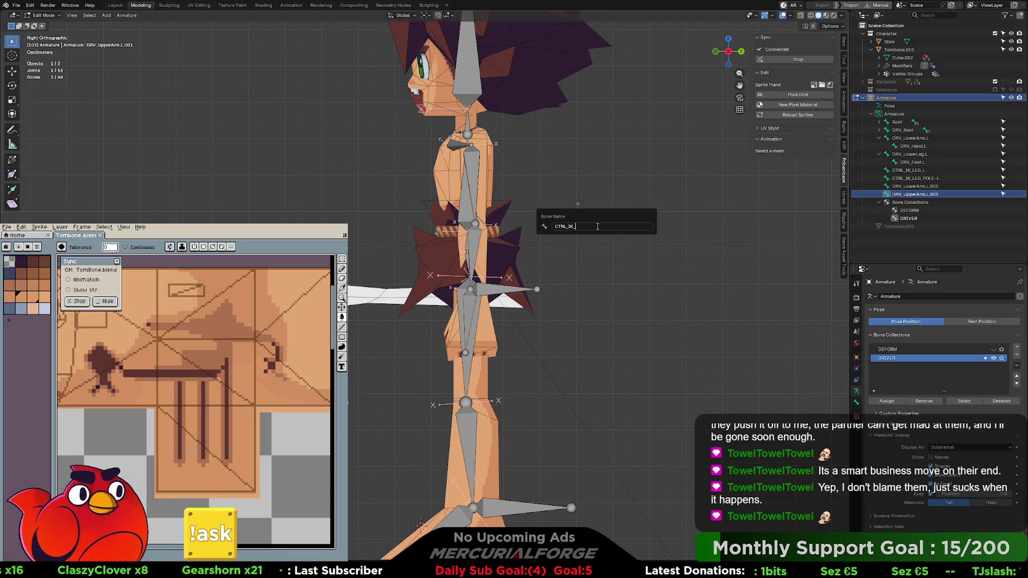
{"action": "type", "text": "EG_"}
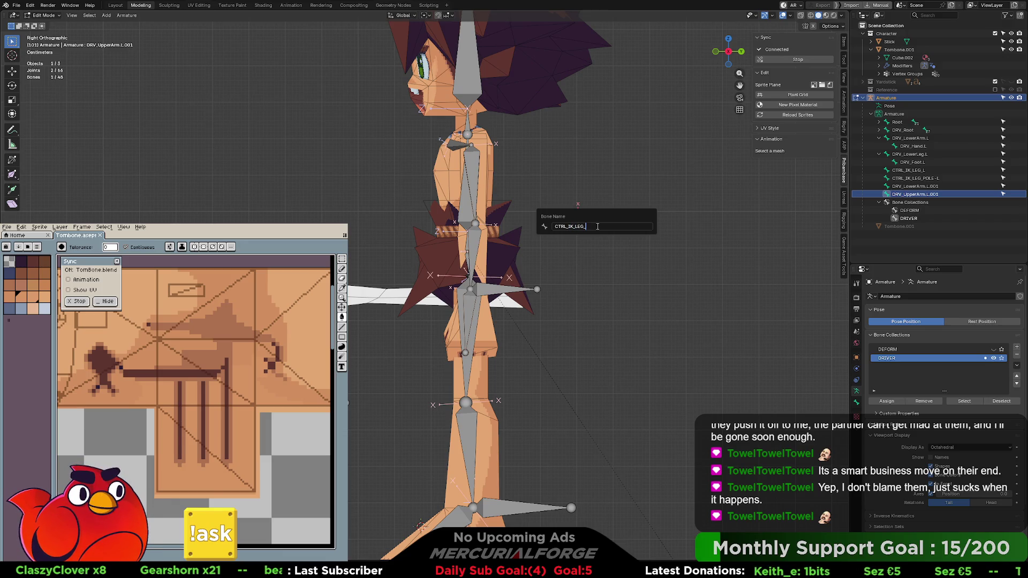
{"action": "key", "text": "BackSpace"}
{"action": "key", "text": "BackSpace"}
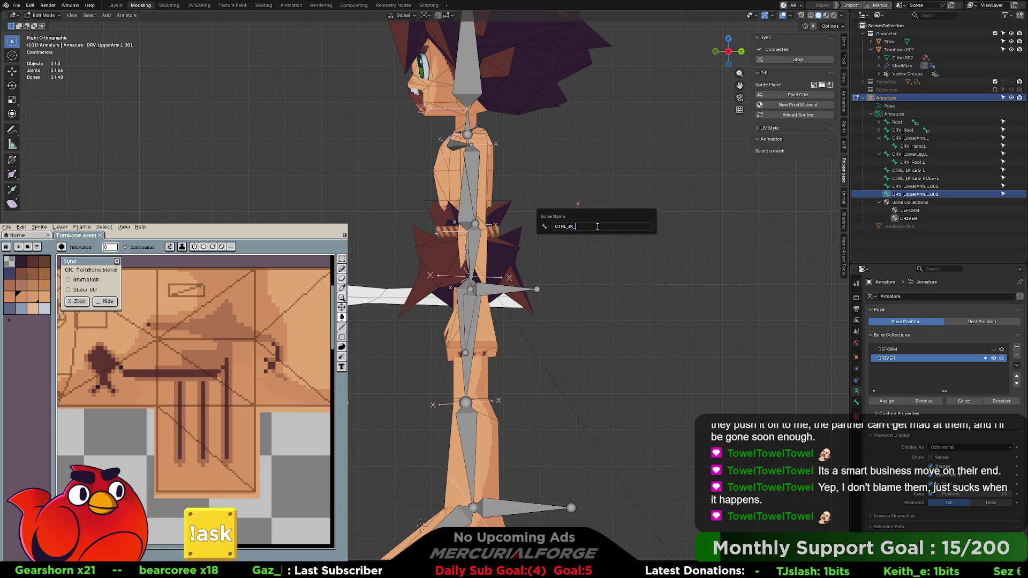
{"action": "type", "text": "ARM_L"}
{"action": "key", "text": "Return"}
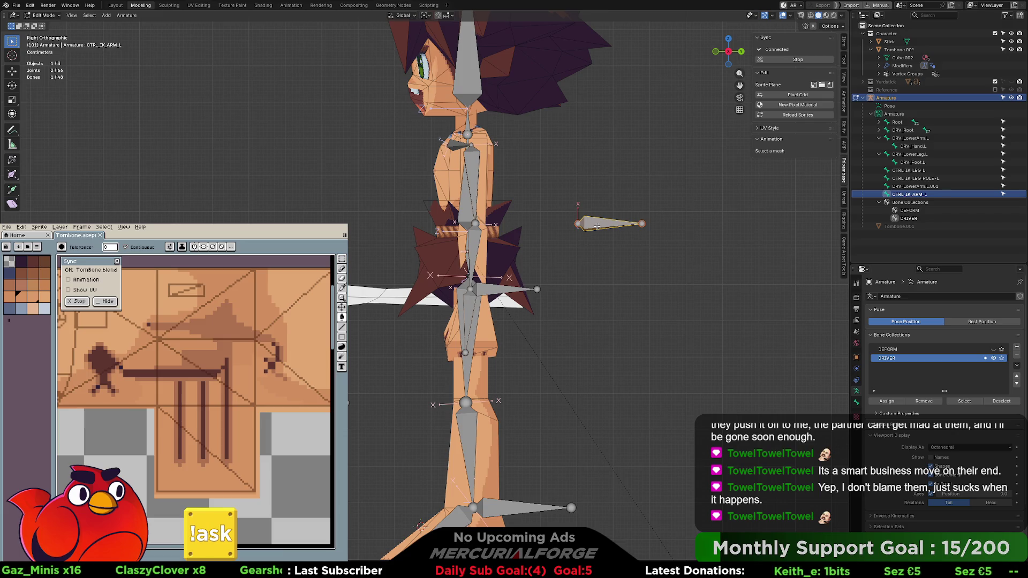
{"action": "key", "text": "F2"}
{"action": "left_click", "coordinate": [597, 227]}
{"action": "key", "text": "Left"}
{"action": "key", "text": "Left"}
{"action": "type", "text": "."}
{"action": "type", "text": "POLE"}
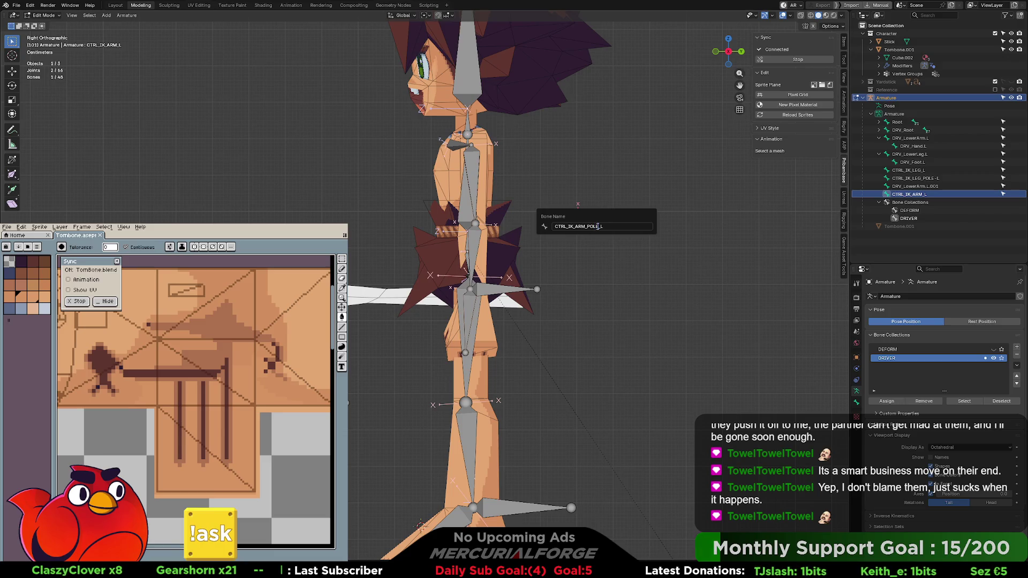
{"action": "key", "text": "Return"}
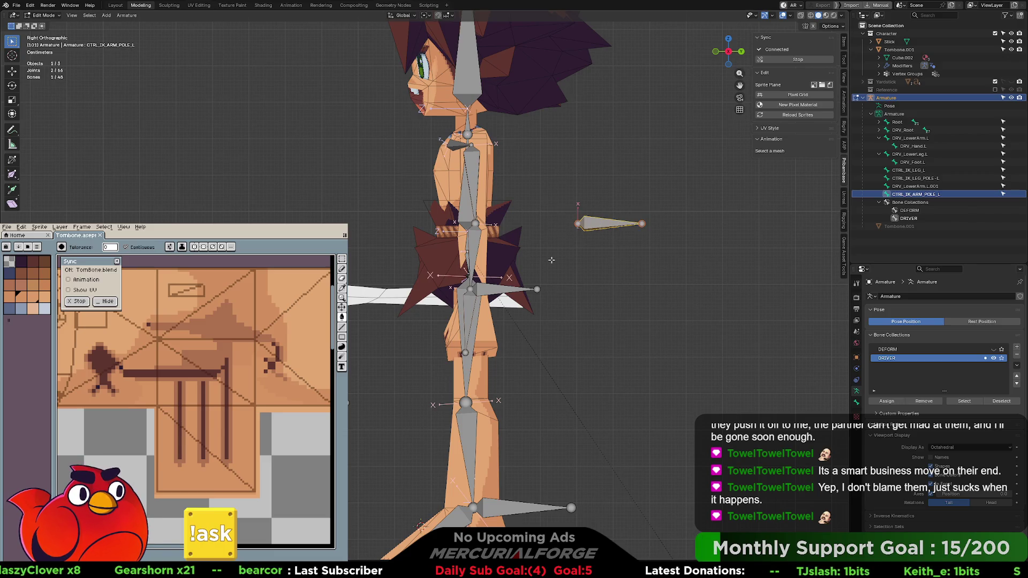
Rename DRV_LowerArm.L.001 to CTRL_IK_ARM_L and deselect all bones
{"action": "left_click", "coordinate": [492, 287]}
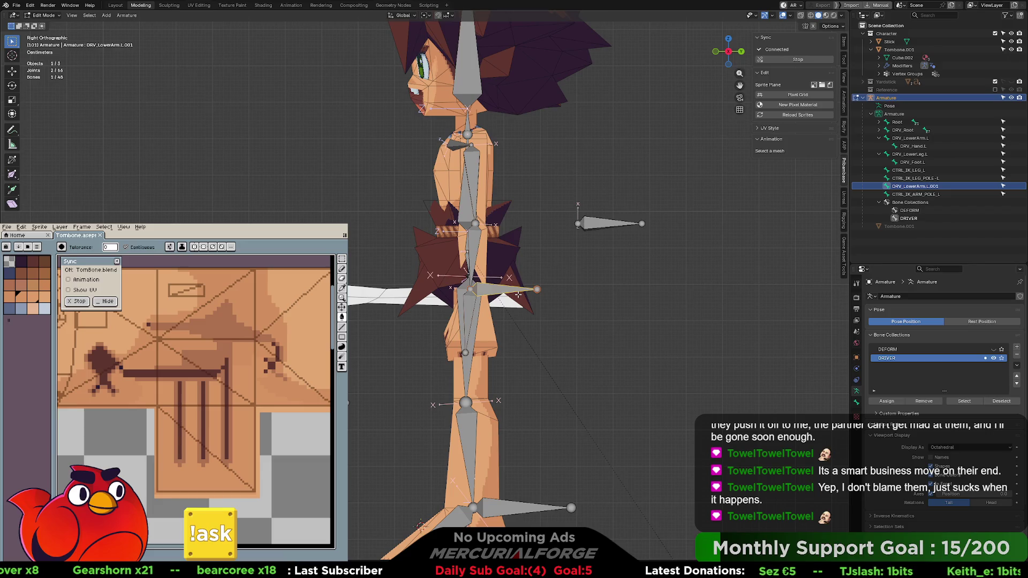
{"action": "key", "text": "F2"}
{"action": "type", "text": "CTRL_"}
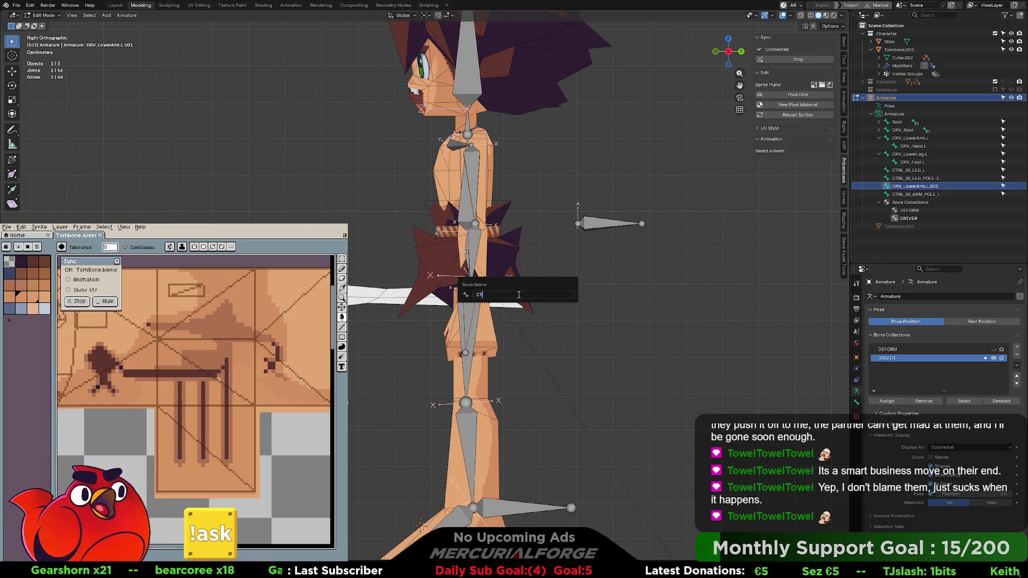
{"action": "type", "text": "IK_ARM"}
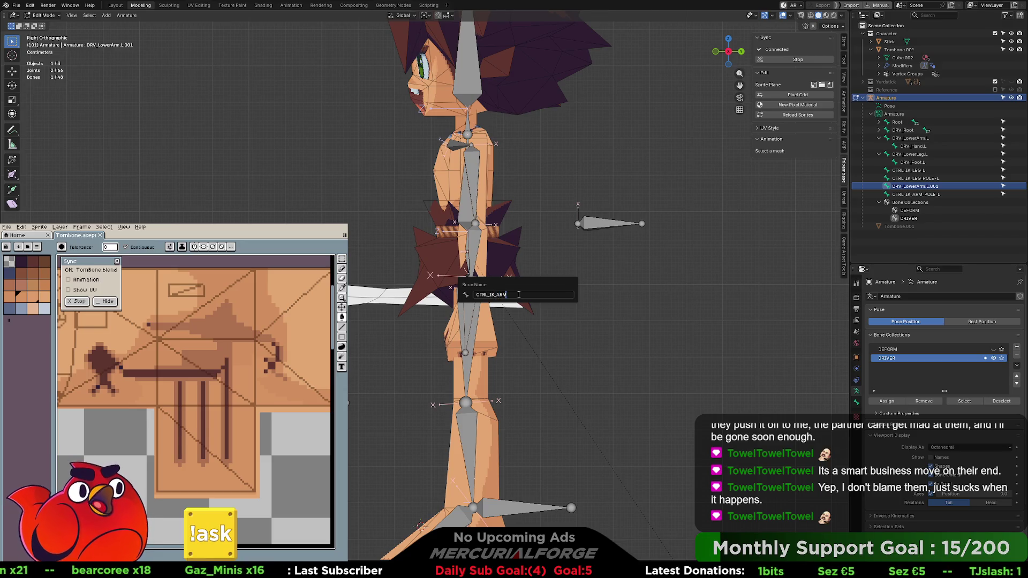
{"action": "type", "text": "_L"}
{"action": "key", "text": "Return"}
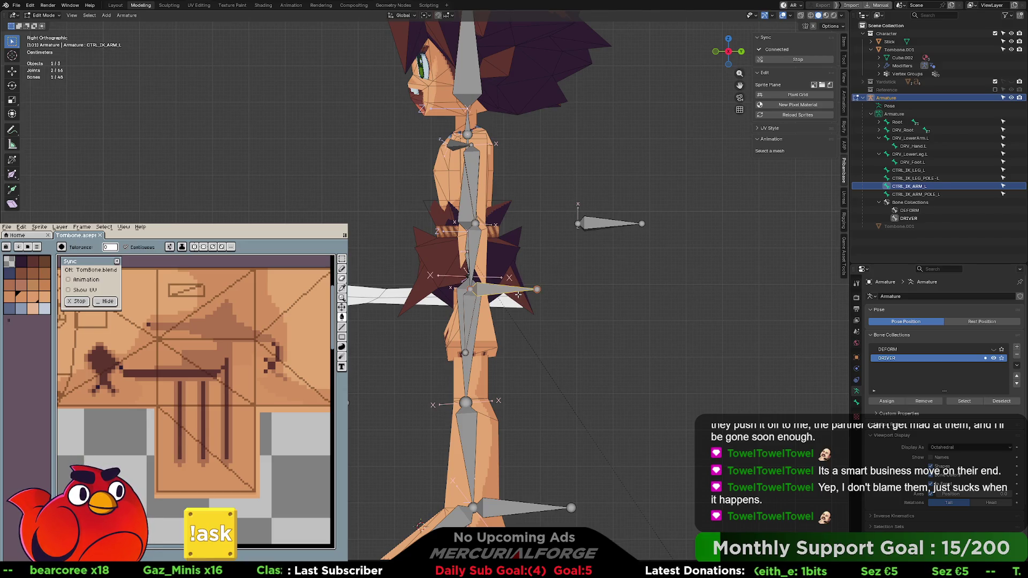
{"action": "left_click", "coordinate": [654, 306]}
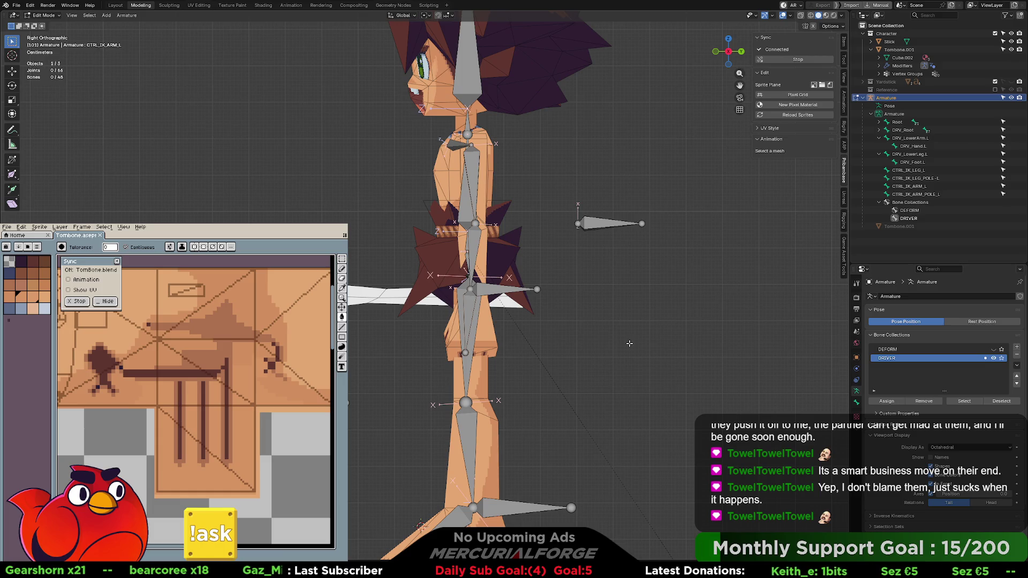
Leave the orthographic side view and orbit until the leg and foot bones are visible
{"action": "key", "text": "KP_1"}
{"action": "mouse_move", "coordinate": [629, 343]}
{"action": "middle_mouse_down"}
{"action": "mouse_move", "coordinate": [634, 331]}
{"action": "mouse_move", "coordinate": [677, 324]}
{"action": "middle_mouse_up"}
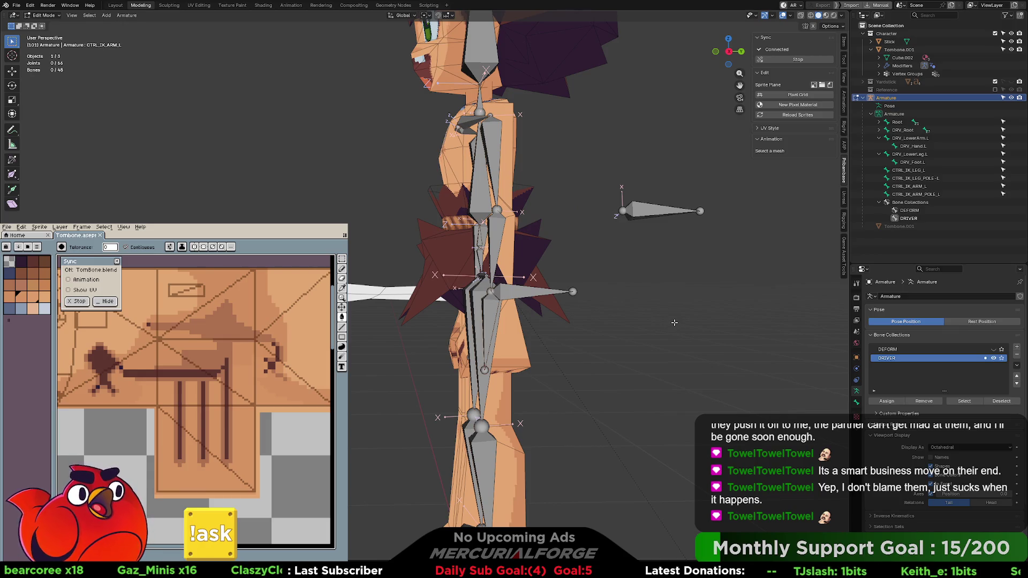
{"action": "mouse_move", "coordinate": [674, 323]}
{"action": "middle_mouse_down"}
{"action": "mouse_move", "coordinate": [591, 273]}
{"action": "mouse_move", "coordinate": [568, 312]}
{"action": "middle_mouse_up"}
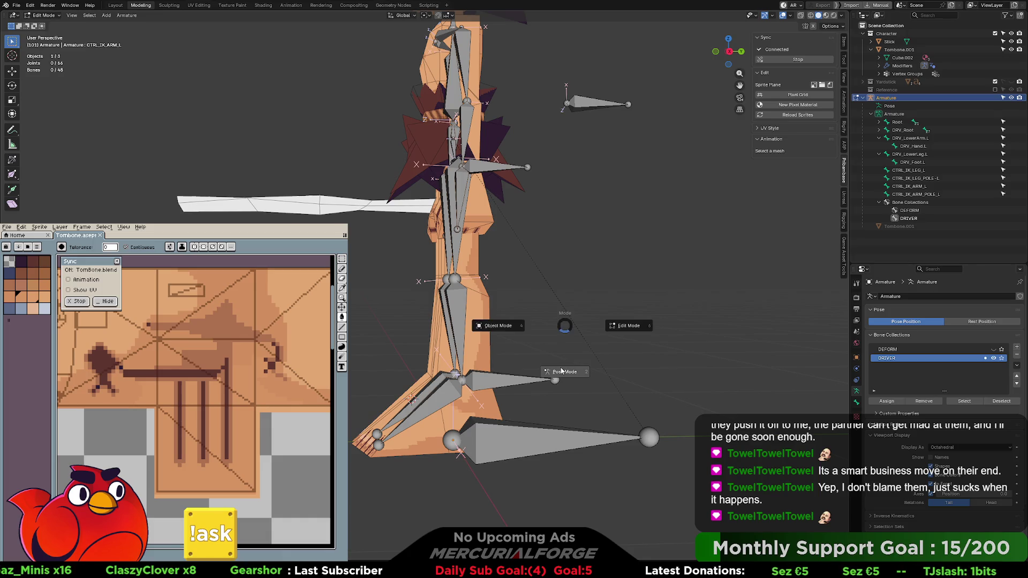
{"action": "key", "text": "ctrl+Tab"}
In Pose Mode, add an Inverse Kinematics constraint to DRV_LowerLeg.L, then return to Object Mode
{"action": "left_click", "coordinate": [517, 377]}
{"action": "middle_click_drag", "start_coordinate": [518, 367], "coordinate": [524, 369]}
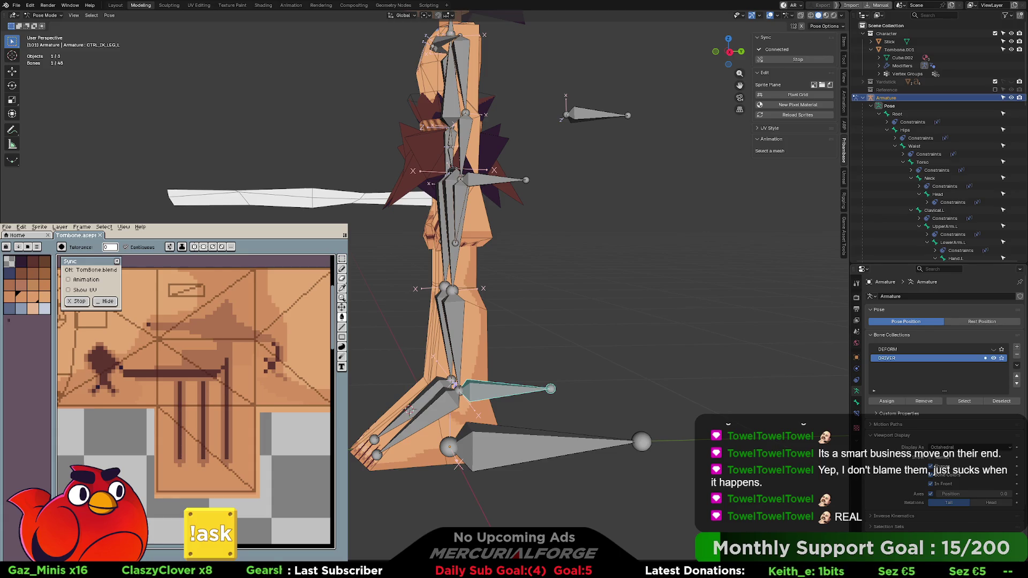
{"action": "left_click", "coordinate": [460, 322]}
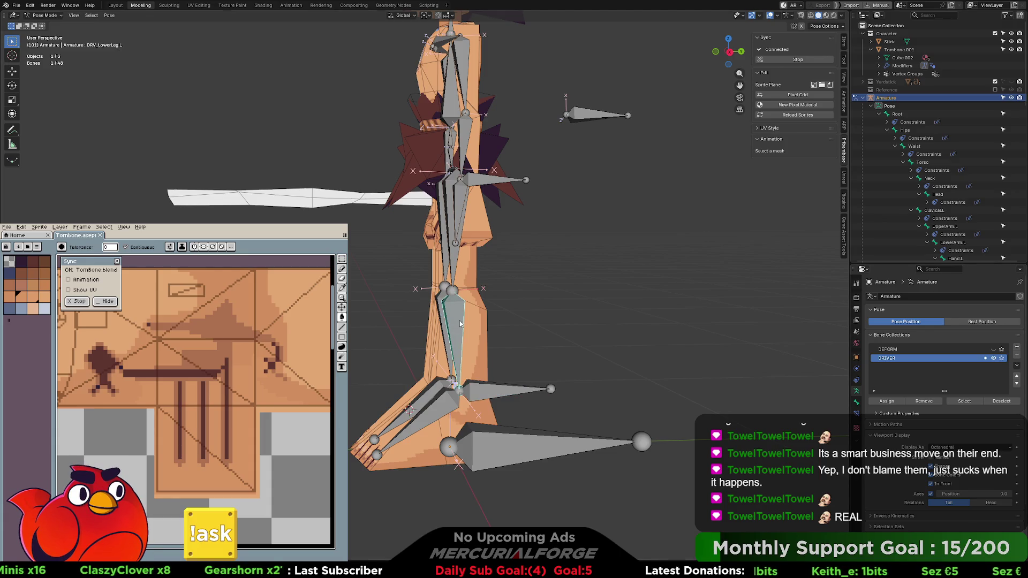
{"action": "key", "text": "ctrl+shift+c"}
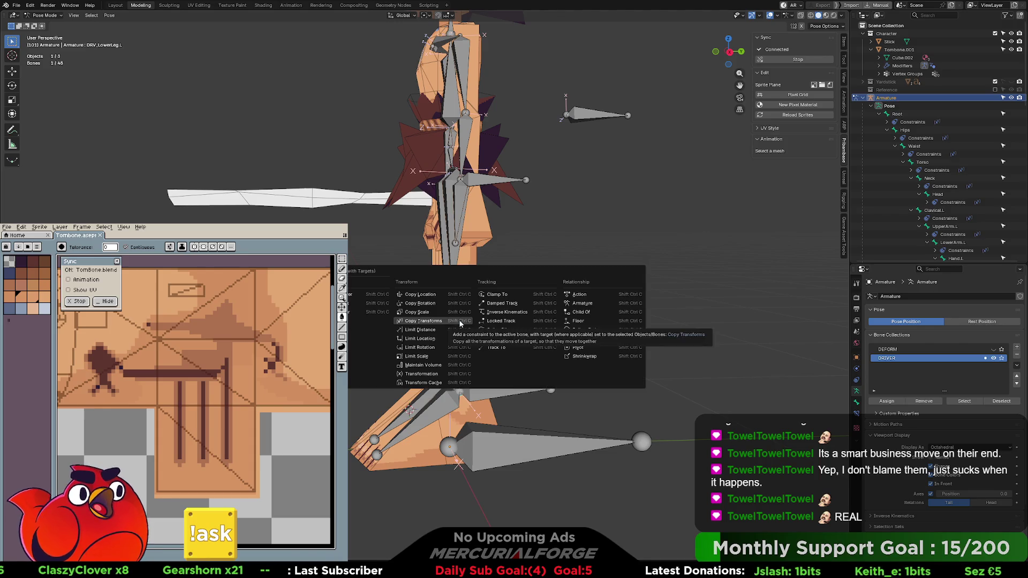
{"action": "left_click", "coordinate": [503, 316]}
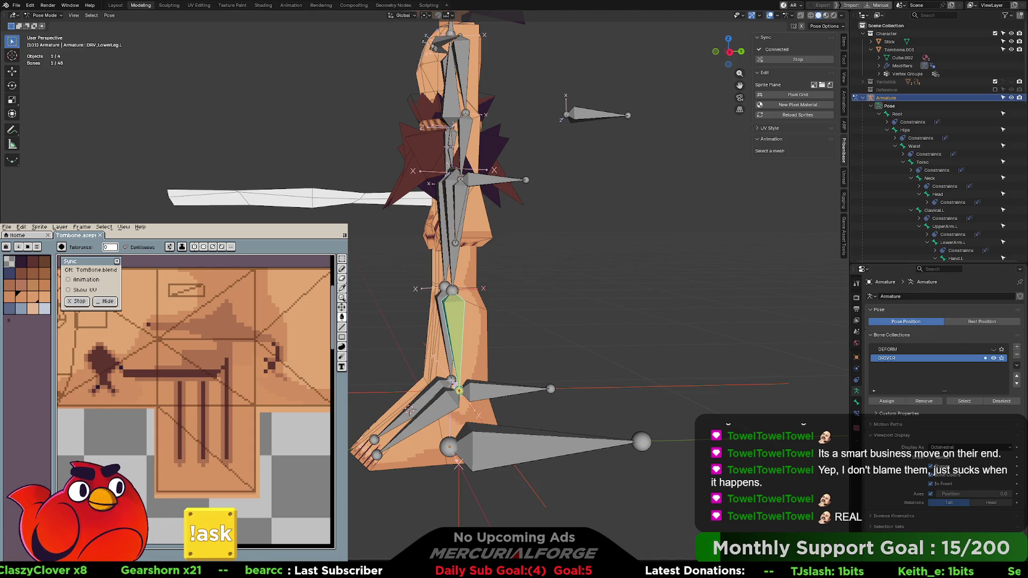
{"action": "left_click", "coordinate": [640, 400]}
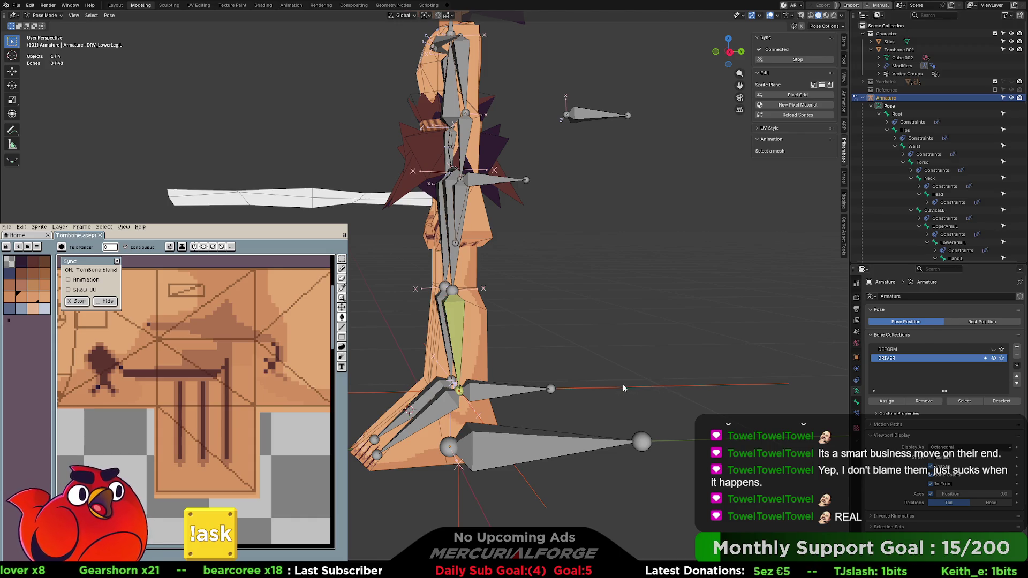
{"action": "key", "text": "ctrl+Tab"}
{"action": "left_click", "coordinate": [624, 384]}
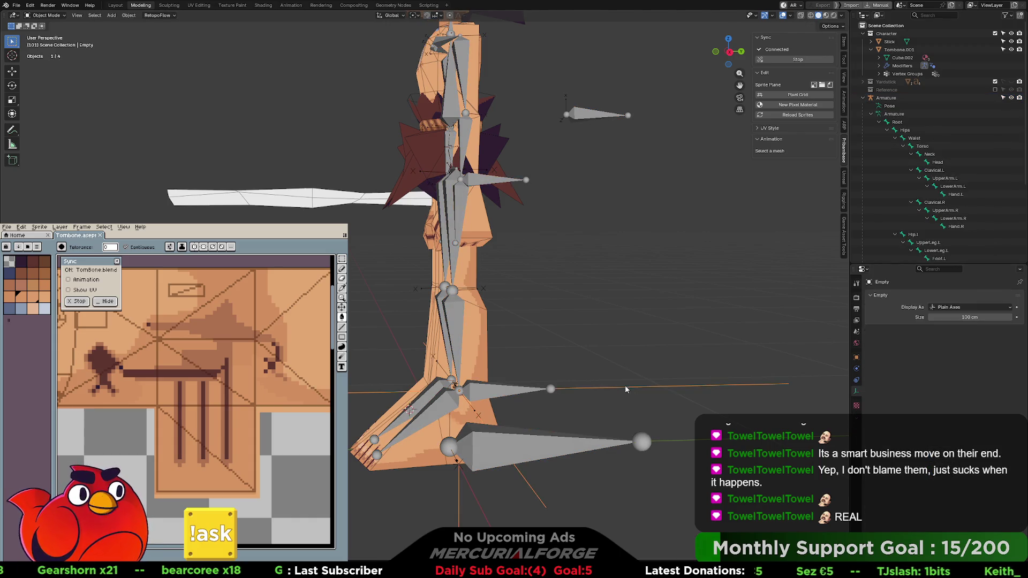
Delete the leftover Empty, then select the armature and show its Bone Constraints tab
{"action": "scroll", "coordinate": [980, 177], "scroll_direction": "down", "scroll_amount": 5}
{"action": "key", "text": "Delete"}
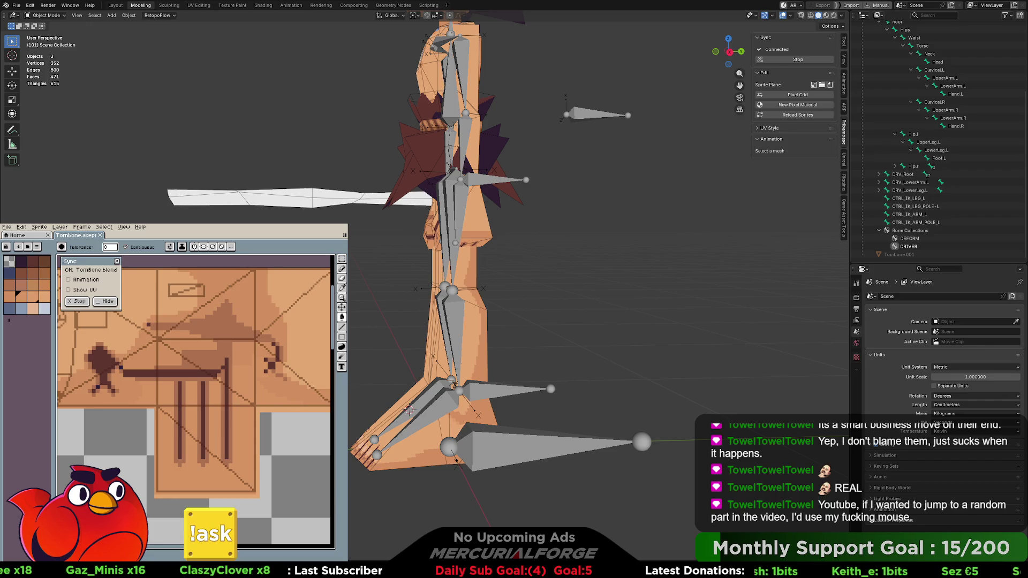
{"action": "left_click", "coordinate": [456, 314]}
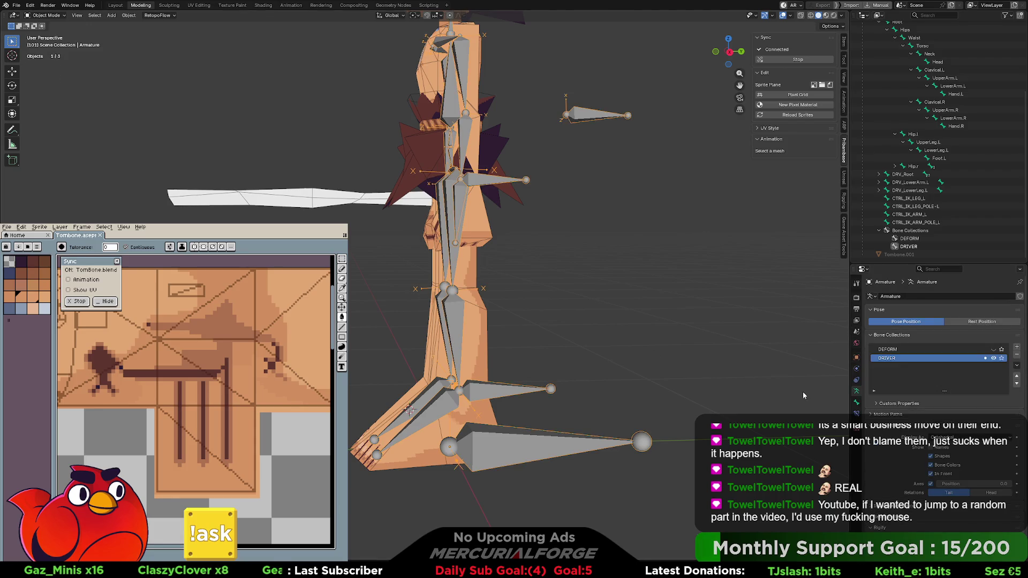
{"action": "left_click", "coordinate": [856, 413]}
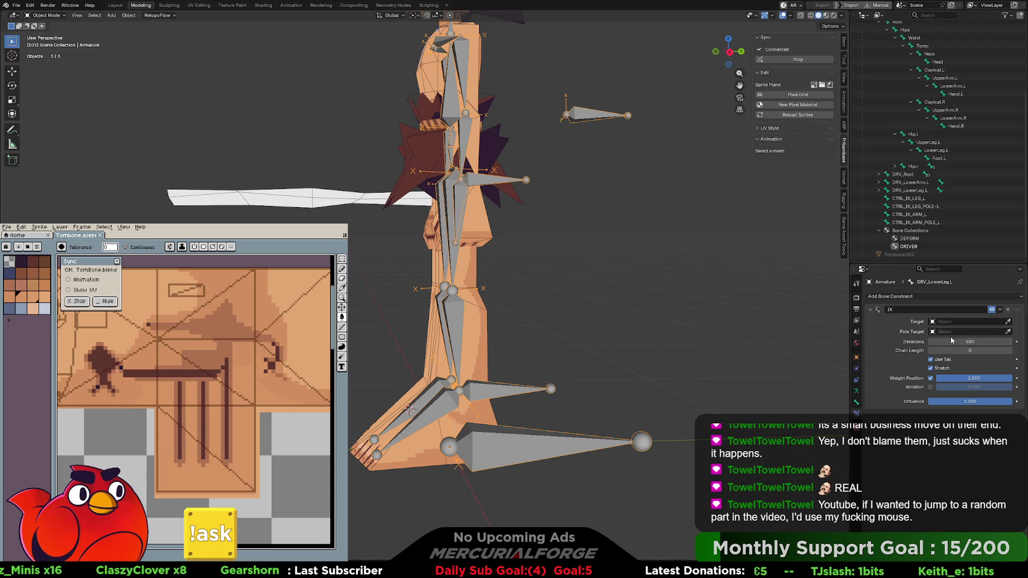
Set the IK constraint's target to the Armature with bone CTRL_IK_LEG_L
{"action": "left_click", "coordinate": [996, 324]}
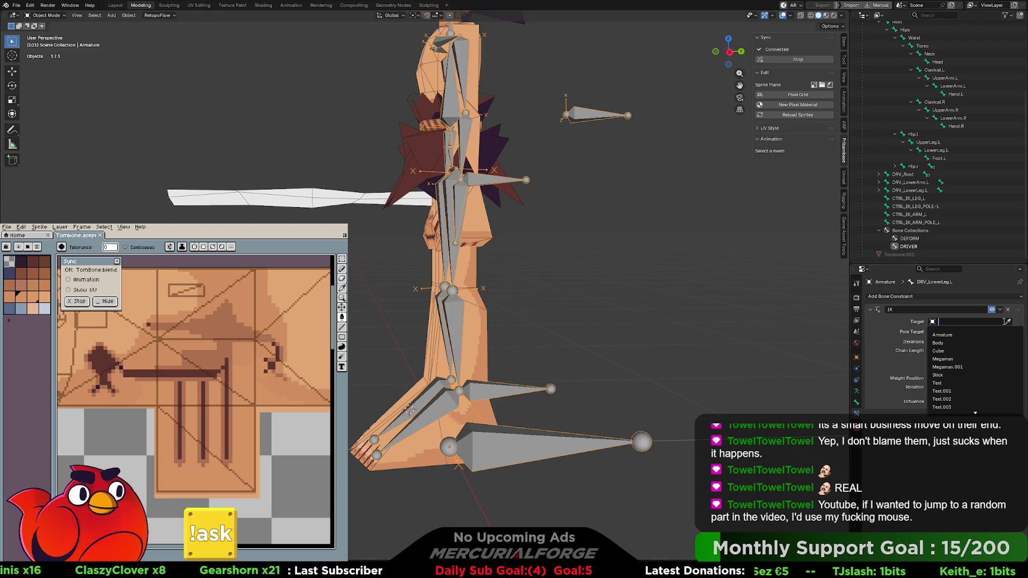
{"action": "left_click", "coordinate": [964, 341]}
{"action": "left_click", "coordinate": [980, 333]}
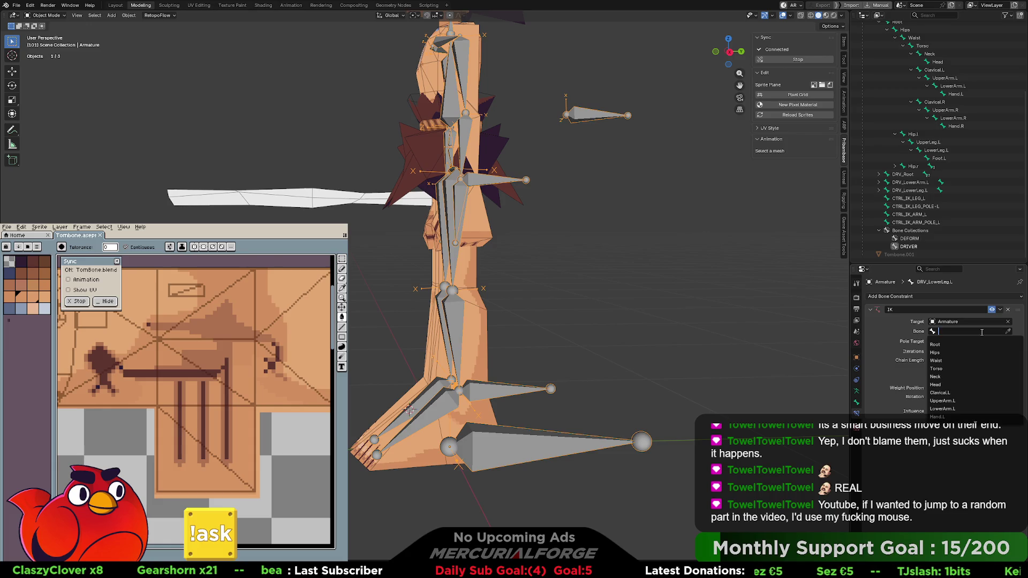
{"action": "left_click", "coordinate": [1008, 332]}
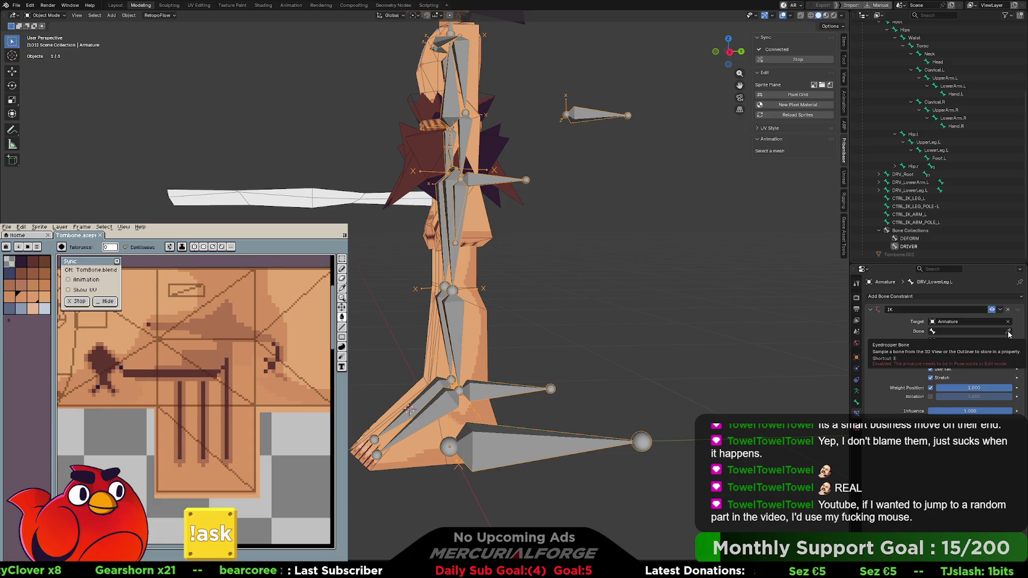
{"action": "left_click", "coordinate": [987, 332]}
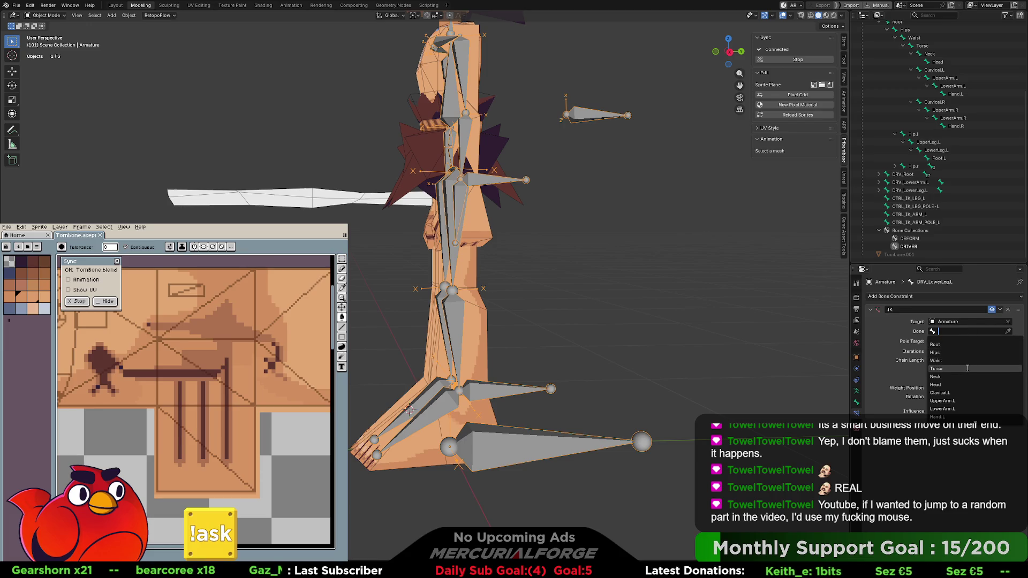
{"action": "key", "text": "Down"}
{"action": "key", "text": "Down"}
{"action": "key", "text": "Down"}
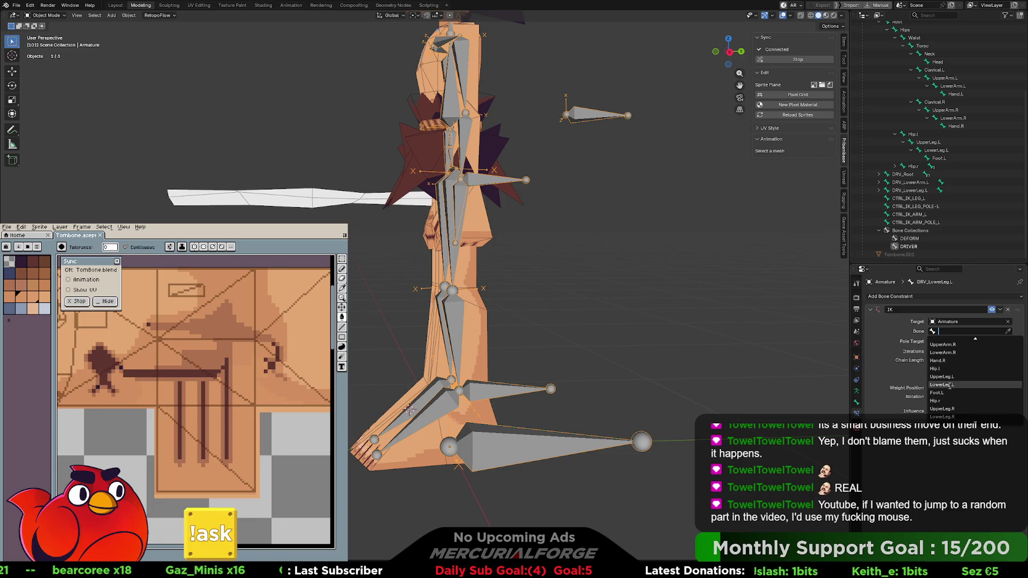
{"action": "left_click", "coordinate": [949, 385]}
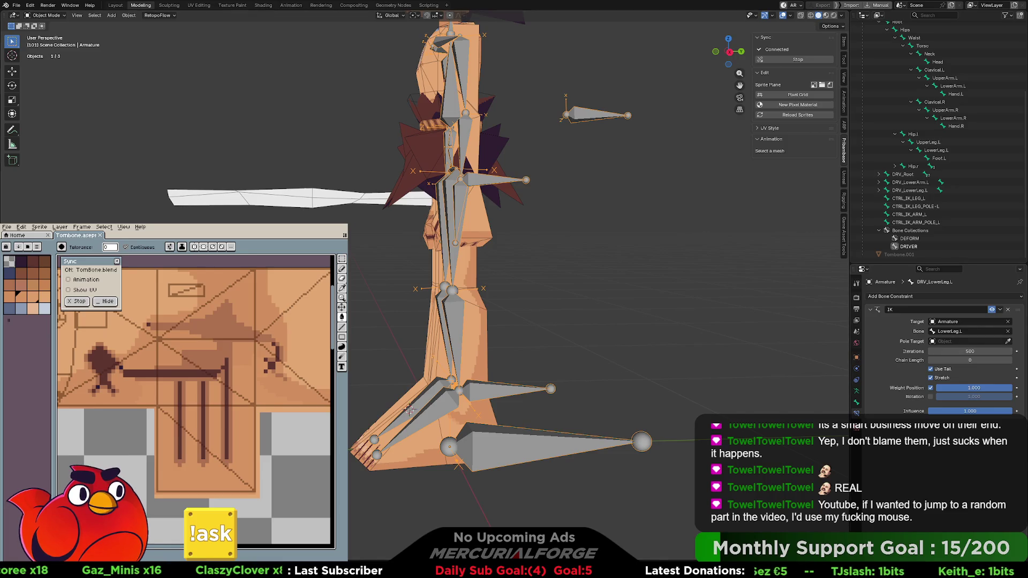
{"action": "left_click", "coordinate": [970, 331]}
{"action": "scroll", "coordinate": [975, 378], "scroll_direction": "down", "scroll_amount": 5}
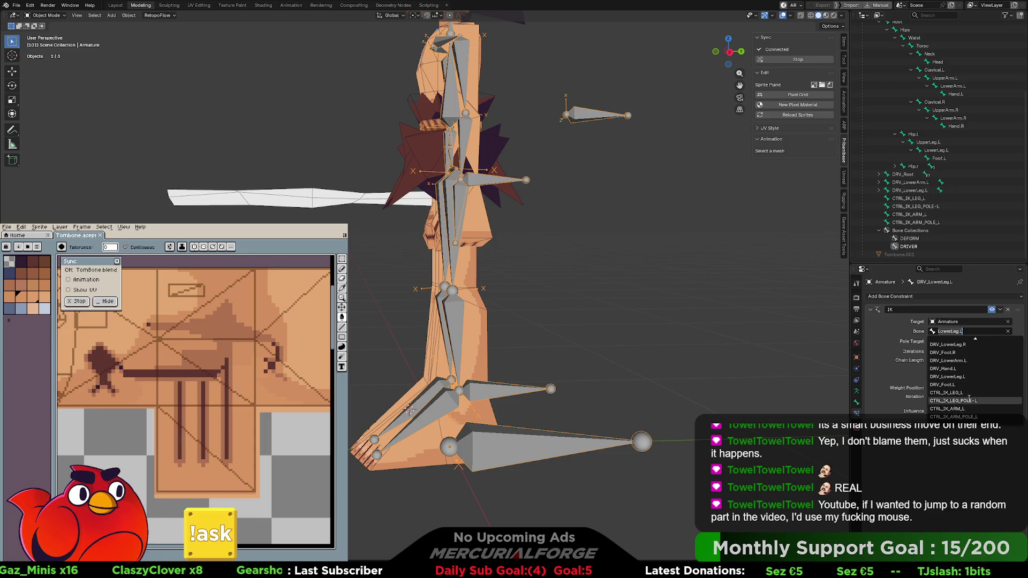
{"action": "left_click", "coordinate": [968, 392]}
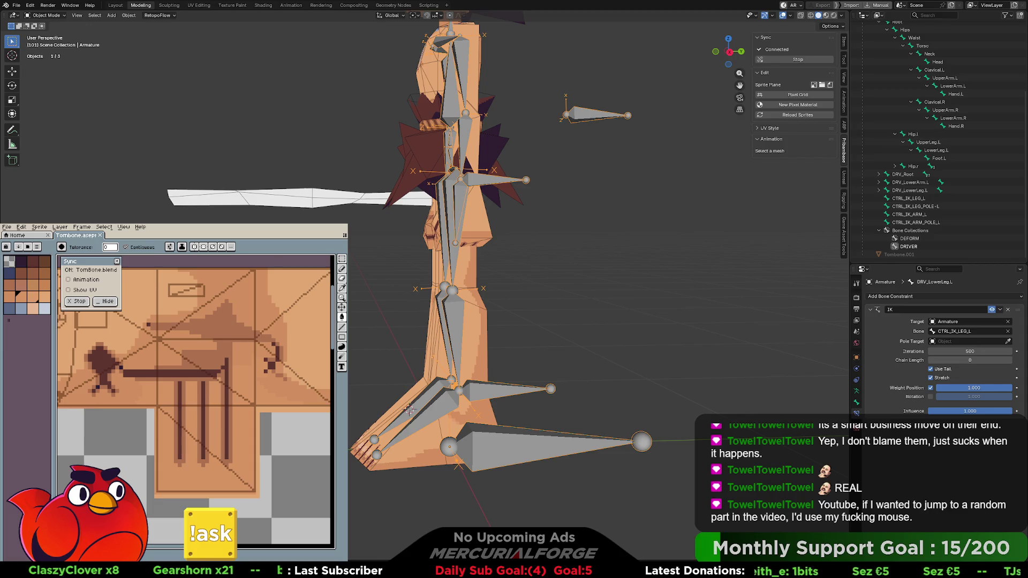
Set the pole target to the Armature with bone CTRL_IK_LEG_POLE-L, then enter Edit Mode
{"action": "left_click", "coordinate": [969, 341]}
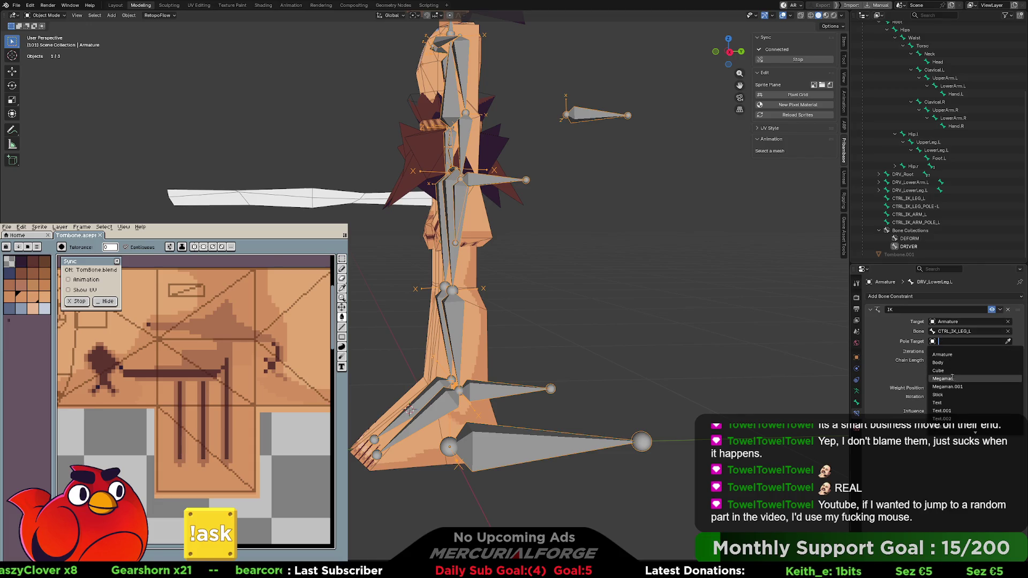
{"action": "left_click", "coordinate": [958, 354]}
{"action": "left_click", "coordinate": [953, 349]}
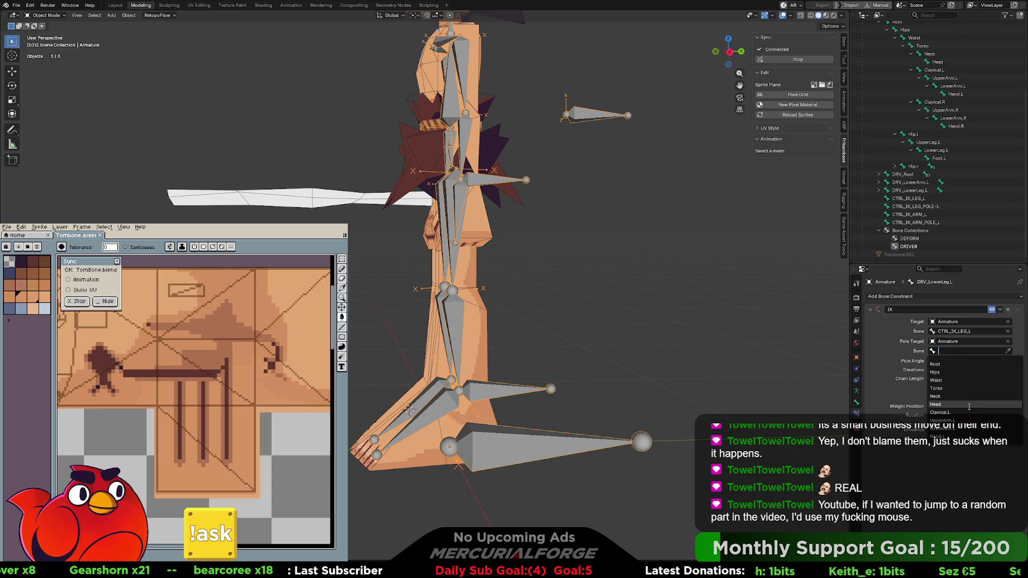
{"action": "scroll", "coordinate": [966, 407], "scroll_direction": "down", "scroll_amount": 5}
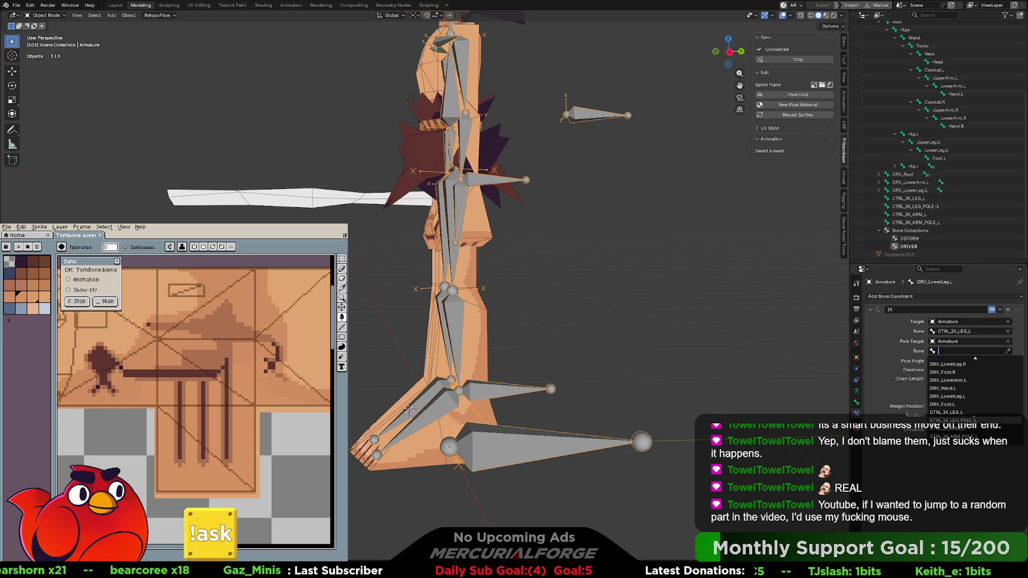
{"action": "left_click", "coordinate": [974, 420]}
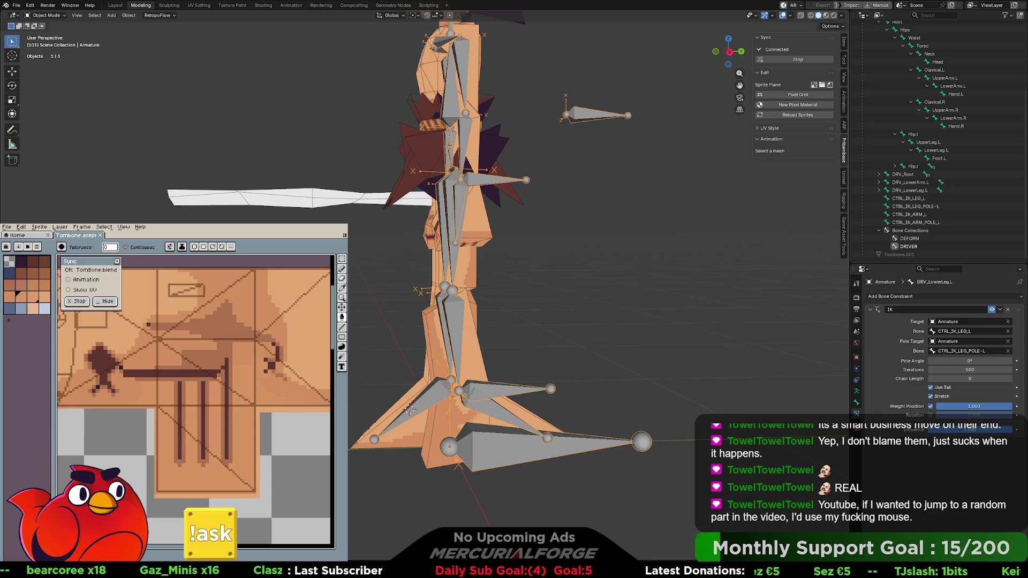
{"action": "key", "text": "Tab"}
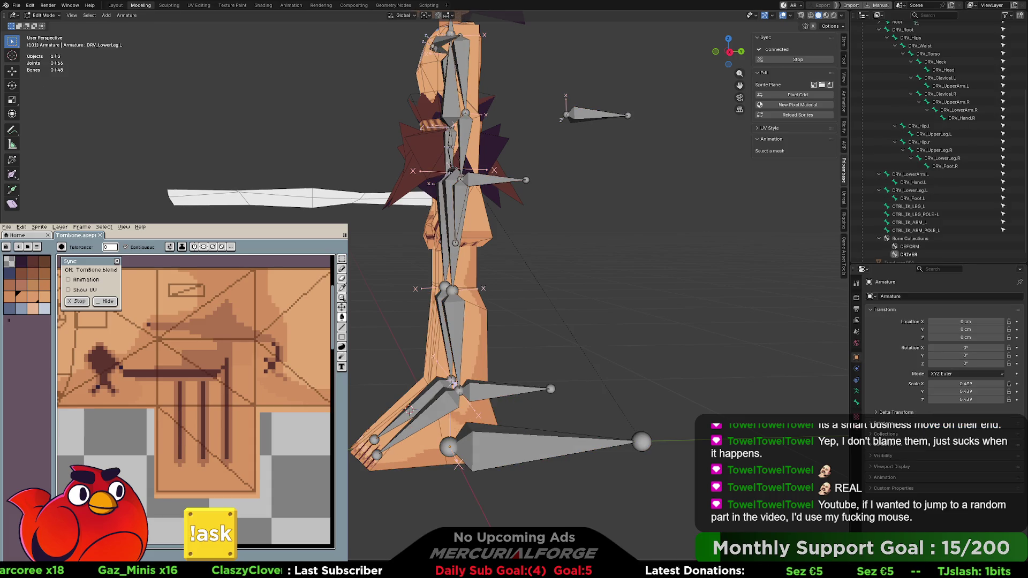
Rename the leg pole control bone to CTRL_IK_LEG_POLE_L
{"action": "left_click", "coordinate": [916, 214]}
{"action": "key", "text": "F2"}
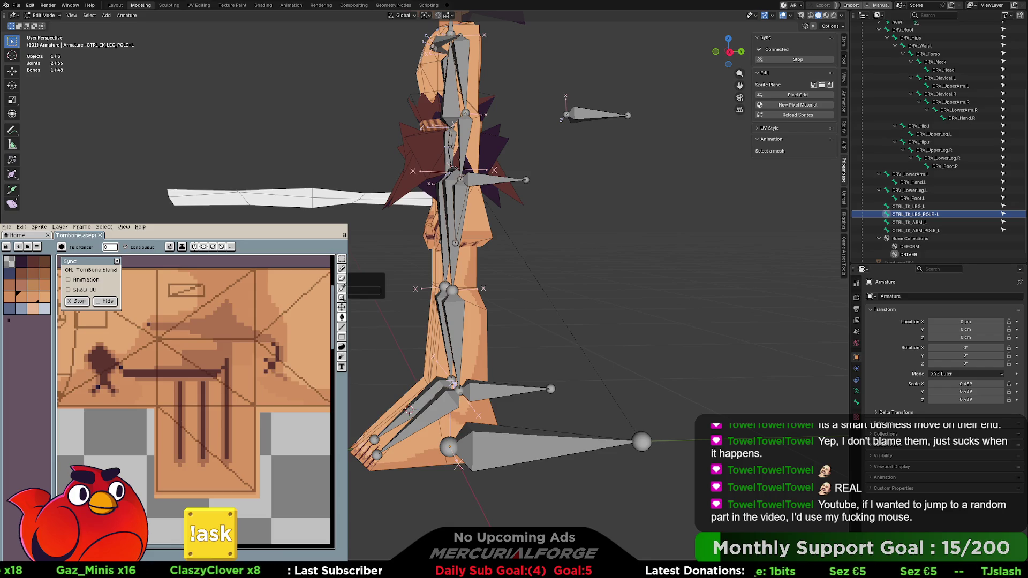
{"action": "key", "text": "Return"}
{"action": "key", "text": "Tab"}
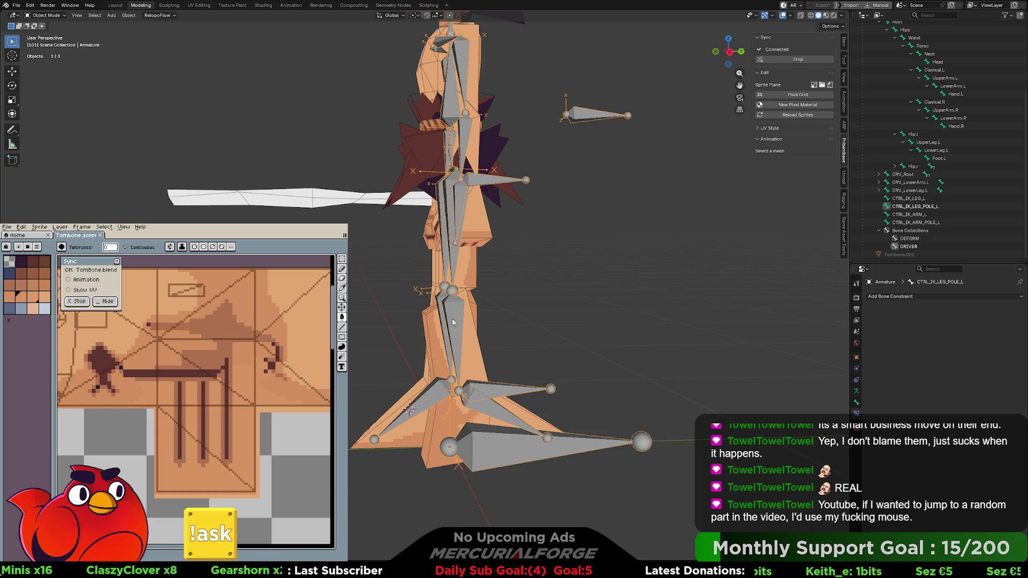
Orbit around the legs and return to the bone constraint properties
{"action": "middle_click_drag", "start_coordinate": [452, 321], "coordinate": [494, 321]}
{"action": "scroll", "coordinate": [493, 320], "scroll_direction": "up", "scroll_amount": 3}
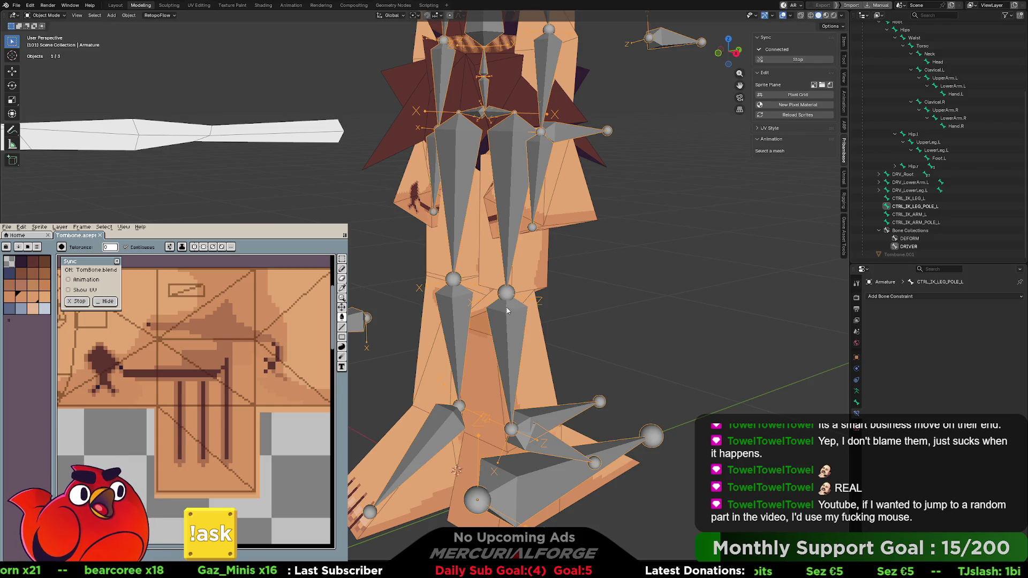
{"action": "middle_click_drag", "start_coordinate": [637, 333], "coordinate": [528, 332]}
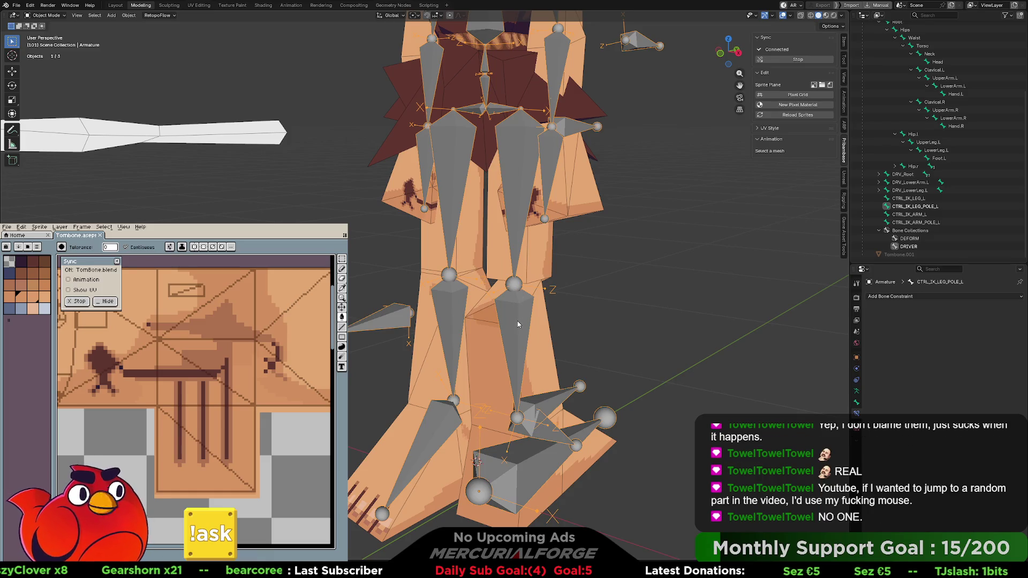
{"action": "scroll", "coordinate": [523, 323], "scroll_direction": "down", "scroll_amount": 2, "text": "shift"}
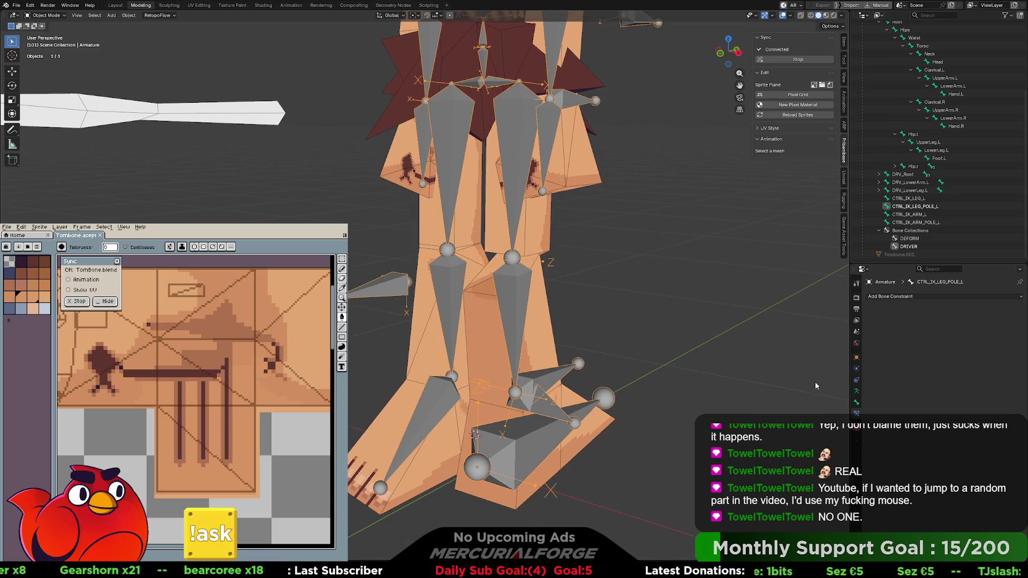
{"action": "left_click", "coordinate": [855, 392]}
{"action": "left_click", "coordinate": [856, 413]}
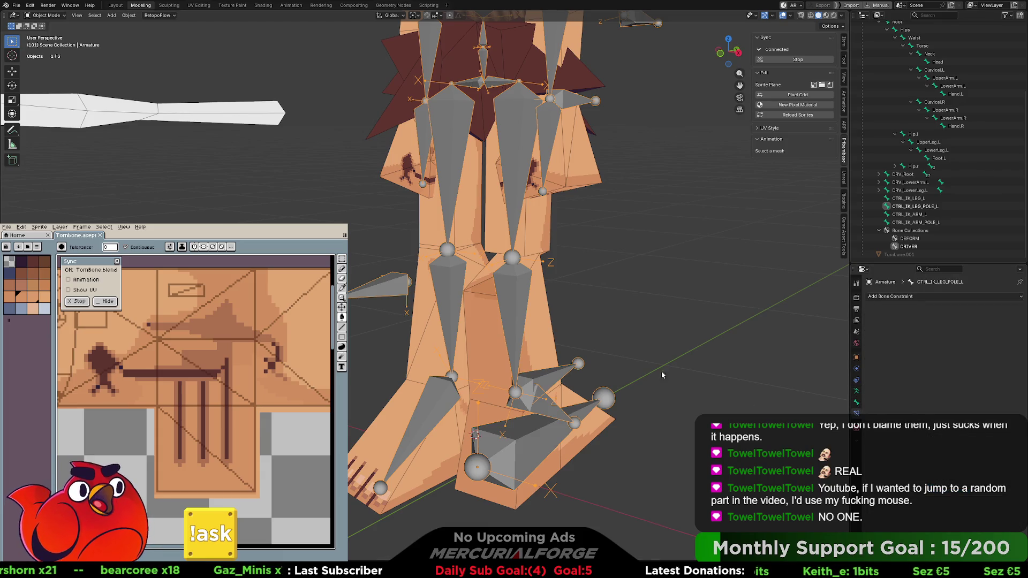
{"action": "middle_click_drag", "start_coordinate": [518, 321], "coordinate": [509, 326]}
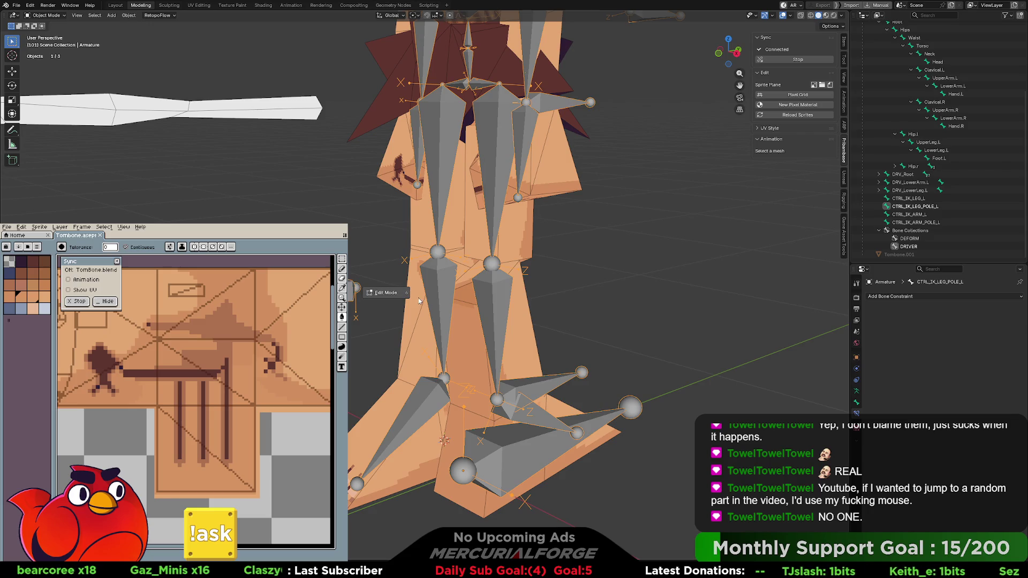
Select the shin bone DRV_LowerLeg.L in Edit Mode, then switch to Pose Mode
{"action": "left_click", "coordinate": [388, 296]}
{"action": "left_click", "coordinate": [501, 298]}
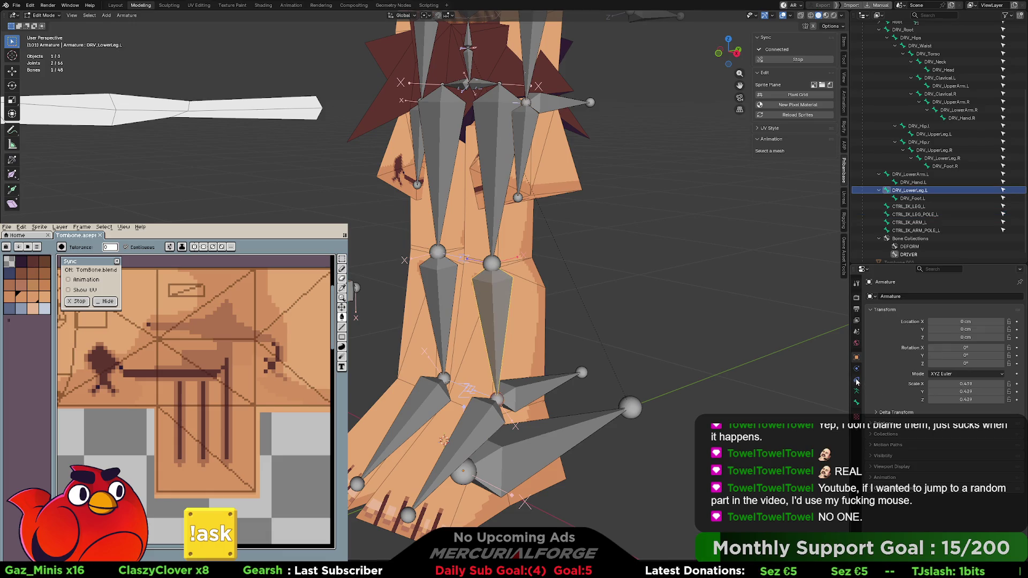
{"action": "key", "text": "Tab"}
{"action": "left_click", "coordinate": [506, 335]}
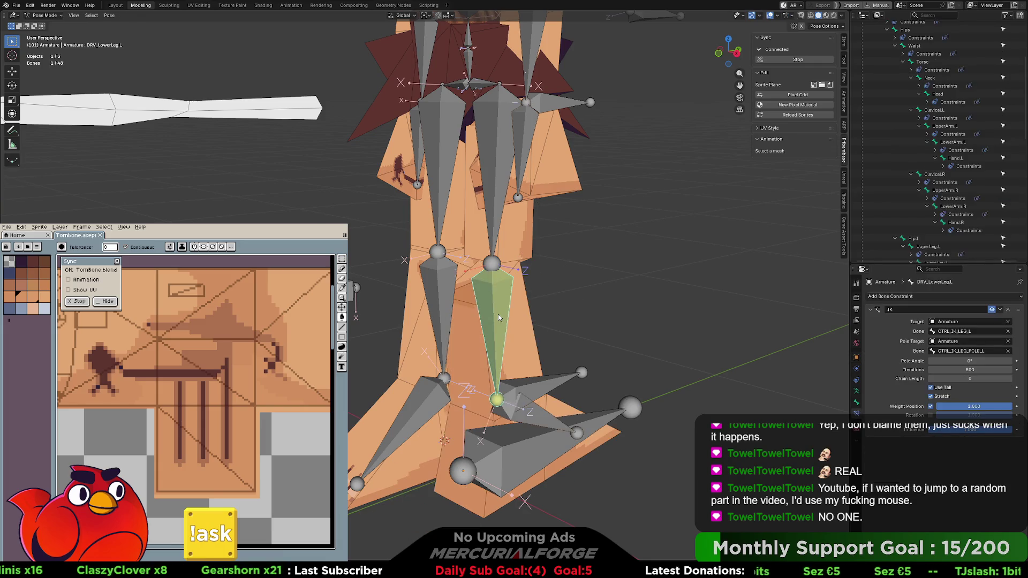
Set the lower-leg IK pole angle to 180°, trying 90° first
{"action": "left_click", "coordinate": [973, 360]}
{"action": "type", "text": "90"}
{"action": "key", "text": "Return"}
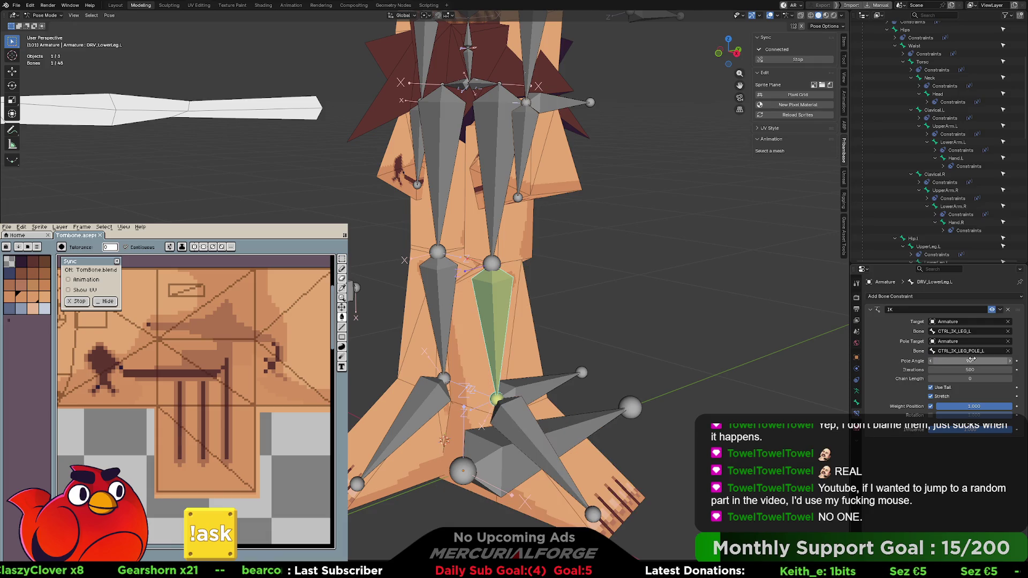
{"action": "left_click", "coordinate": [972, 360]}
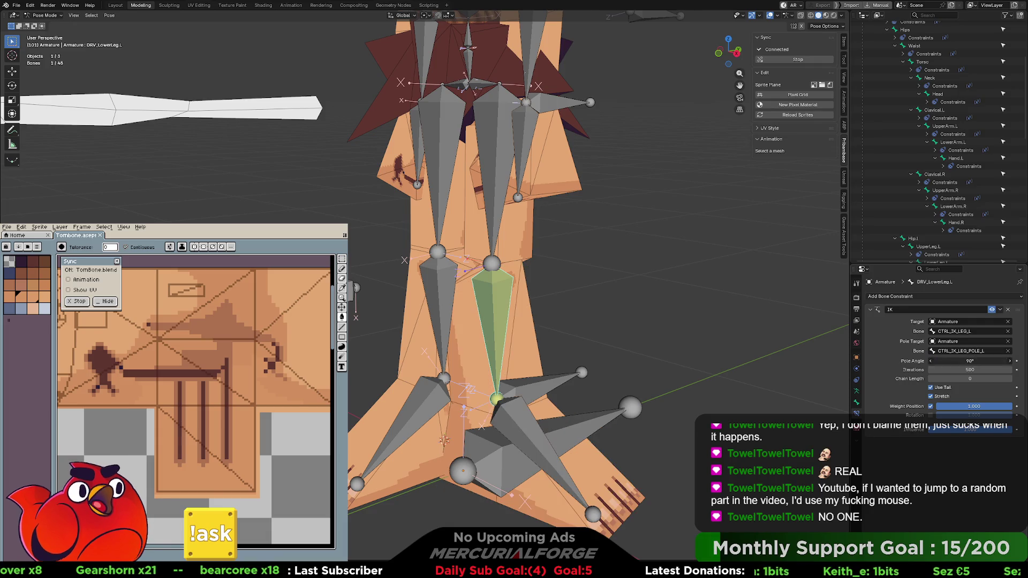
{"action": "type", "text": "180"}
{"action": "key", "text": "Return"}
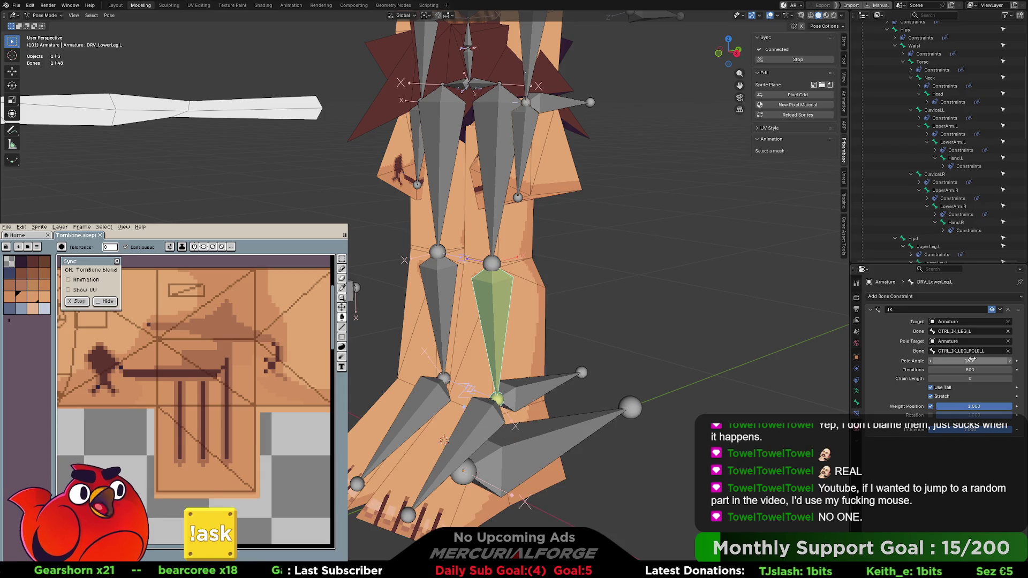
Test-move the foot control CTRL_IK_LEG_L and cancel the move
{"action": "left_click", "coordinate": [635, 316]}
{"action": "mouse_move", "coordinate": [634, 317]}
{"action": "middle_mouse_down"}
{"action": "mouse_move", "coordinate": [577, 326]}
{"action": "mouse_move", "coordinate": [624, 316]}
{"action": "middle_mouse_up"}
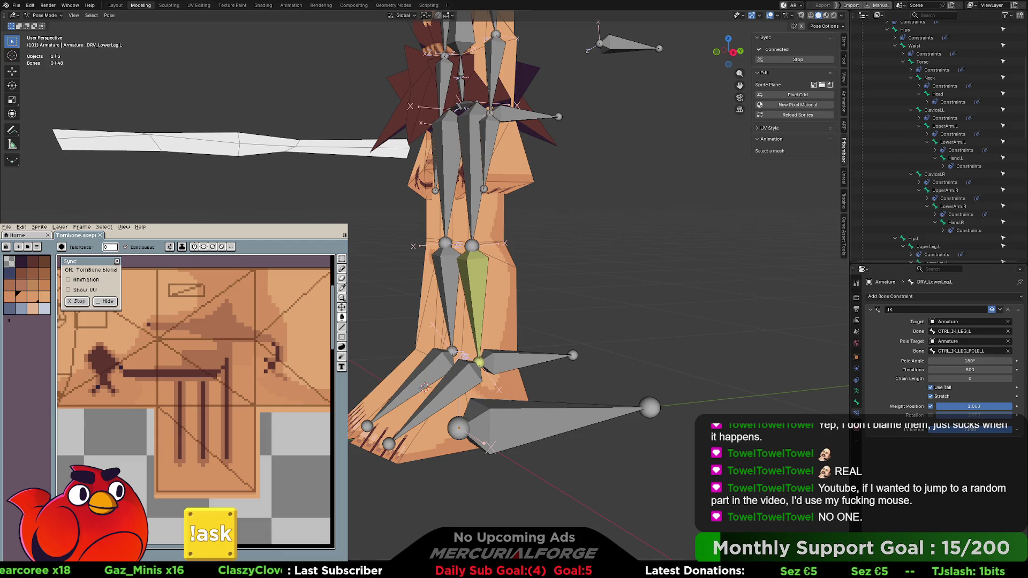
{"action": "left_click", "coordinate": [557, 357]}
{"action": "key", "text": "g"}
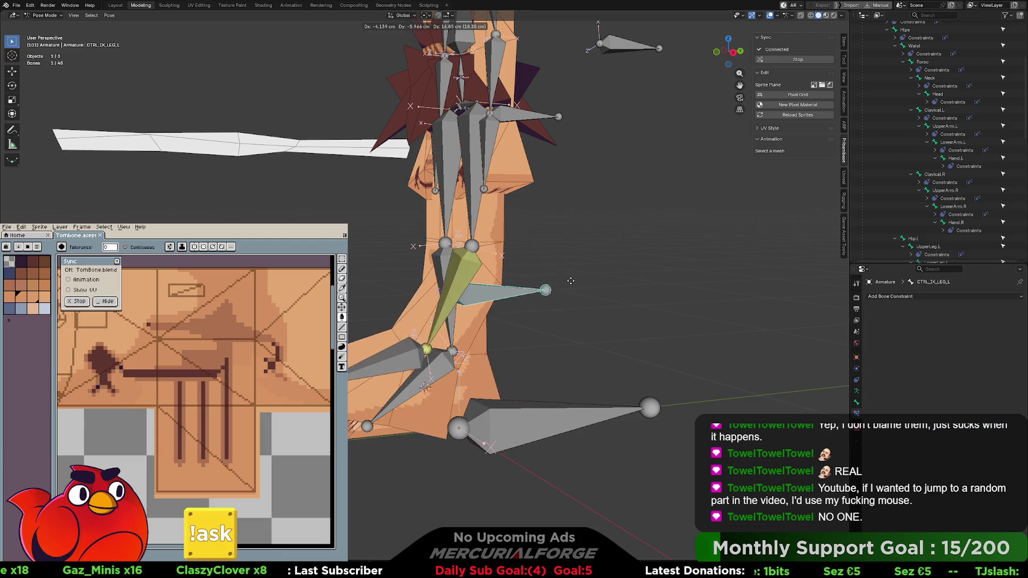
{"action": "right_click", "coordinate": [608, 297]}
Set the IK chain length to 2 on DRV_LowerLeg.L and test the foot control again
{"action": "left_click", "coordinate": [484, 294]}
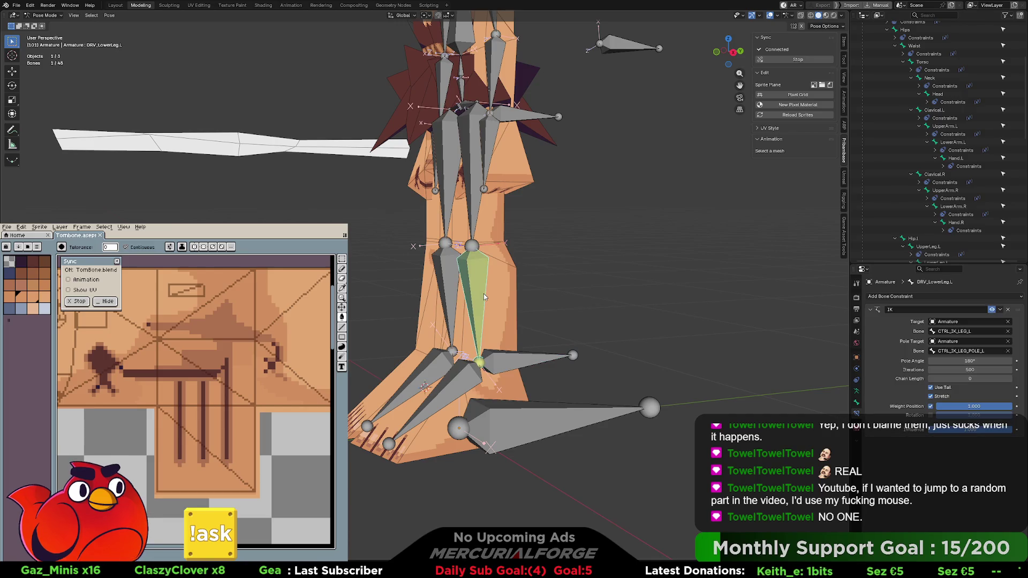
{"action": "left_click_drag", "start_coordinate": [997, 377], "coordinate": [1006, 377]}
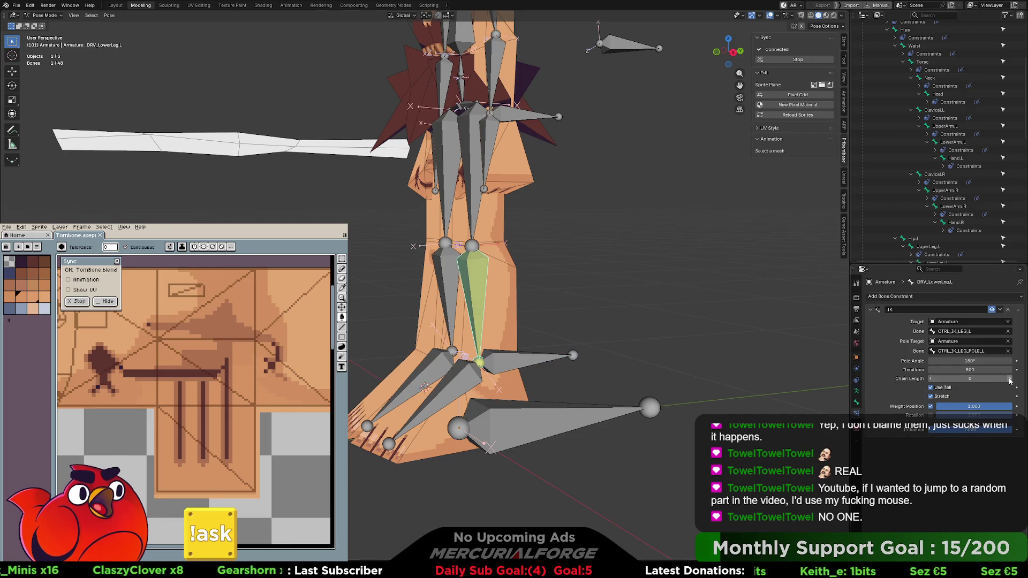
{"action": "left_click", "coordinate": [527, 356]}
{"action": "key", "text": "g"}
{"action": "key", "text": "Escape"}
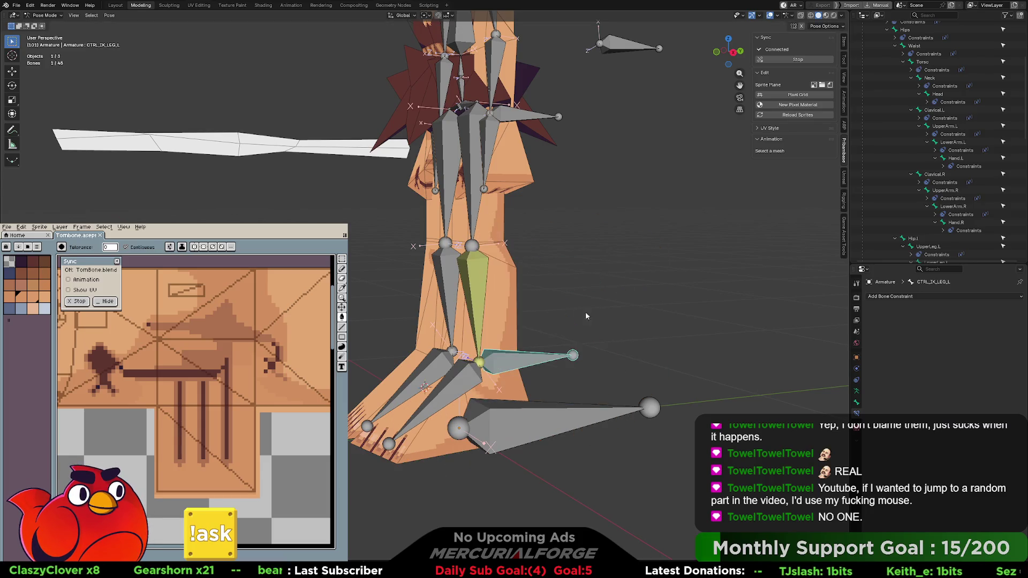
{"action": "left_click", "coordinate": [474, 298]}
Raise the foot control CTRL_IK_LEG_L to bend the leg, then reset it
{"action": "mouse_move", "coordinate": [725, 346]}
{"action": "middle_mouse_down"}
{"action": "mouse_move", "coordinate": [650, 337]}
{"action": "mouse_move", "coordinate": [631, 349]}
{"action": "mouse_move", "coordinate": [663, 348]}
{"action": "mouse_move", "coordinate": [632, 363]}
{"action": "mouse_move", "coordinate": [571, 361]}
{"action": "middle_mouse_up"}
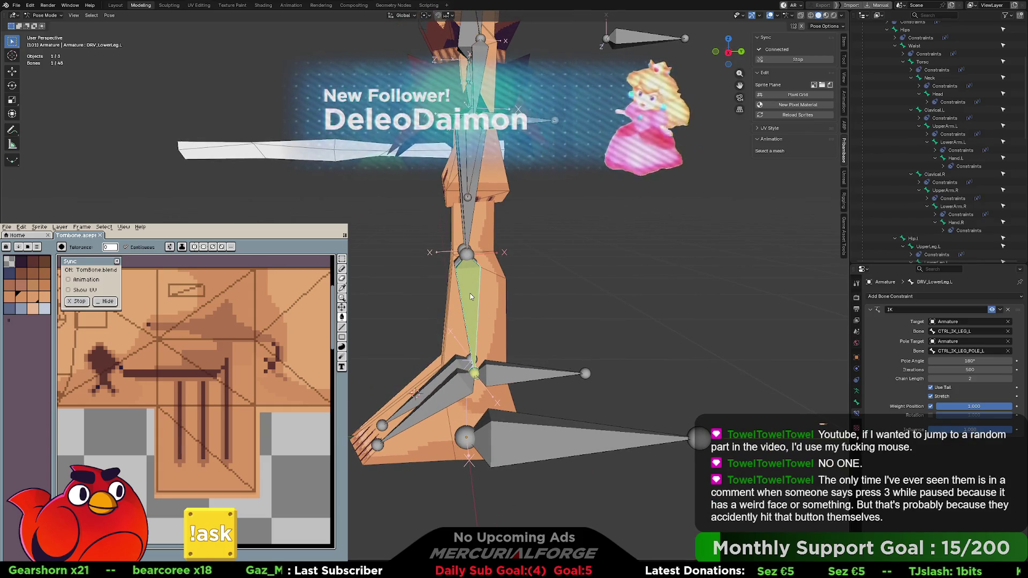
{"action": "left_click", "coordinate": [538, 375]}
{"action": "mouse_move", "coordinate": [585, 373]}
{"action": "left_mouse_down"}
{"action": "mouse_move", "coordinate": [590, 296]}
{"action": "mouse_move", "coordinate": [592, 325]}
{"action": "mouse_move", "coordinate": [514, 342]}
{"action": "mouse_move", "coordinate": [631, 354]}
{"action": "mouse_move", "coordinate": [650, 324]}
{"action": "left_mouse_up"}
{"action": "key", "text": "alt+g"}
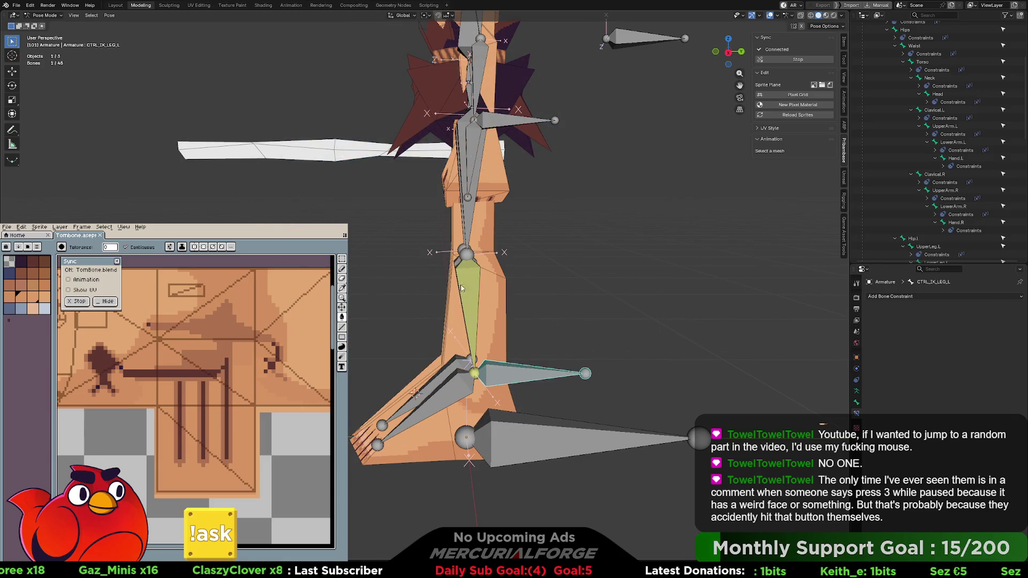
Select DRV_LowerLeg.L and frame a close frontal view of the legs
{"action": "left_click", "coordinate": [462, 288]}
{"action": "mouse_move", "coordinate": [466, 300]}
{"action": "middle_mouse_down"}
{"action": "mouse_move", "coordinate": [613, 308]}
{"action": "mouse_move", "coordinate": [596, 326]}
{"action": "mouse_move", "coordinate": [586, 310]}
{"action": "mouse_move", "coordinate": [626, 303]}
{"action": "middle_mouse_up"}
{"action": "scroll", "coordinate": [586, 306], "scroll_direction": "up", "scroll_amount": 2}
{"action": "scroll", "coordinate": [590, 308], "scroll_direction": "up", "scroll_amount": 3}
{"action": "scroll", "coordinate": [560, 314], "scroll_direction": "down", "scroll_amount": 3}
{"action": "scroll", "coordinate": [605, 304], "scroll_direction": "up", "scroll_amount": 4}
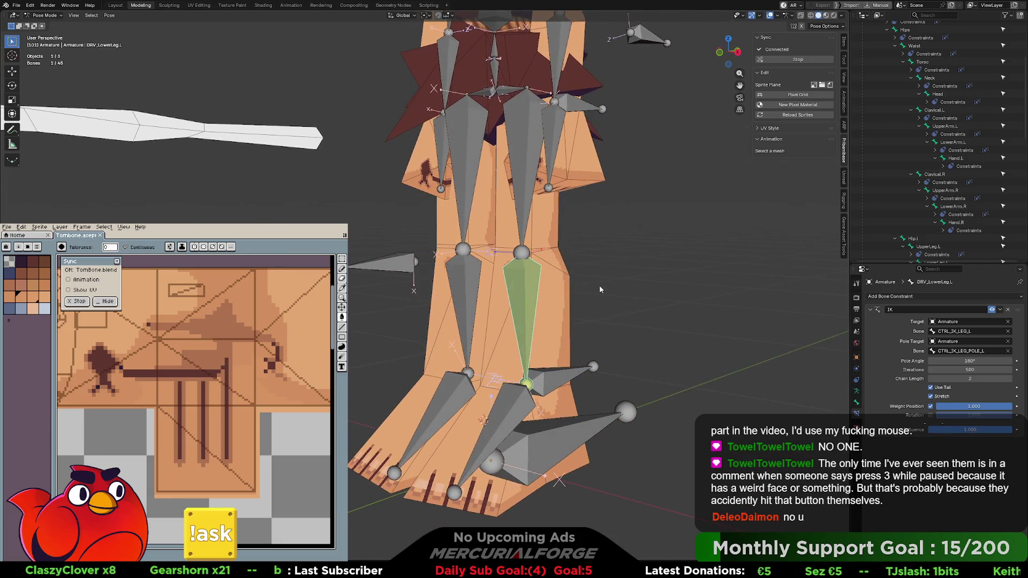
{"action": "scroll", "coordinate": [601, 295], "scroll_direction": "down", "scroll_amount": 5}
{"action": "scroll", "coordinate": [560, 319], "scroll_direction": "up", "scroll_amount": 3}
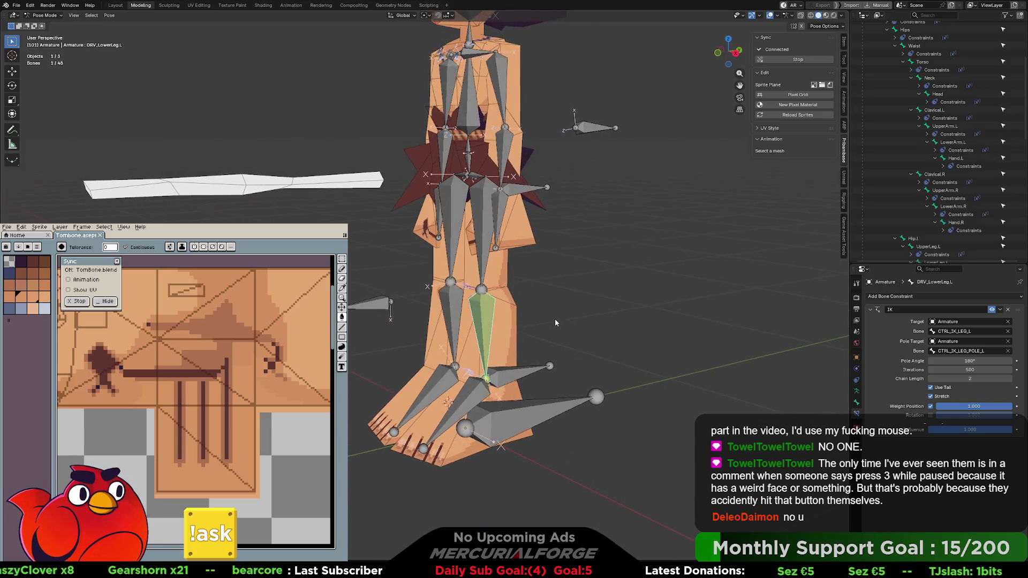
{"action": "middle_click_drag", "start_coordinate": [551, 323], "coordinate": [482, 299]}
Move the pole control CTRL_IK_LEG_POLE_L to a new position to test the knee
{"action": "left_click", "coordinate": [419, 288]}
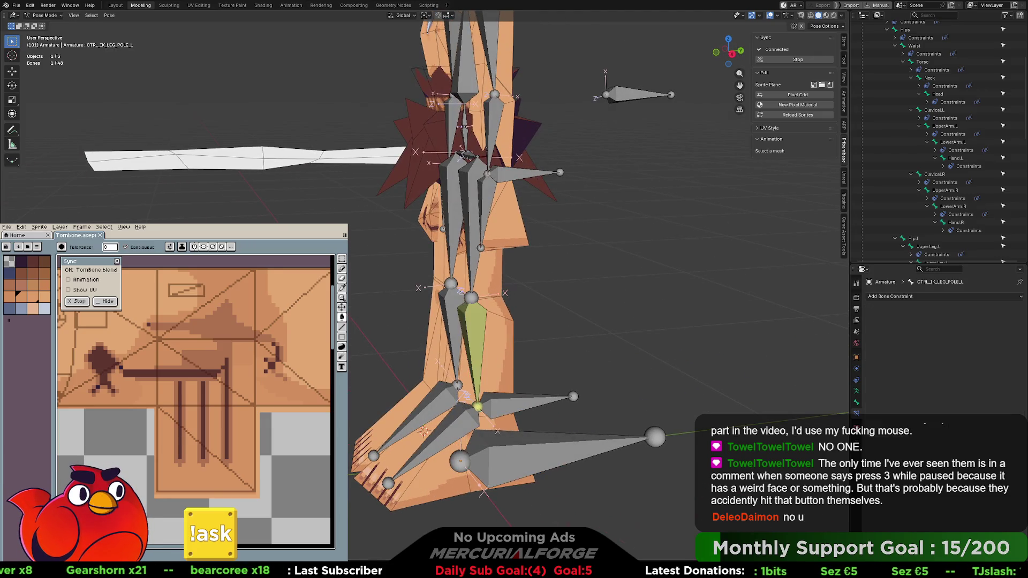
{"action": "middle_click_drag", "start_coordinate": [467, 155], "coordinate": [474, 154]}
{"action": "key", "text": "g"}
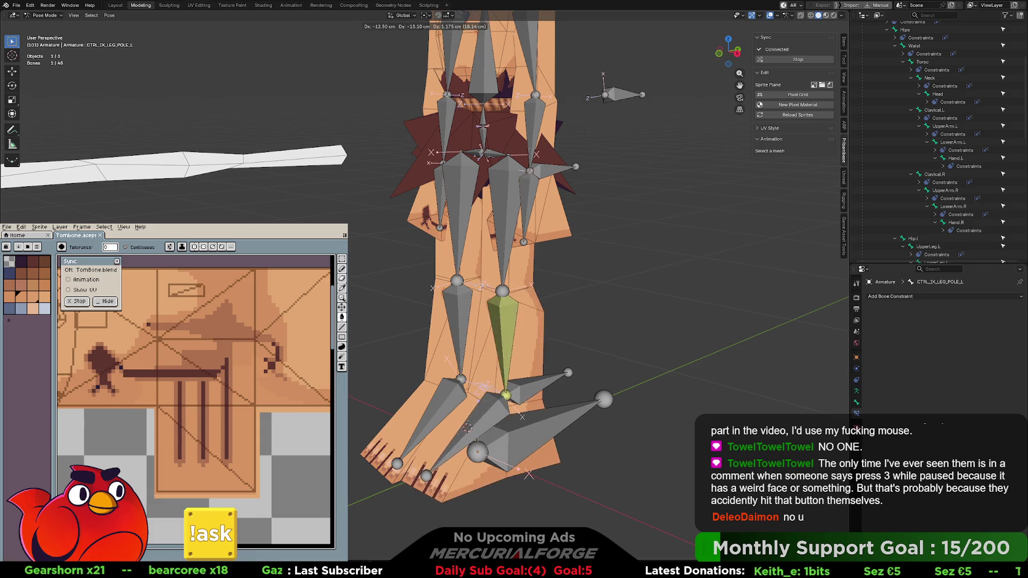
{"action": "left_click", "coordinate": [502, 374]}
Test-move the foot control, cancel, and undo to restore the lower-leg IK settings
{"action": "left_click", "coordinate": [535, 391]}
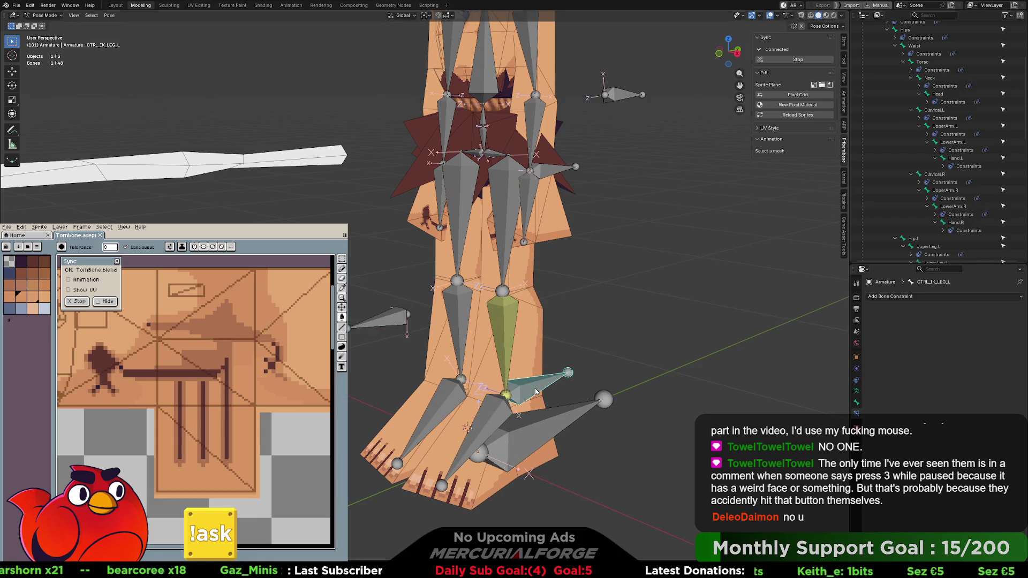
{"action": "left_click", "coordinate": [505, 336]}
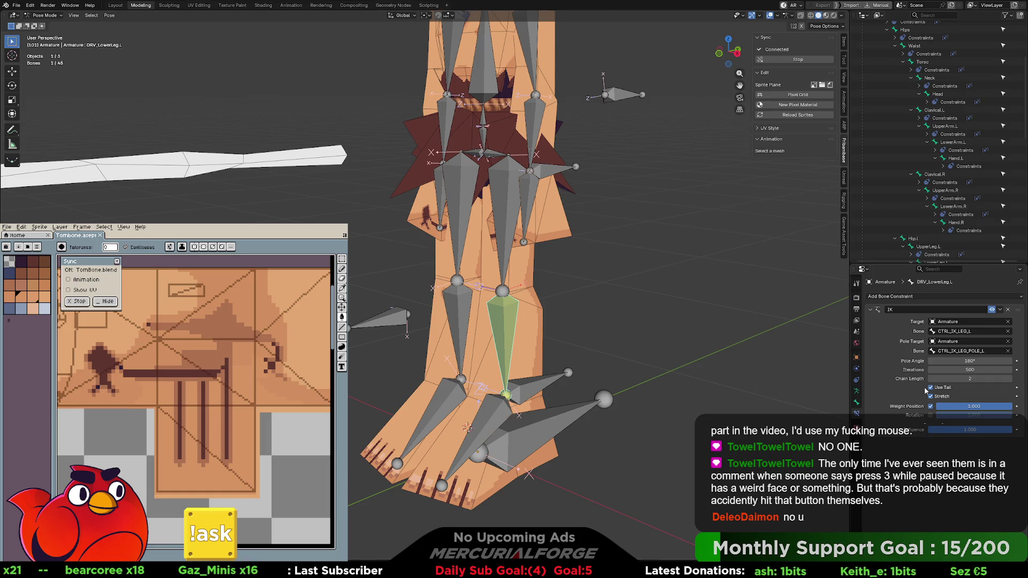
{"action": "left_click", "coordinate": [542, 389]}
{"action": "key", "text": "g"}
{"action": "key", "text": "Escape"}
{"action": "key", "text": "ctrl+z"}
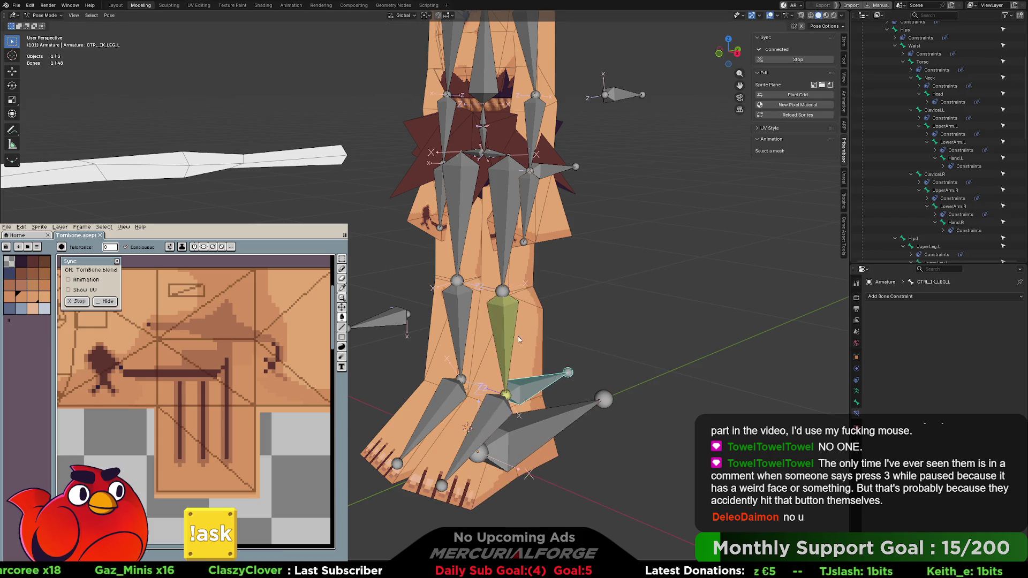
Reselect DRV_LowerLeg.L and delete its IK constraint
{"action": "left_click", "coordinate": [635, 349]}
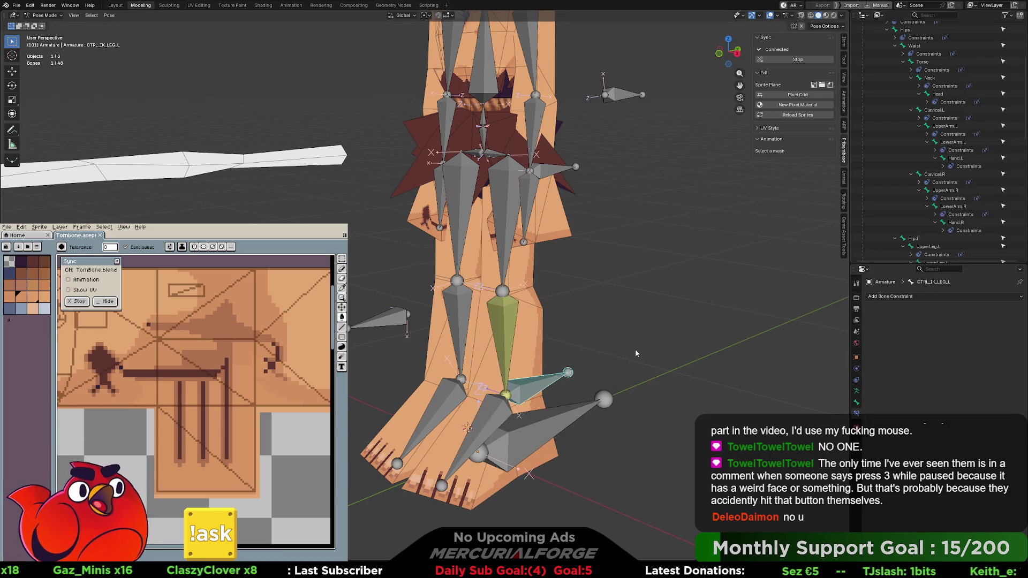
{"action": "left_click", "coordinate": [493, 317]}
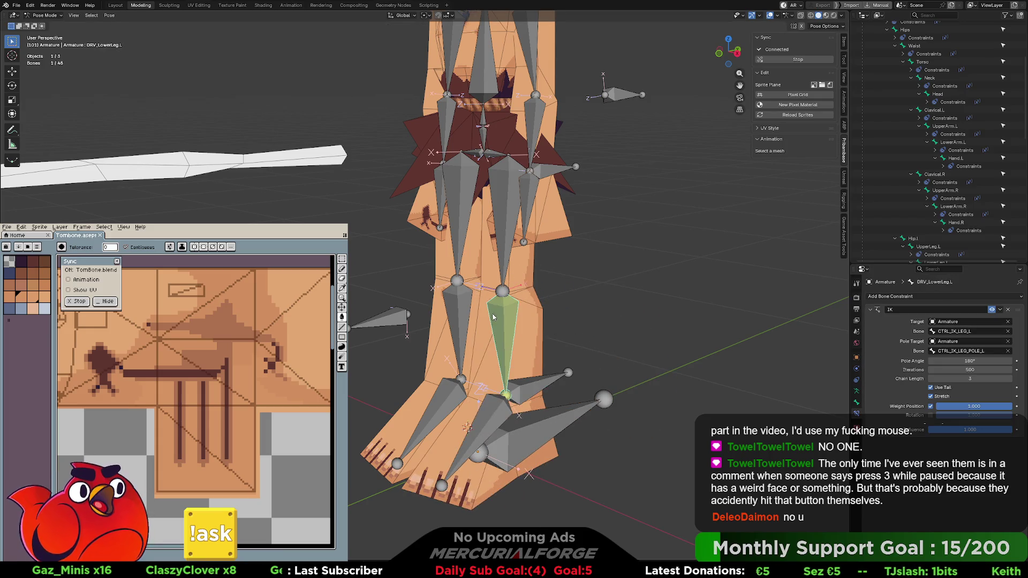
{"action": "left_click", "coordinate": [1006, 310]}
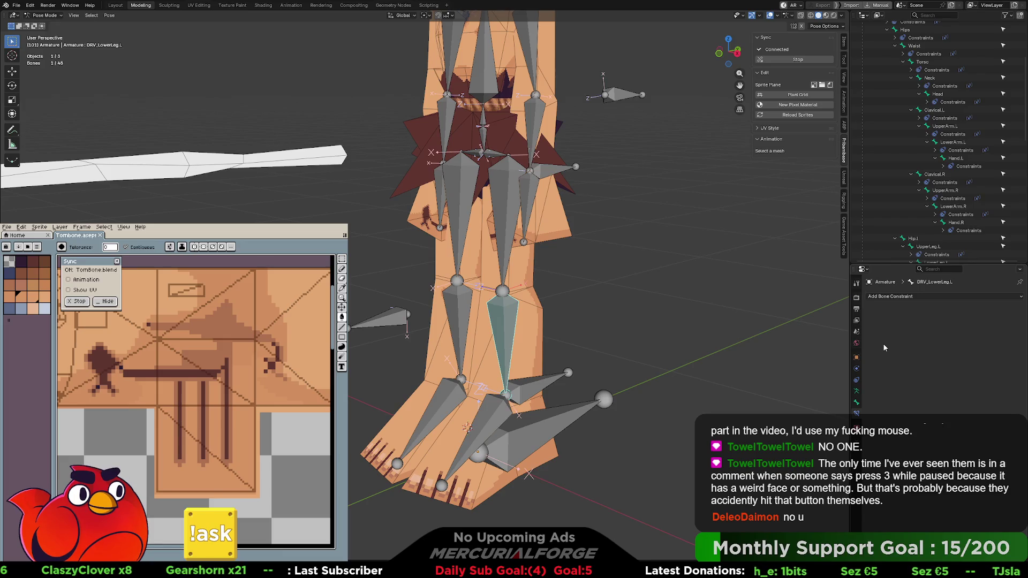
{"action": "key", "text": "shift+ctrl+c"}
Add an IK constraint targeting the Armature's CTRL_IK_LEG_L bone
{"action": "left_click", "coordinate": [607, 368]}
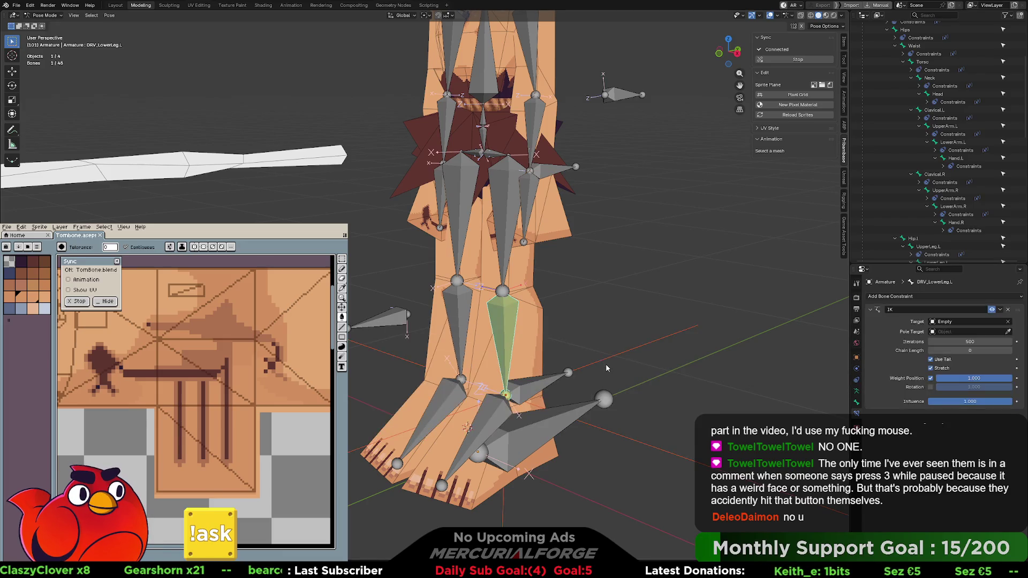
{"action": "left_click", "coordinate": [979, 323]}
{"action": "left_click", "coordinate": [964, 336]}
{"action": "left_click", "coordinate": [969, 331]}
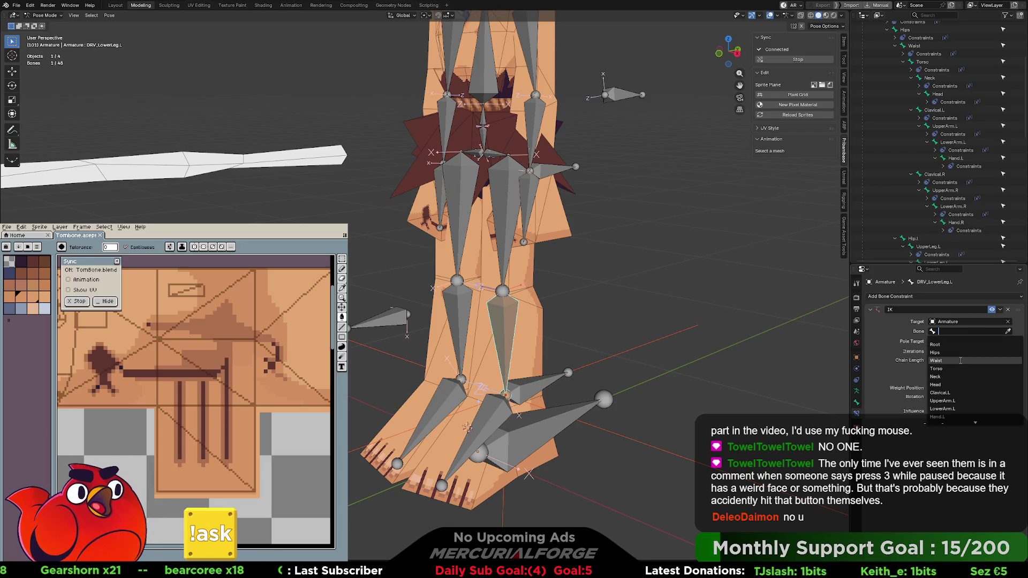
{"action": "scroll", "coordinate": [961, 361], "scroll_direction": "down", "scroll_amount": 10}
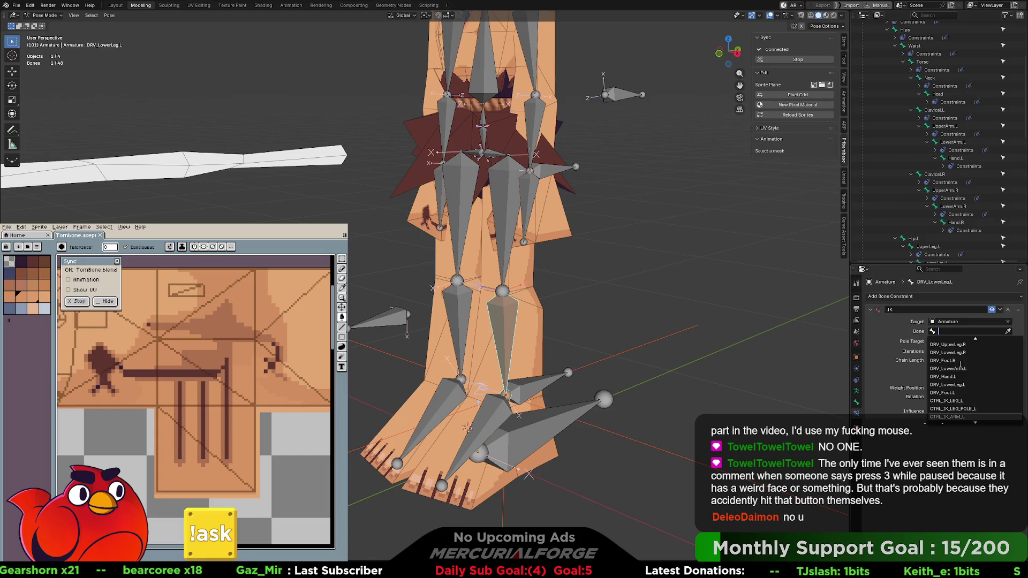
{"action": "left_click", "coordinate": [952, 401]}
Set the pole target to Armature bone CTRL_IK_LEG_POLE_L with a 180° pole angle
{"action": "left_click", "coordinate": [961, 341]}
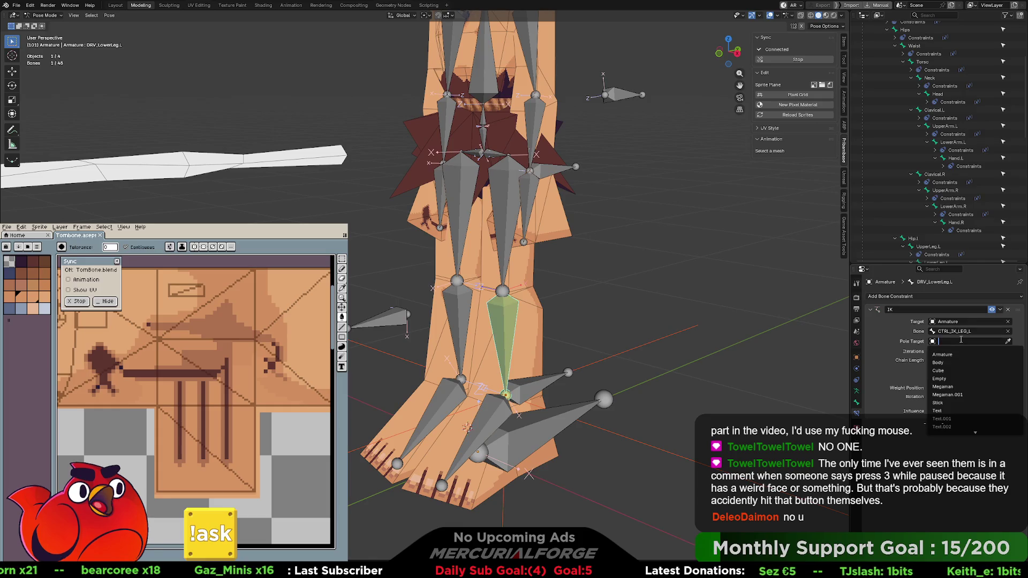
{"action": "left_click", "coordinate": [958, 354]}
{"action": "left_click", "coordinate": [963, 351]}
{"action": "scroll", "coordinate": [967, 399], "scroll_direction": "down", "scroll_amount": 10}
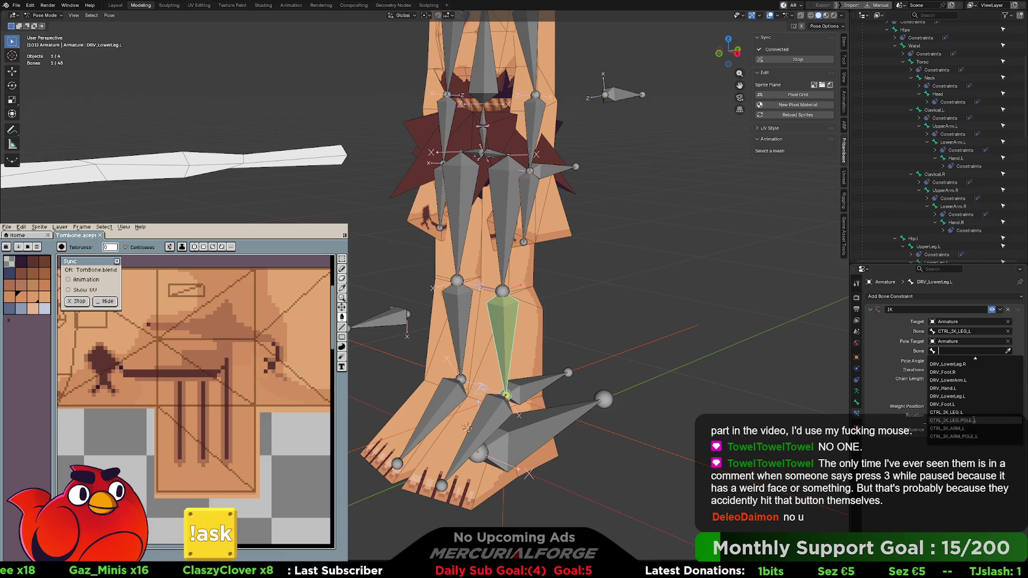
{"action": "left_click", "coordinate": [969, 420]}
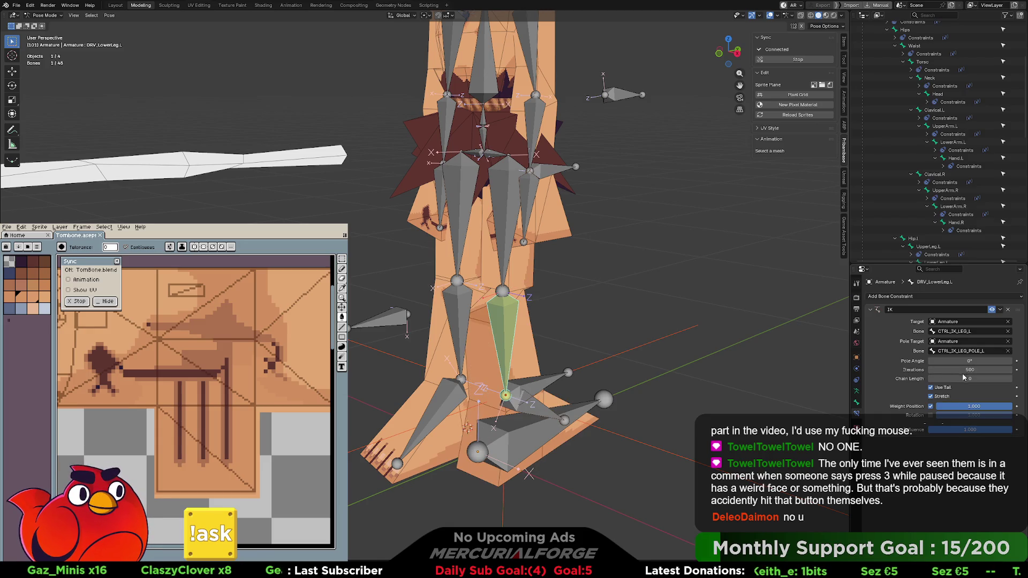
{"action": "type", "text": "180"}
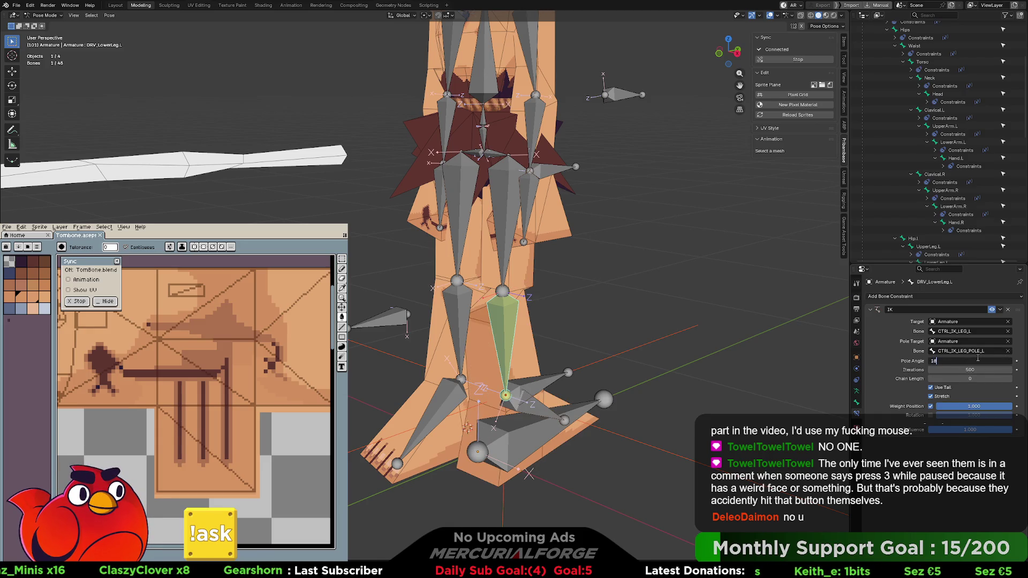
{"action": "key", "text": "Return"}
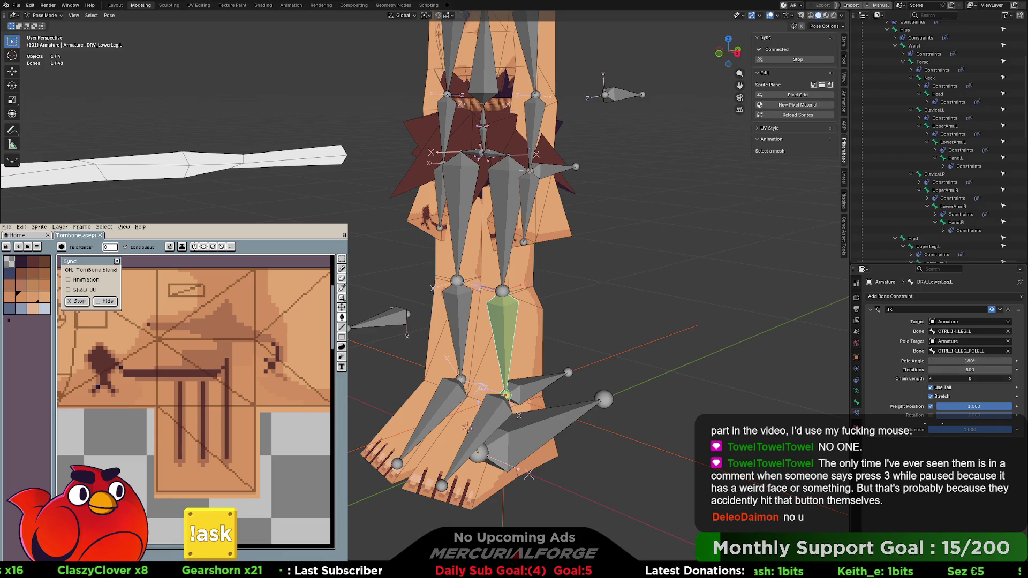
{"action": "left_click", "coordinate": [571, 388]}
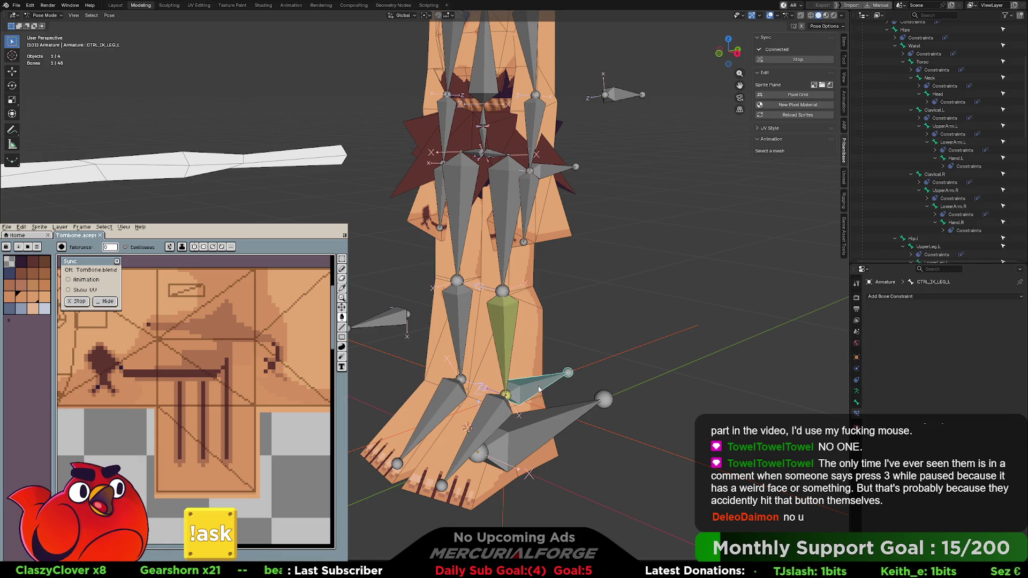
Test-move the foot control, undo it, and orbit to a side view of the leg
{"action": "key", "text": "g"}
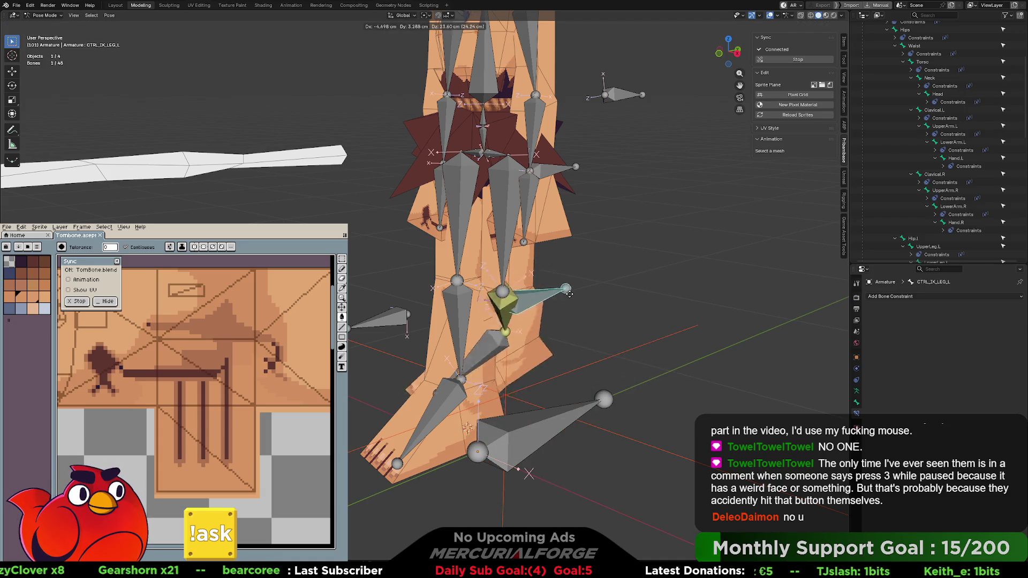
{"action": "left_click", "coordinate": [587, 296]}
{"action": "key", "text": "ctrl+z"}
{"action": "middle_click_drag", "start_coordinate": [586, 306], "coordinate": [536, 321]}
Try moving the knee pole control, cancel, and check the lower-leg IK
{"action": "left_click", "coordinate": [355, 290]}
{"action": "key", "text": "g"}
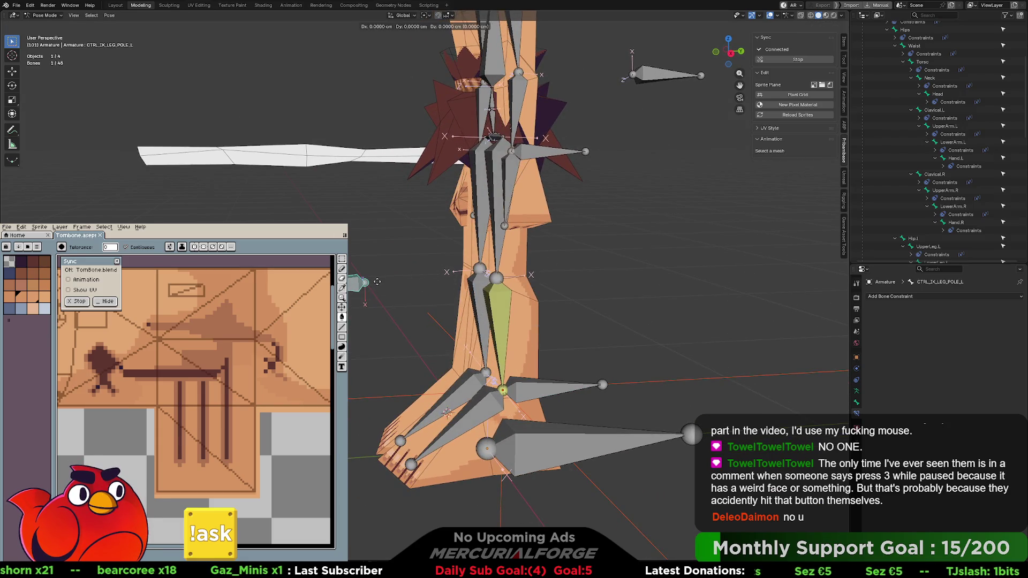
{"action": "key", "text": "Escape"}
{"action": "left_click", "coordinate": [559, 393]}
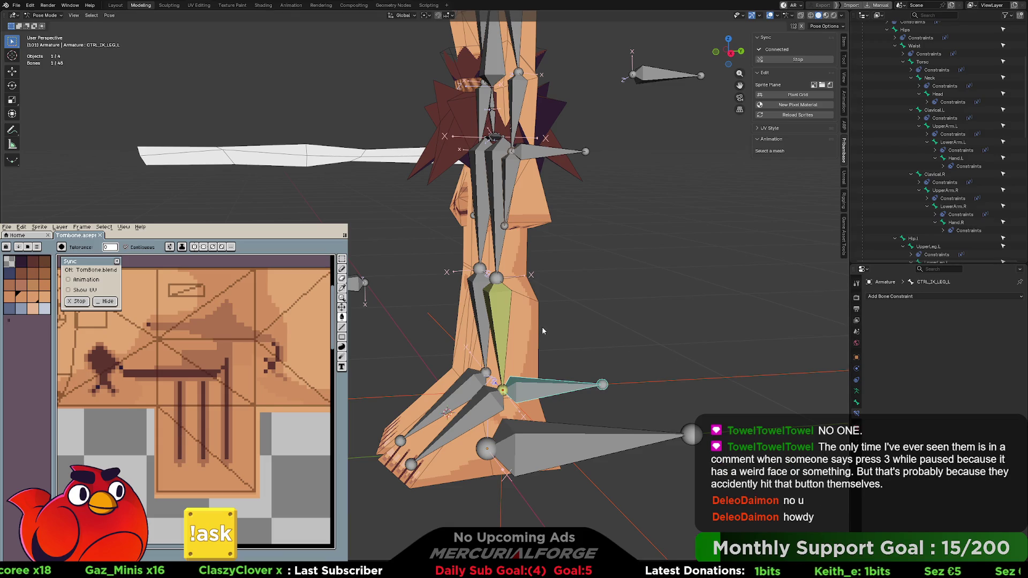
{"action": "left_click", "coordinate": [506, 315]}
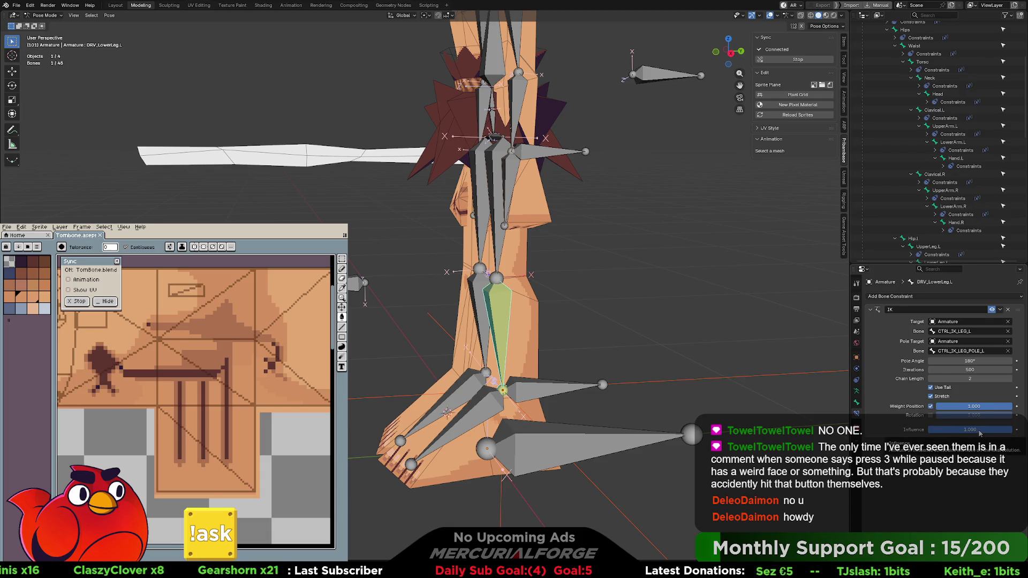
Lift the foot control CTRL_IK_LEG_L so the leg bends at the knee
{"action": "left_click", "coordinate": [554, 395]}
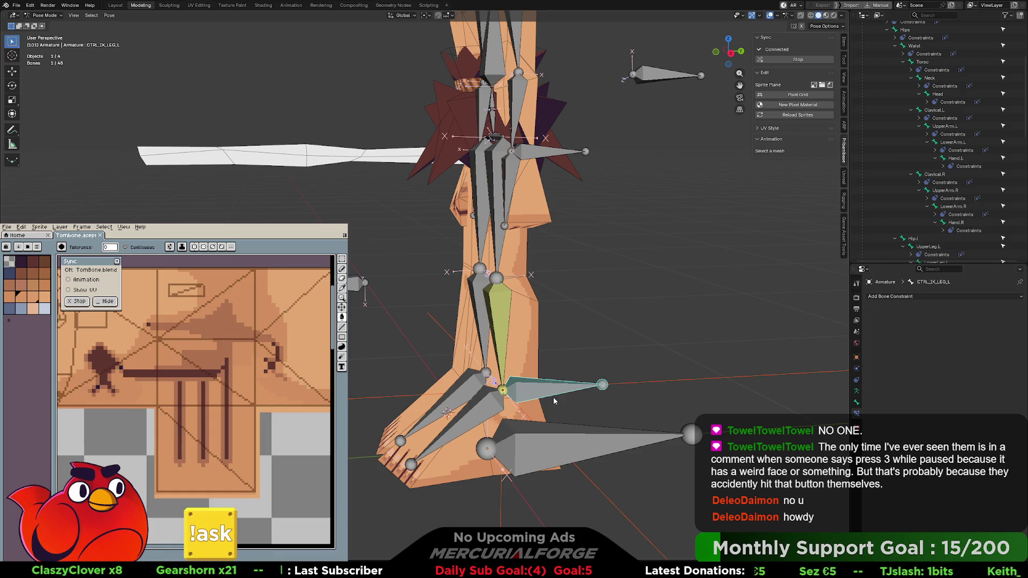
{"action": "key", "text": "g"}
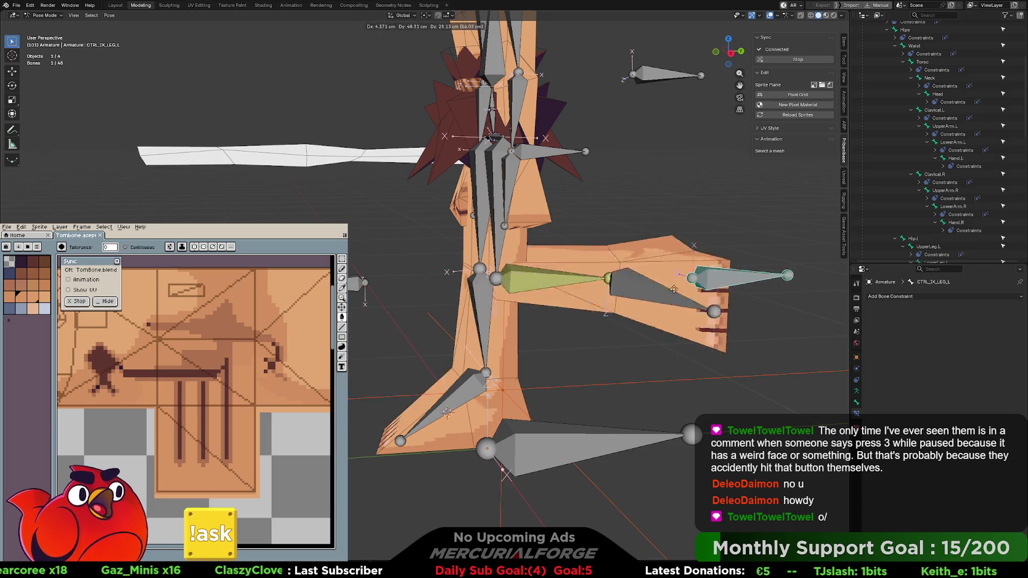
{"action": "left_click", "coordinate": [633, 315]}
{"action": "mouse_move", "coordinate": [633, 317]}
{"action": "middle_mouse_down"}
{"action": "mouse_move", "coordinate": [598, 276]}
{"action": "mouse_move", "coordinate": [528, 324]}
{"action": "mouse_move", "coordinate": [496, 321]}
{"action": "middle_mouse_up"}
{"action": "scroll", "coordinate": [496, 321], "scroll_direction": "up", "scroll_amount": 6}
{"action": "scroll", "coordinate": [519, 306], "scroll_direction": "down", "scroll_amount": 5}
Reset the foot control and undo back to editing the armature's bones
{"action": "key", "text": "g"}
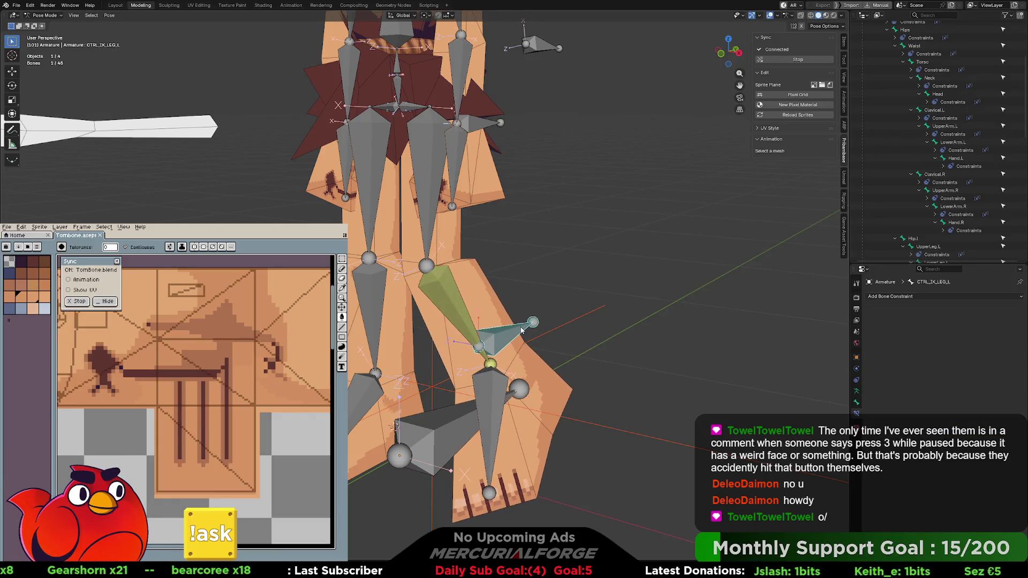
{"action": "key", "text": "Escape"}
{"action": "mouse_move", "coordinate": [554, 345]}
{"action": "middle_mouse_down"}
{"action": "mouse_move", "coordinate": [542, 333]}
{"action": "mouse_move", "coordinate": [648, 374]}
{"action": "middle_mouse_up"}
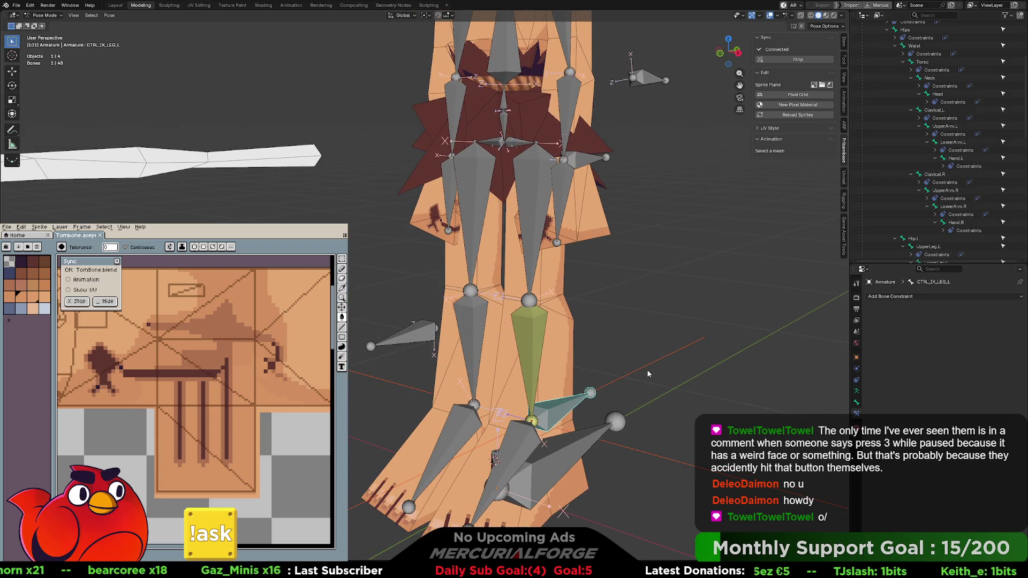
{"action": "key", "text": "ctrl+z"}
{"action": "key", "text": "ctrl+shift+z"}
{"action": "key", "text": "ctrl+z"}
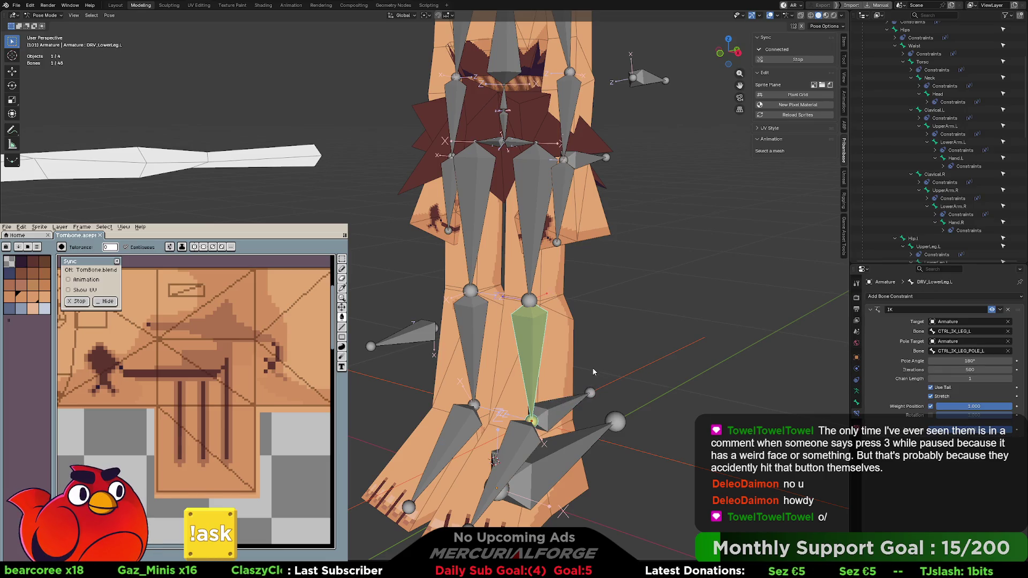
{"action": "key", "text": "ctrl+z"}
{"action": "key", "text": "ctrl+z"}
{"action": "key", "text": "ctrl+z"}
{"action": "key", "text": "ctrl+z"}
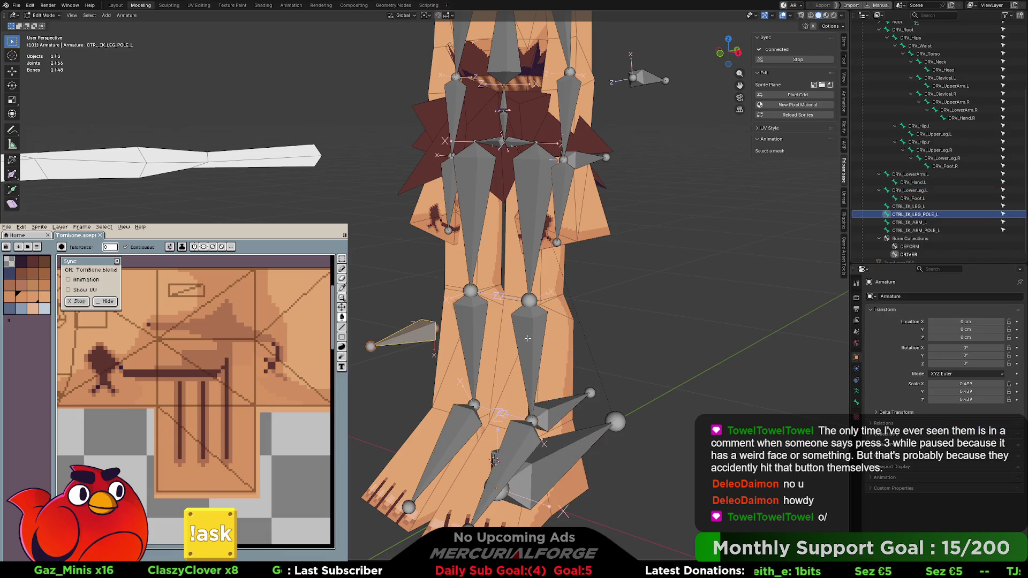
Zoom in on the legs and select the left lower-leg bone DRV_LowerLeg.L
{"action": "left_click", "coordinate": [527, 333]}
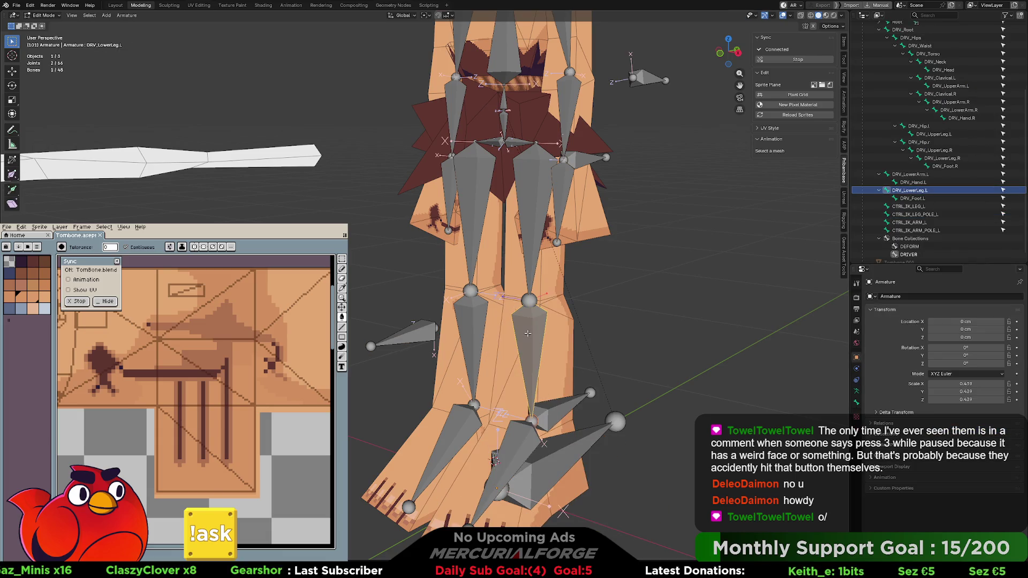
{"action": "middle_click_drag", "start_coordinate": [528, 333], "coordinate": [522, 318], "text": "shift"}
{"action": "scroll", "coordinate": [525, 321], "scroll_direction": "up", "scroll_amount": 2}
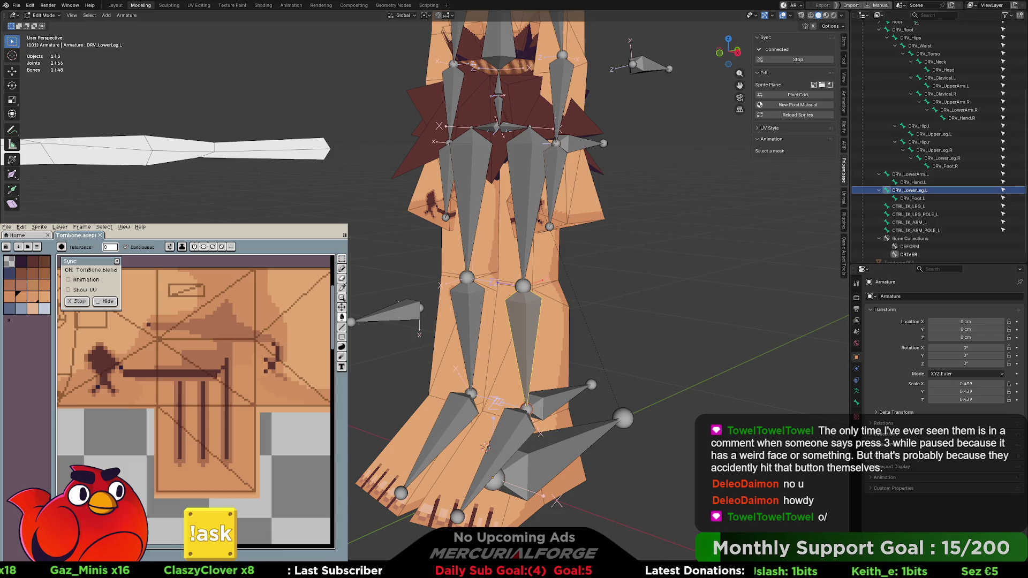
{"action": "left_click", "coordinate": [590, 384]}
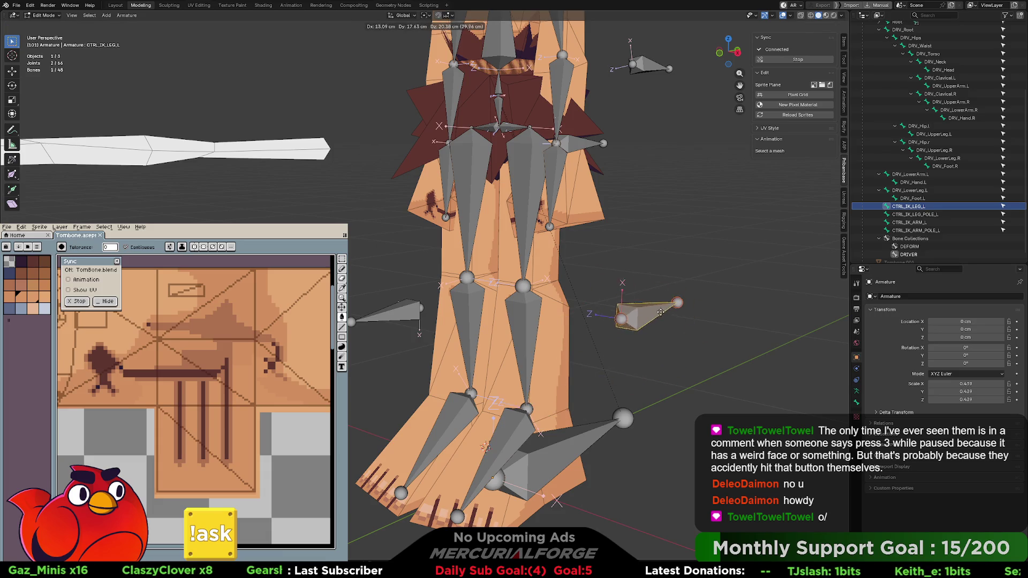
{"action": "left_click", "coordinate": [533, 331]}
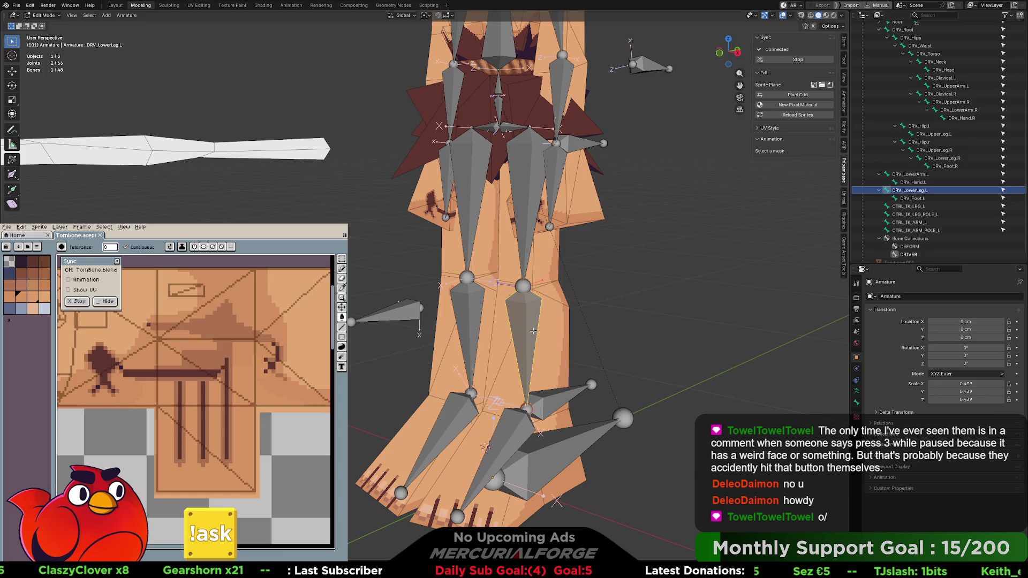
Roll back several recent rig changes and reselect the armature
{"action": "key", "text": "Tab"}
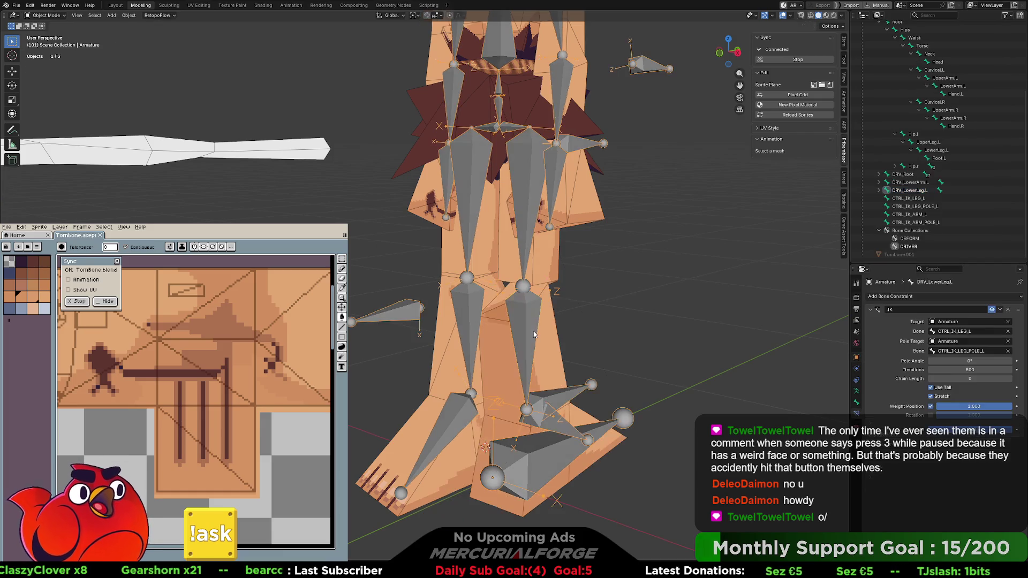
{"action": "key", "text": "Tab"}
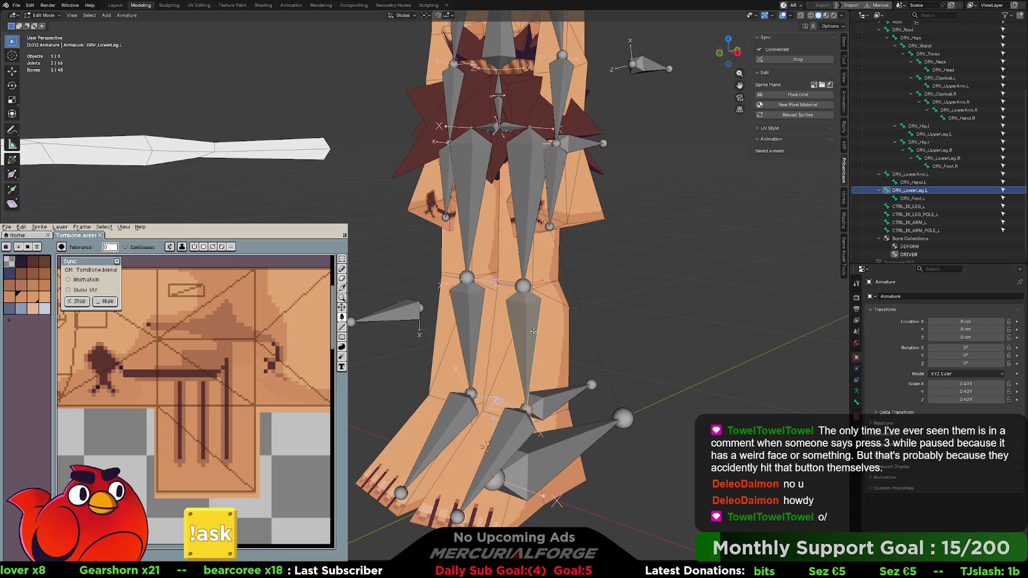
{"action": "key", "text": "Tab"}
{"action": "key", "text": "Tab"}
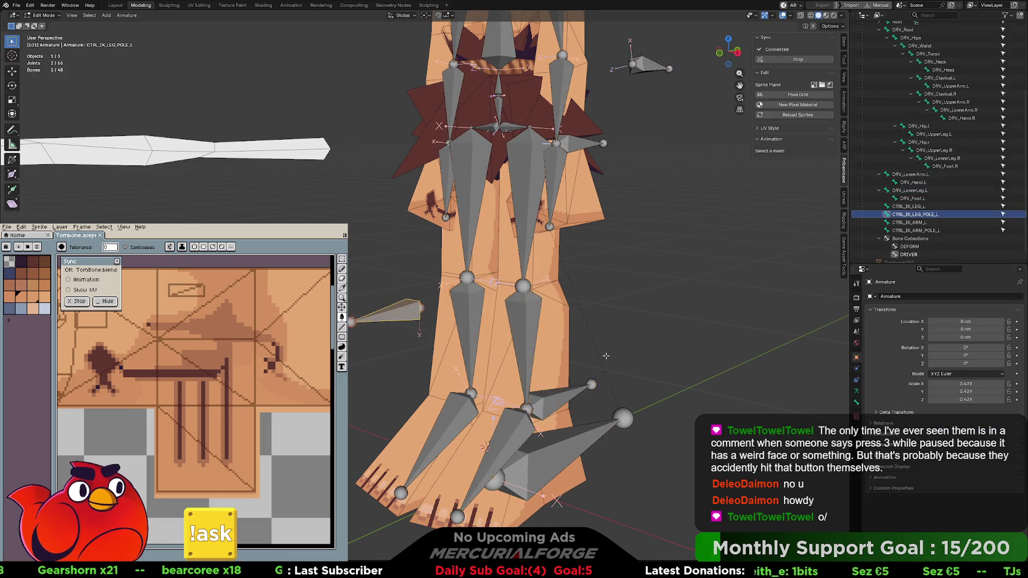
{"action": "key", "text": "Tab"}
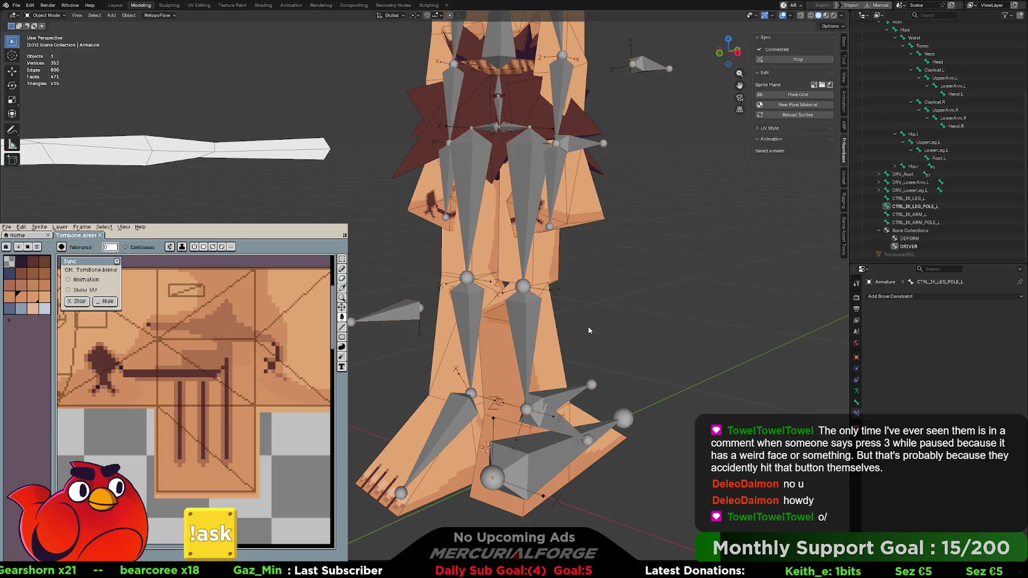
{"action": "key", "text": "Tab"}
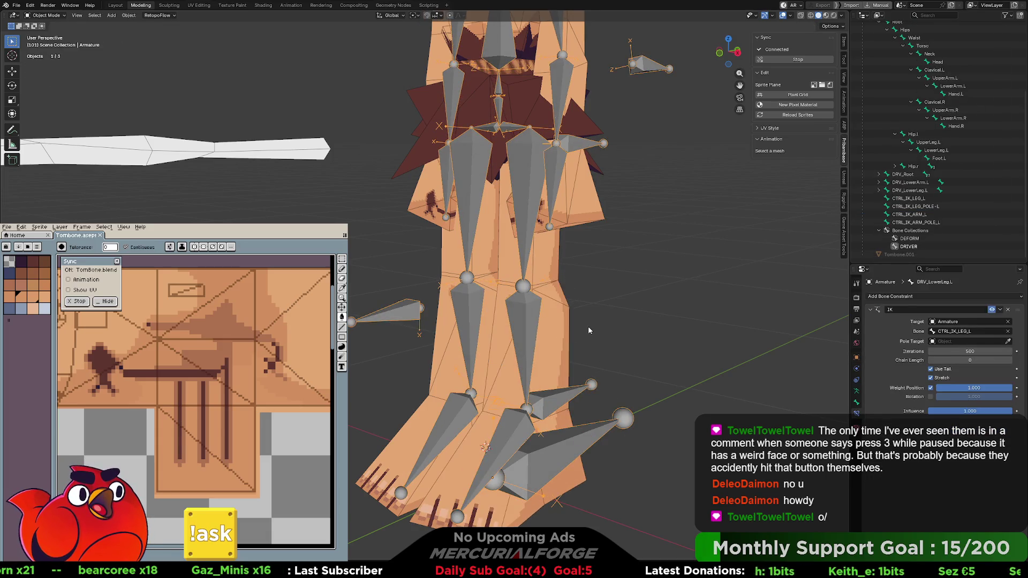
{"action": "left_click", "coordinate": [587, 327]}
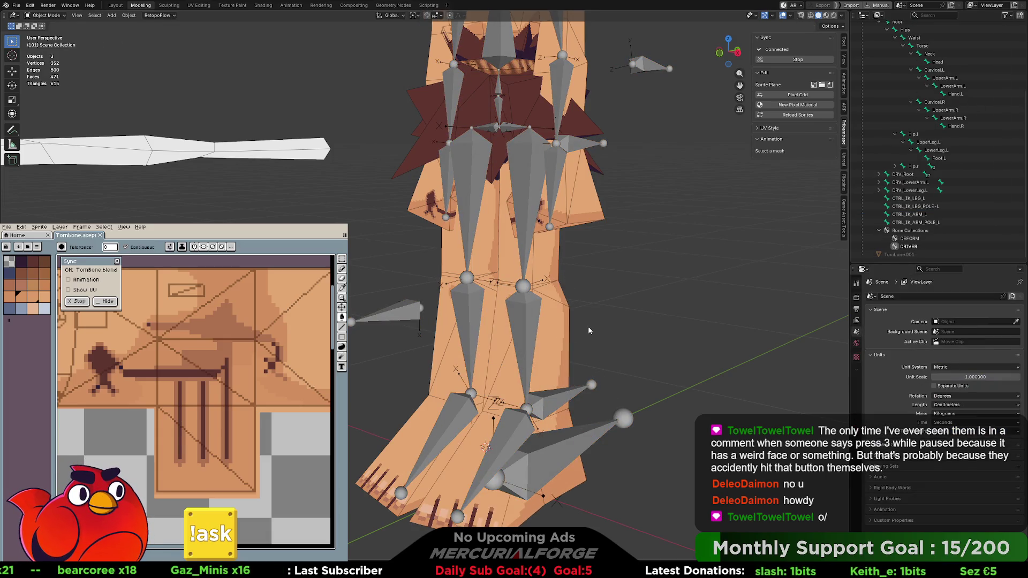
{"action": "left_click", "coordinate": [535, 323]}
Undo to the earlier bone-editing state and enter Pose Mode on DRV_LowerLeg.L
{"action": "key", "text": "ctrl+Tab"}
{"action": "key", "text": "Escape"}
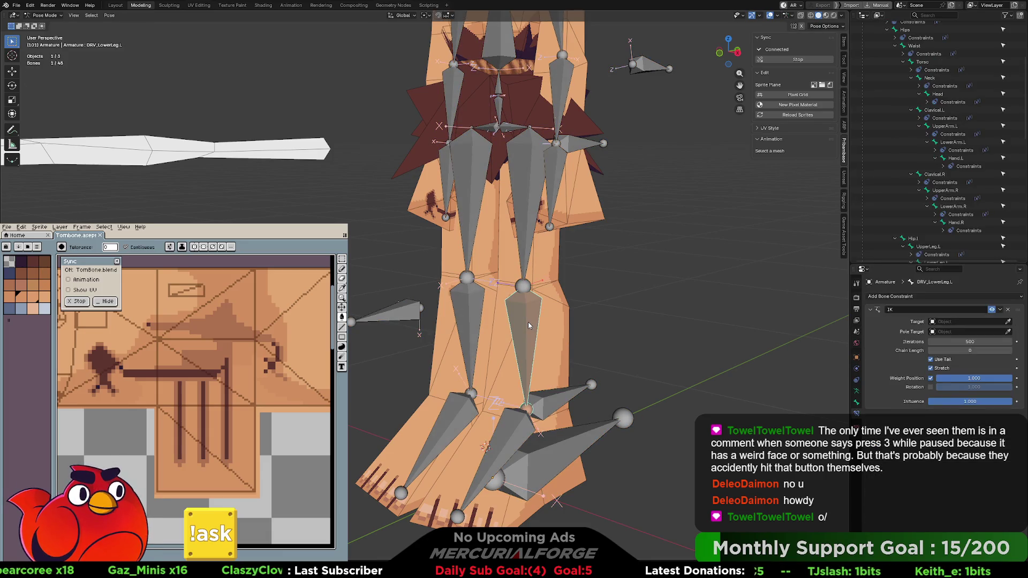
{"action": "key", "text": "ctrl+z"}
{"action": "key", "text": "ctrl+z"}
{"action": "key", "text": "ctrl+z"}
{"action": "key", "text": "ctrl+z"}
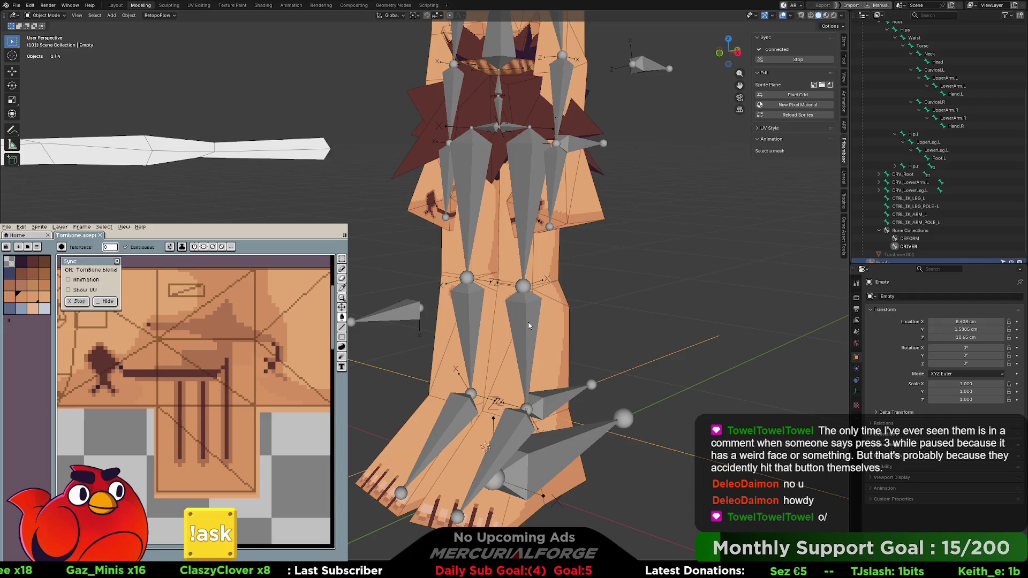
{"action": "key", "text": "ctrl+z"}
{"action": "key", "text": "ctrl+z"}
{"action": "key", "text": "ctrl+z"}
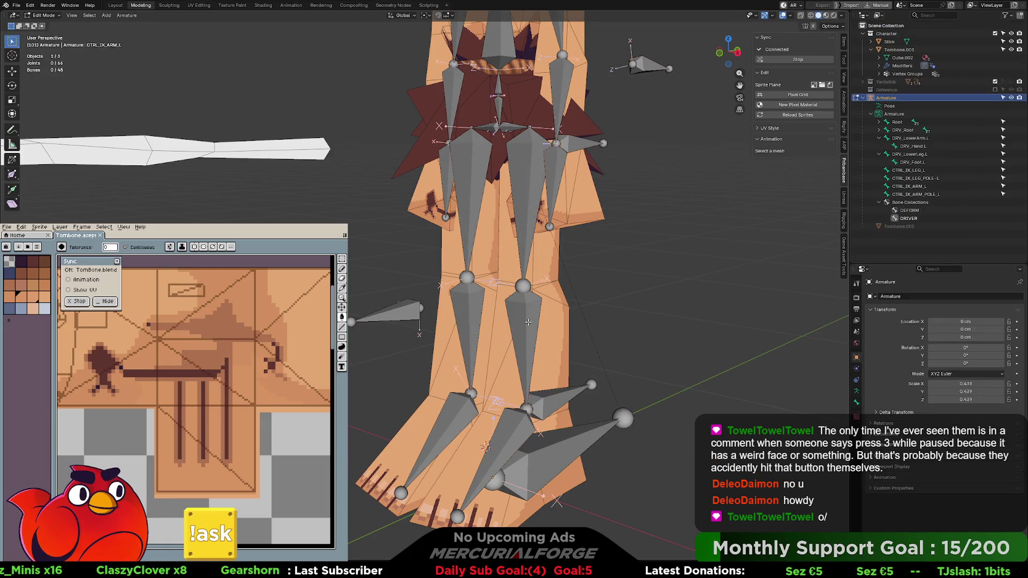
{"action": "left_click", "coordinate": [532, 317]}
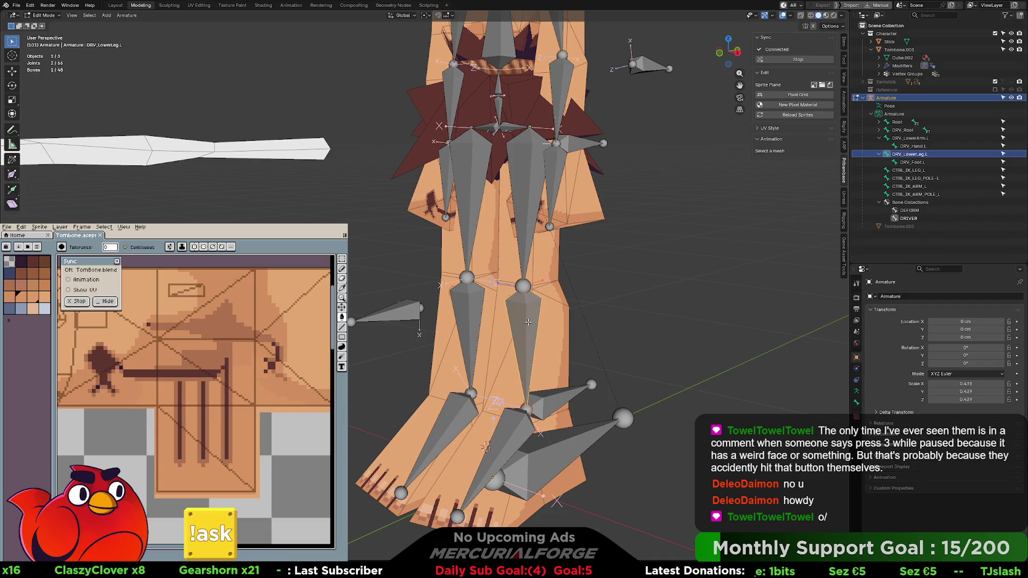
{"action": "key", "text": "ctrl+Tab"}
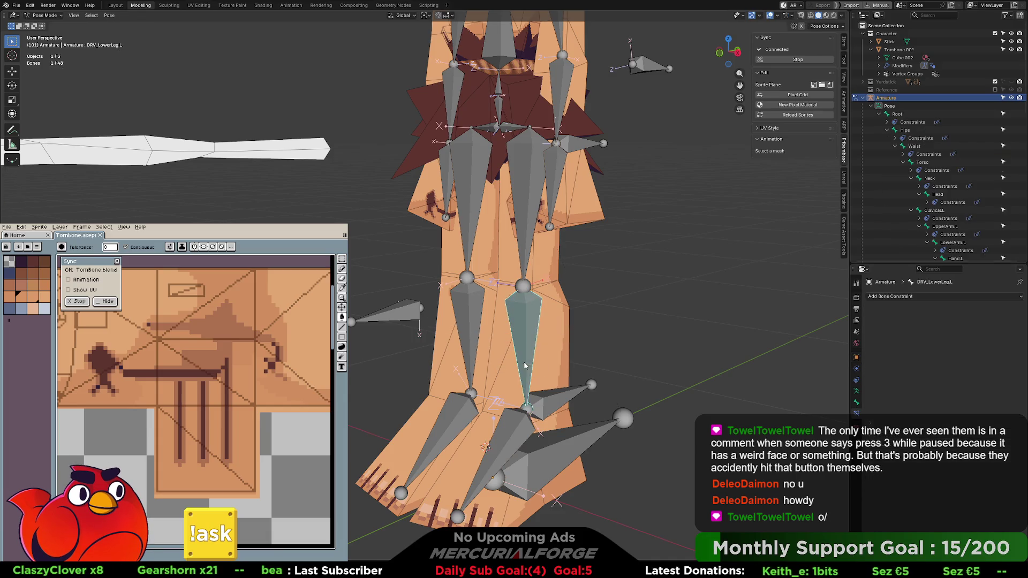
Add an Inverse Kinematics constraint targeting the Armature's CTRL_IK_LEG_L bone
{"action": "key", "text": "ctrl+shift+c"}
{"action": "left_click", "coordinate": [528, 333]}
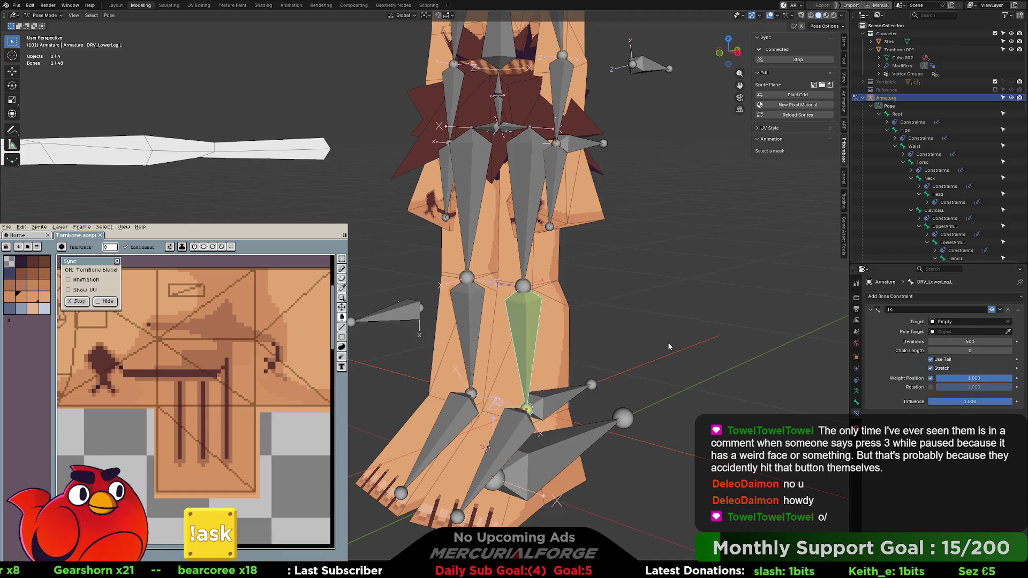
{"action": "left_click", "coordinate": [957, 322]}
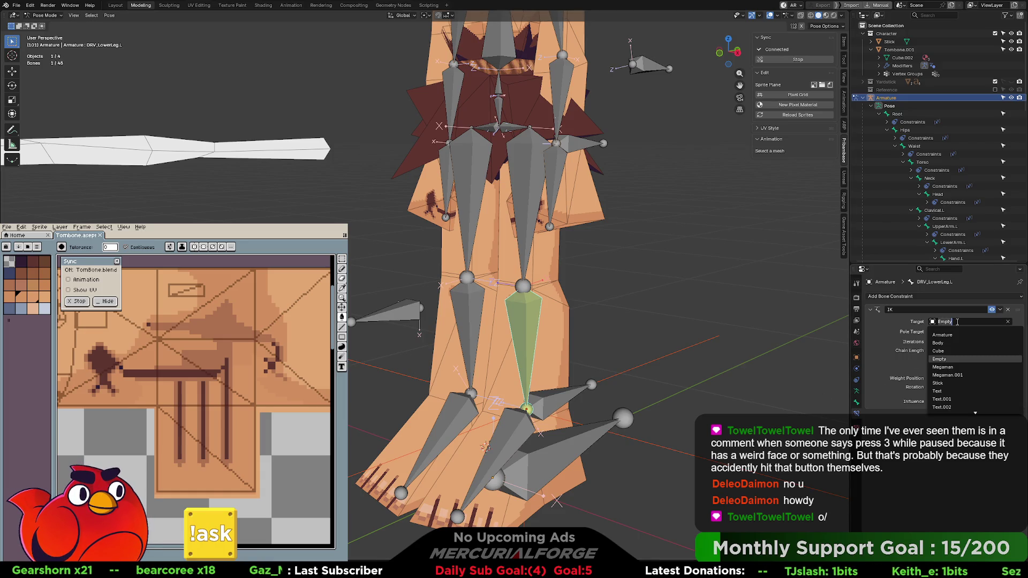
{"action": "left_click", "coordinate": [956, 335]}
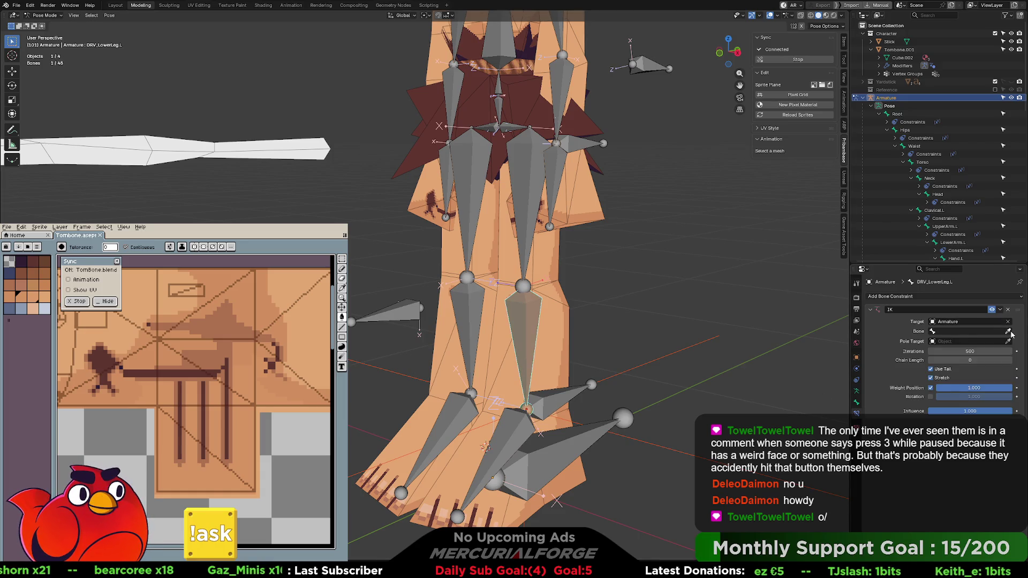
{"action": "left_click", "coordinate": [576, 388]}
Drag the leg control to test the bend and inspect the IK constraint settings
{"action": "mouse_move", "coordinate": [579, 387]}
{"action": "left_mouse_down"}
{"action": "mouse_move", "coordinate": [599, 312]}
{"action": "mouse_move", "coordinate": [535, 348]}
{"action": "mouse_move", "coordinate": [581, 302]}
{"action": "mouse_move", "coordinate": [562, 292]}
{"action": "mouse_move", "coordinate": [558, 335]}
{"action": "mouse_move", "coordinate": [587, 308]}
{"action": "mouse_move", "coordinate": [576, 319]}
{"action": "left_mouse_up"}
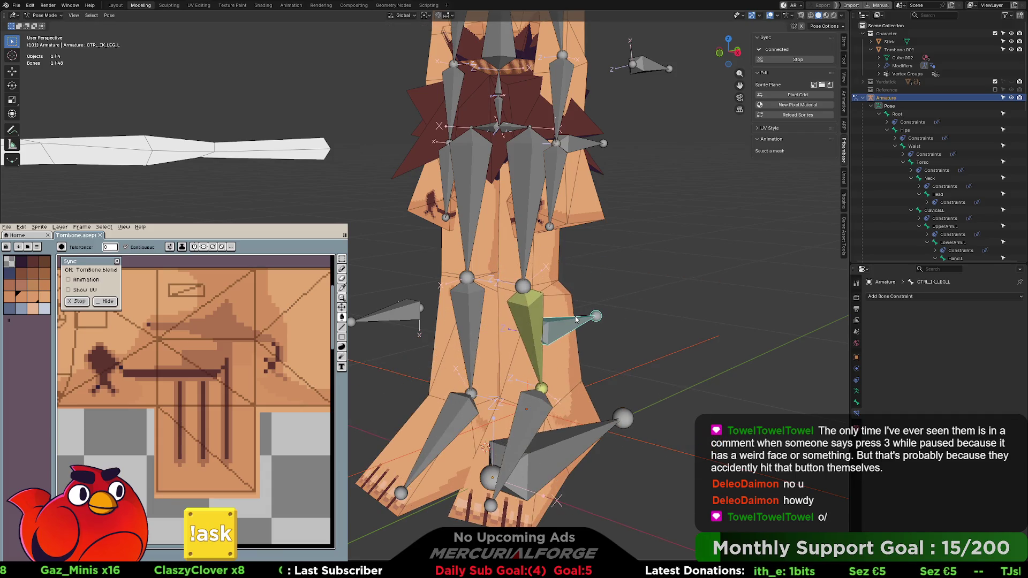
{"action": "mouse_move", "coordinate": [574, 317]}
{"action": "middle_mouse_down"}
{"action": "mouse_move", "coordinate": [618, 316]}
{"action": "mouse_move", "coordinate": [532, 314]}
{"action": "mouse_move", "coordinate": [523, 321]}
{"action": "mouse_move", "coordinate": [573, 323]}
{"action": "mouse_move", "coordinate": [528, 332]}
{"action": "middle_mouse_up"}
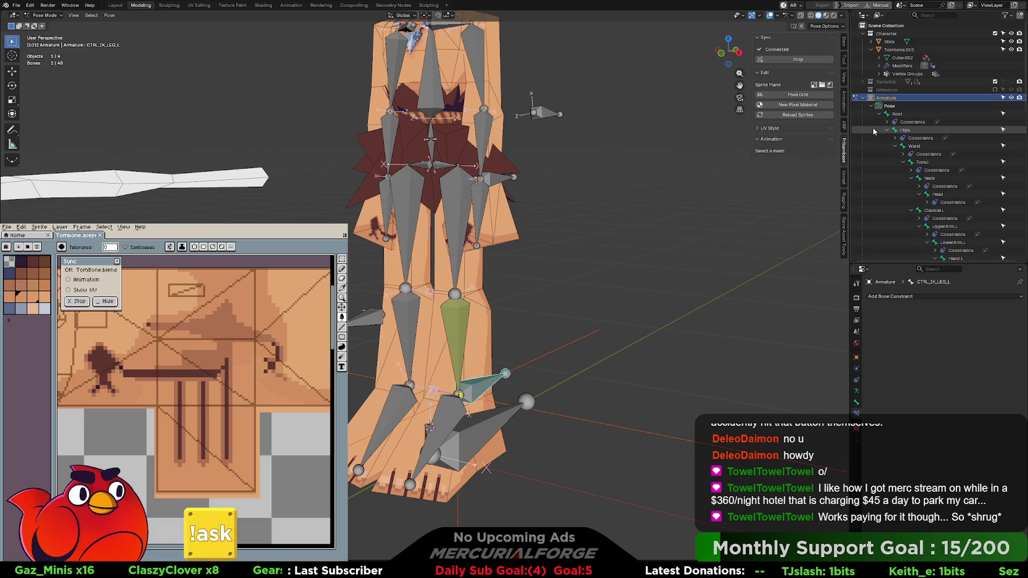
{"action": "scroll", "coordinate": [889, 138], "scroll_direction": "down", "scroll_amount": 2}
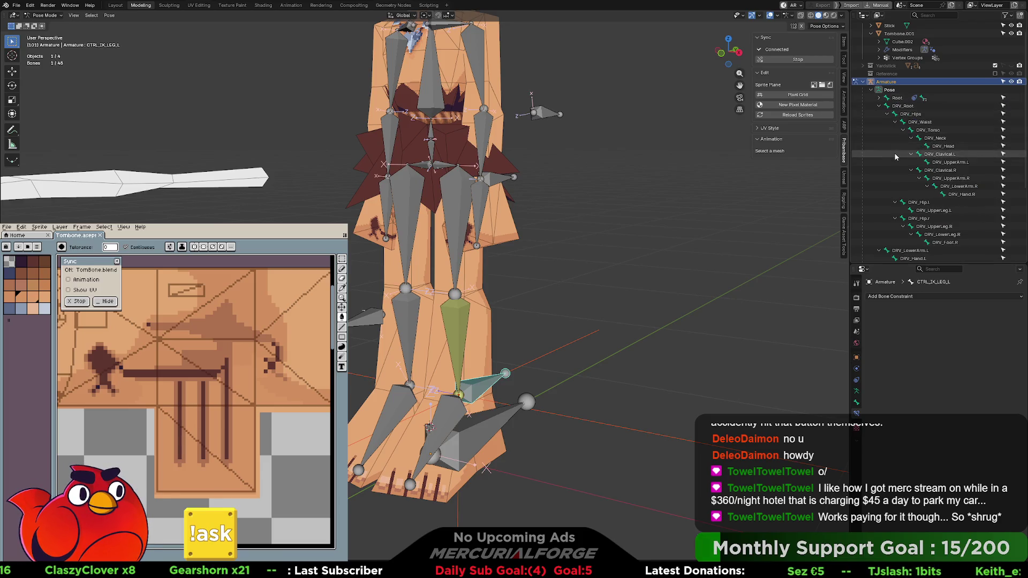
{"action": "scroll", "coordinate": [898, 157], "scroll_direction": "down", "scroll_amount": 10}
{"action": "scroll", "coordinate": [897, 157], "scroll_direction": "down", "scroll_amount": 2}
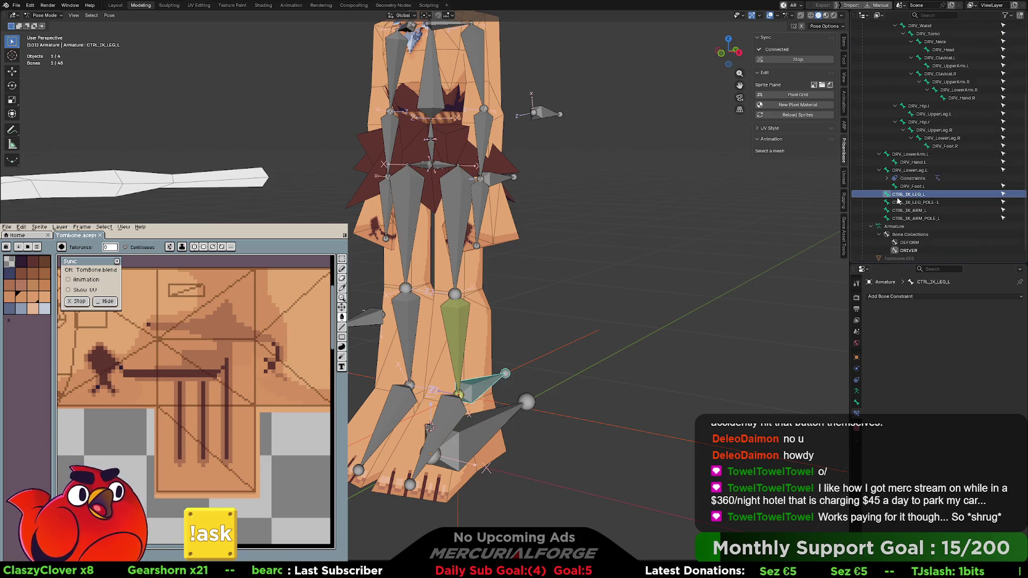
{"action": "left_click", "coordinate": [912, 178]}
Select CTRL_IK_LEG_L and test-move it, then cancel
{"action": "mouse_move", "coordinate": [553, 278]}
{"action": "middle_mouse_down"}
{"action": "mouse_move", "coordinate": [548, 288]}
{"action": "mouse_move", "coordinate": [592, 287]}
{"action": "mouse_move", "coordinate": [585, 338]}
{"action": "middle_mouse_up"}
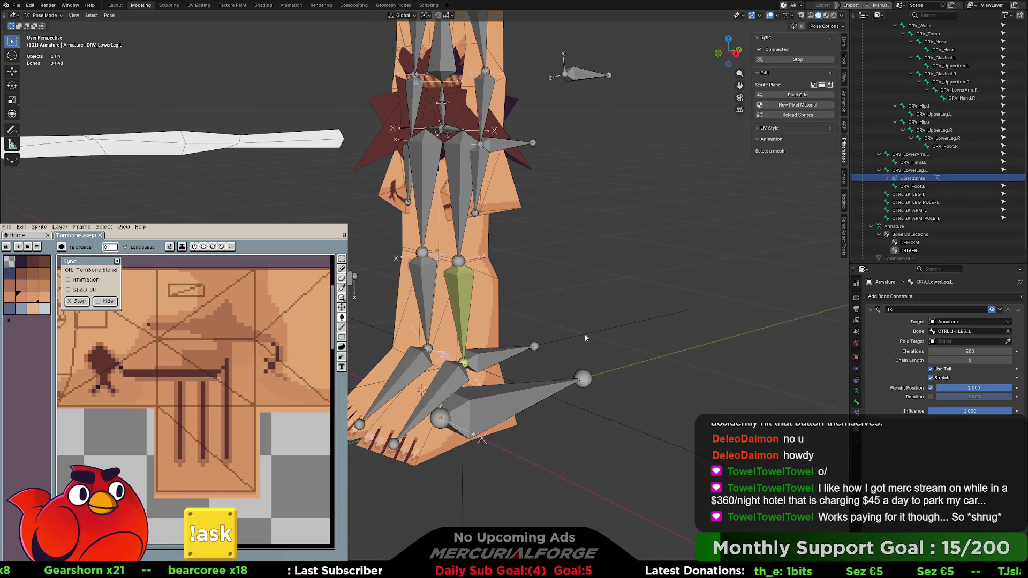
{"action": "left_click_drag", "start_coordinate": [745, 299], "coordinate": [553, 362]}
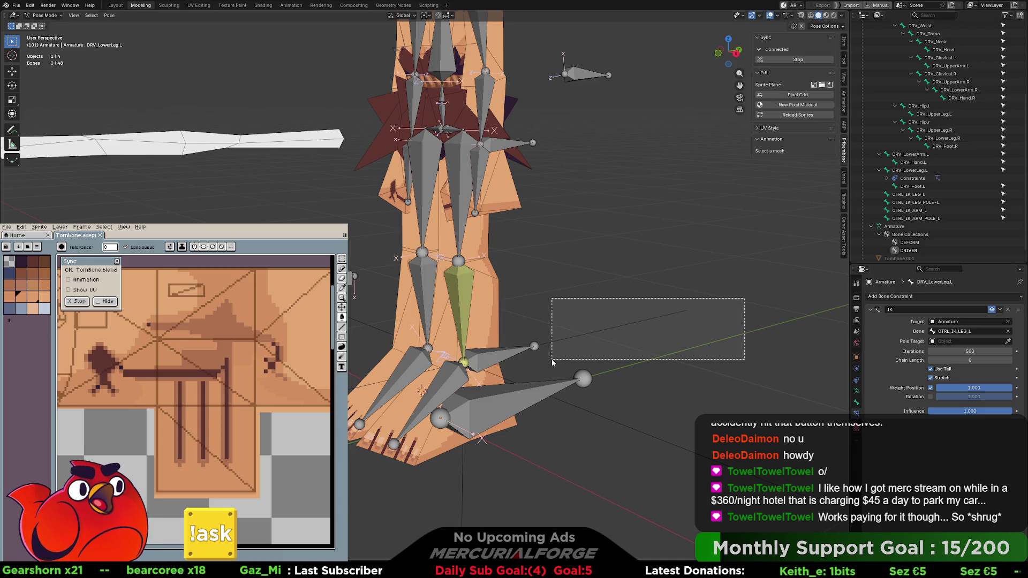
{"action": "left_click", "coordinate": [517, 360]}
{"action": "middle_click_drag", "start_coordinate": [516, 360], "coordinate": [553, 359]}
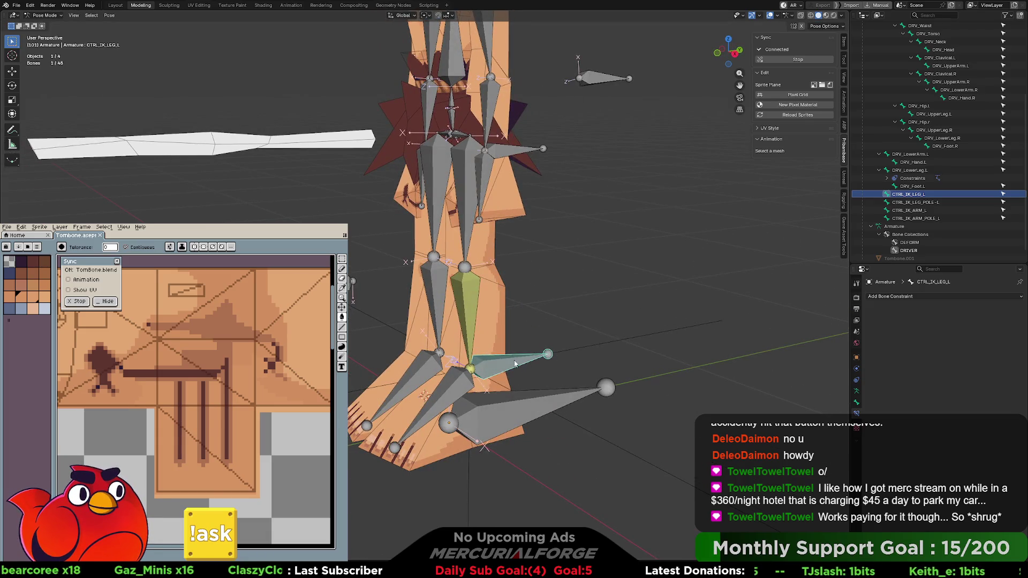
{"action": "key", "text": "g"}
{"action": "key", "text": "Escape"}
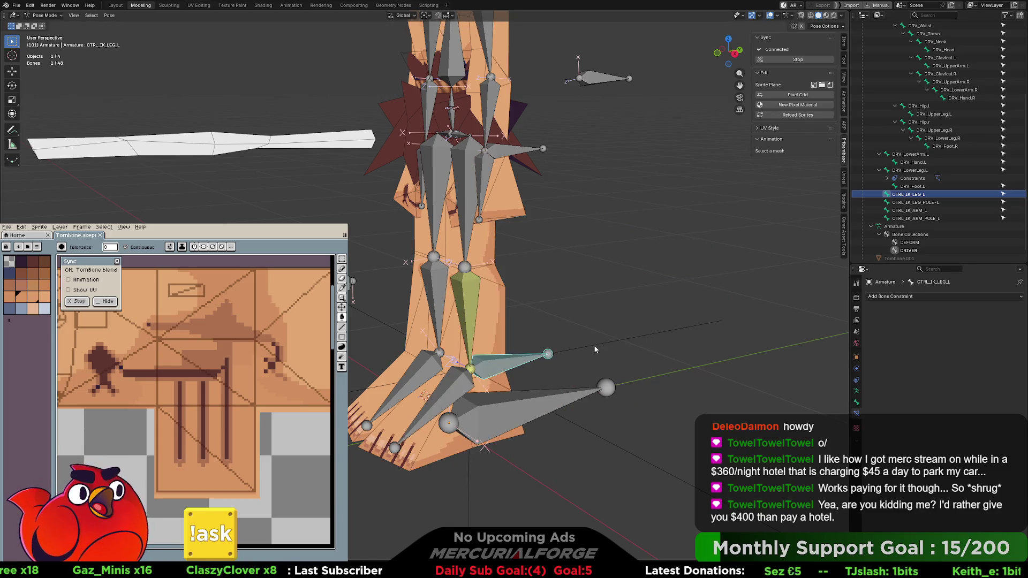
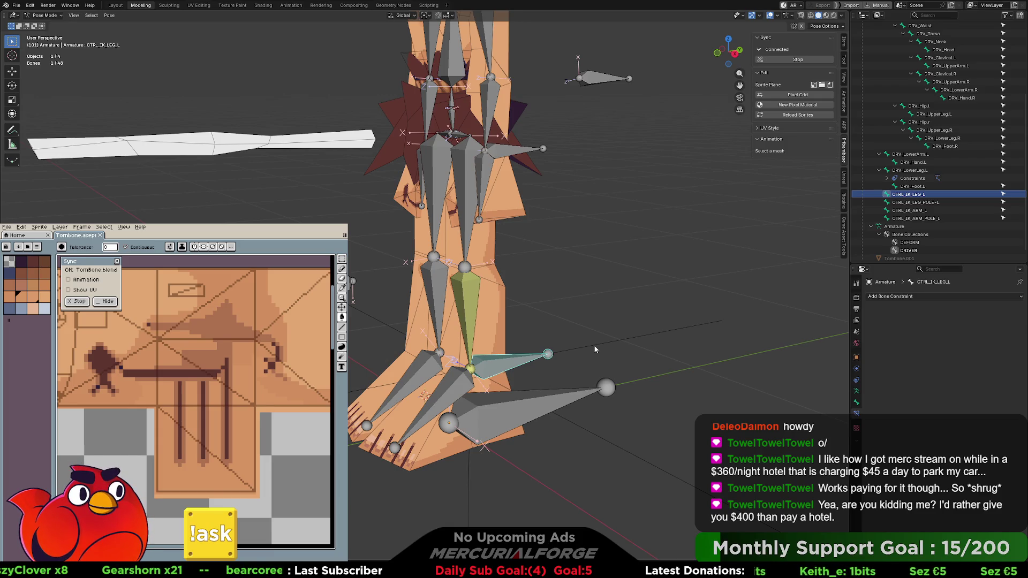
Bend the left leg by moving the CTRL_IK_LEG_L foot control
{"action": "middle_click_drag", "start_coordinate": [594, 349], "coordinate": [557, 350]}
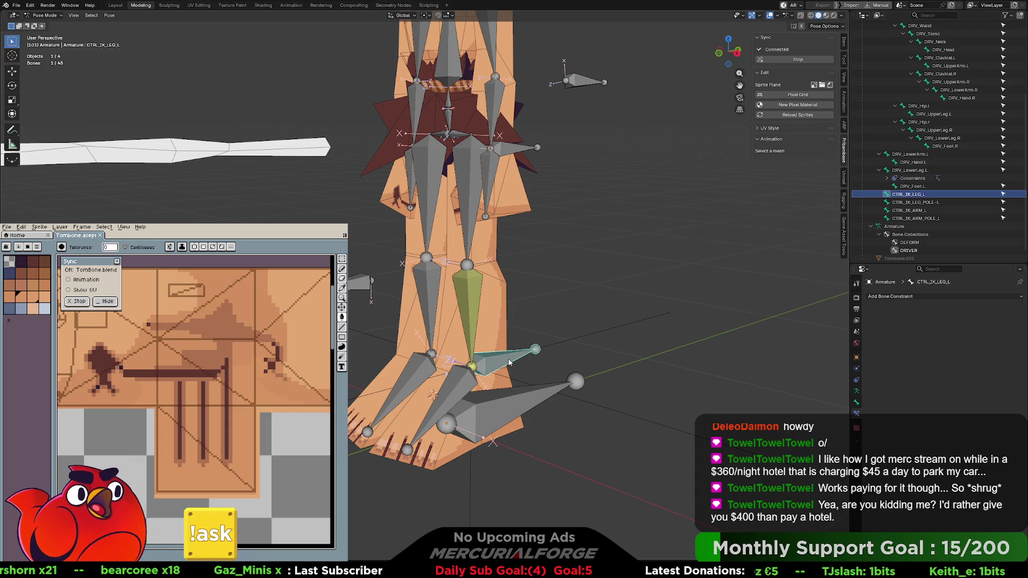
{"action": "mouse_move", "coordinate": [544, 349]}
{"action": "middle_mouse_down"}
{"action": "mouse_move", "coordinate": [572, 344]}
{"action": "mouse_move", "coordinate": [505, 347]}
{"action": "mouse_move", "coordinate": [583, 342]}
{"action": "mouse_move", "coordinate": [509, 351]}
{"action": "middle_mouse_up"}
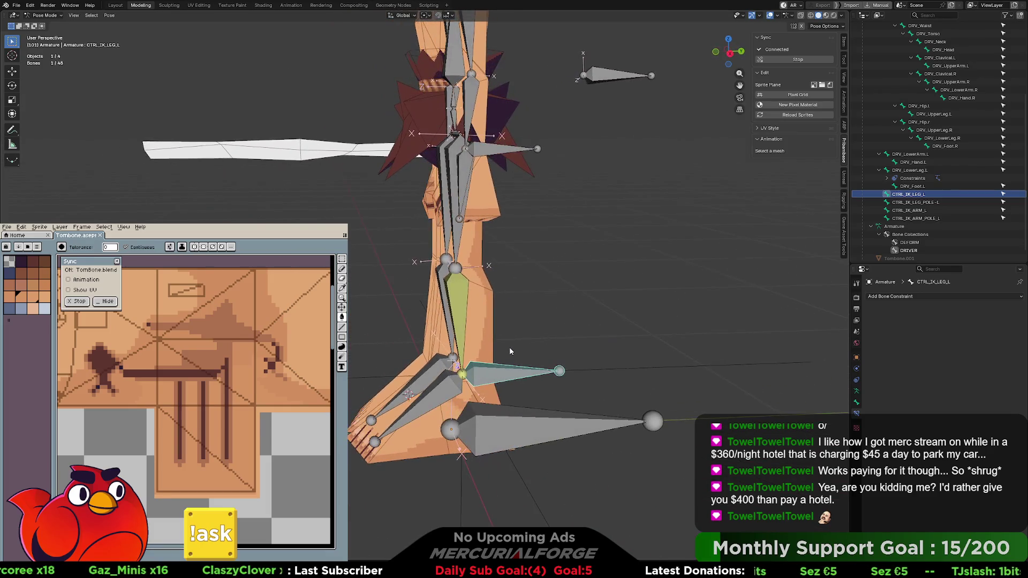
{"action": "left_click", "coordinate": [433, 321]}
{"action": "middle_click_drag", "start_coordinate": [432, 322], "coordinate": [397, 284]}
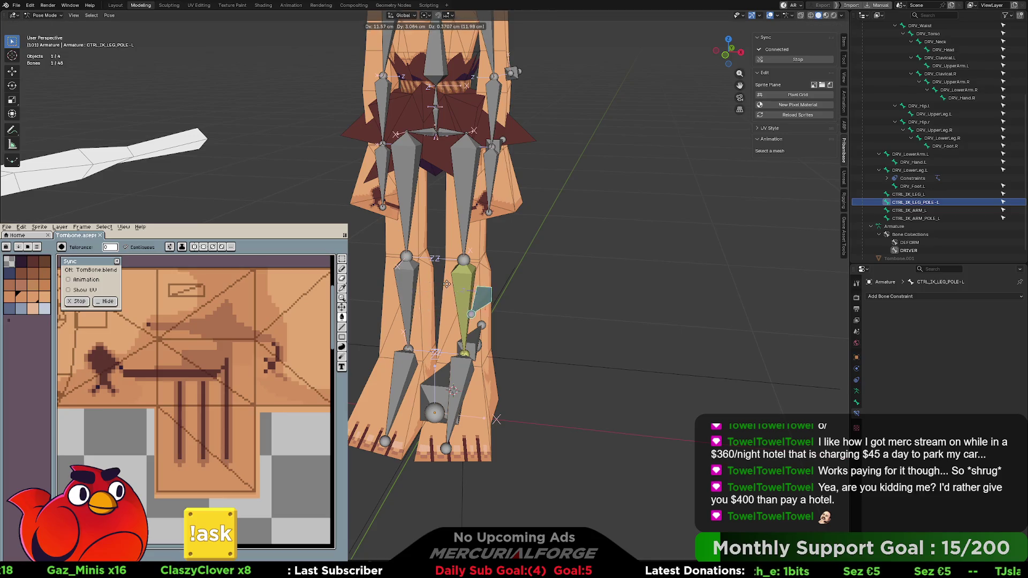
{"action": "mouse_move", "coordinate": [488, 292]}
{"action": "middle_mouse_down"}
{"action": "mouse_move", "coordinate": [530, 295]}
{"action": "mouse_move", "coordinate": [514, 299]}
{"action": "middle_mouse_up"}
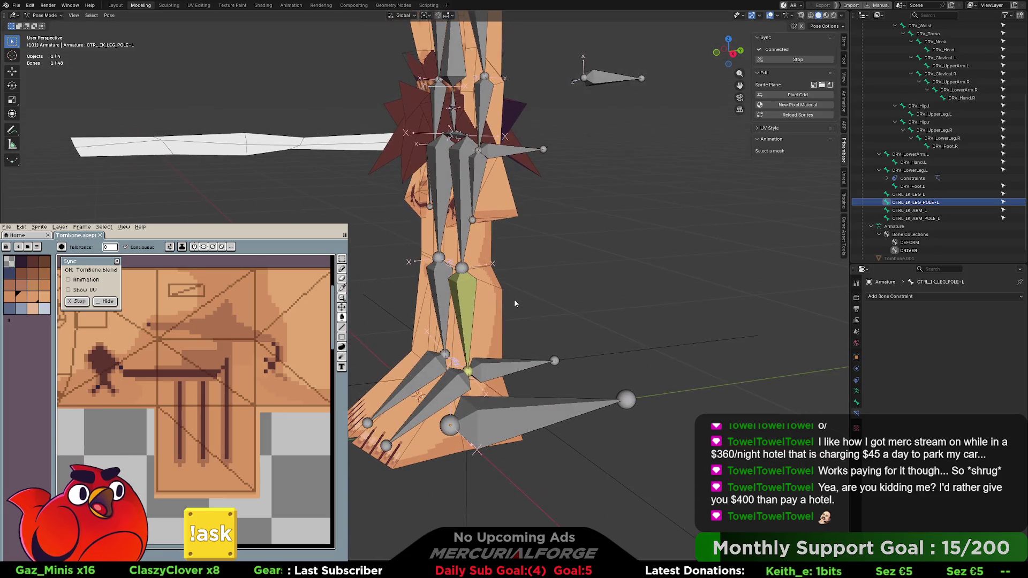
{"action": "left_click", "coordinate": [511, 362]}
{"action": "key", "text": "g"}
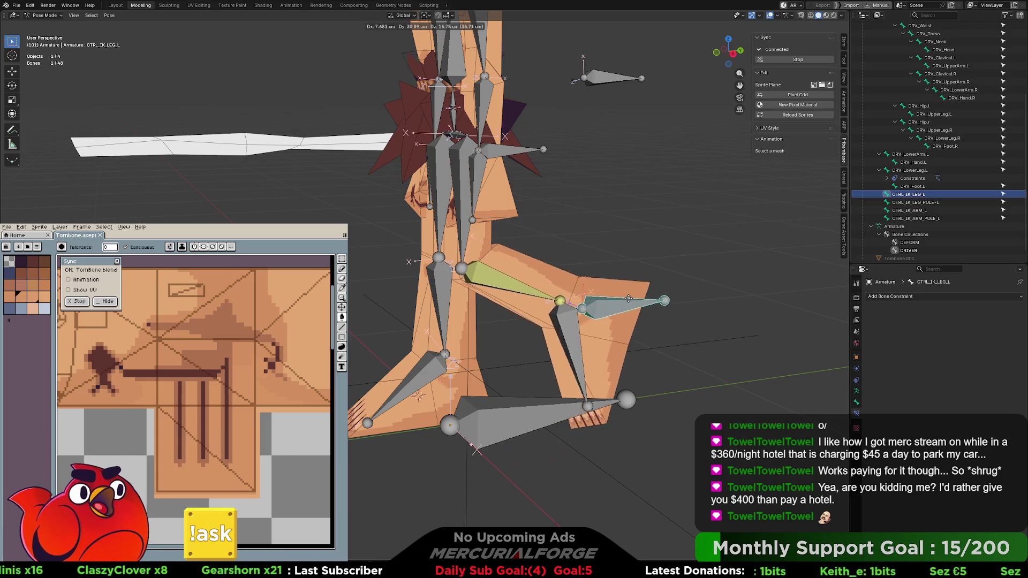
{"action": "left_click", "coordinate": [603, 308]}
Clear the foot control's location with Alt+G and cancel a second move, leaving the leg straight
{"action": "key", "text": "alt+g"}
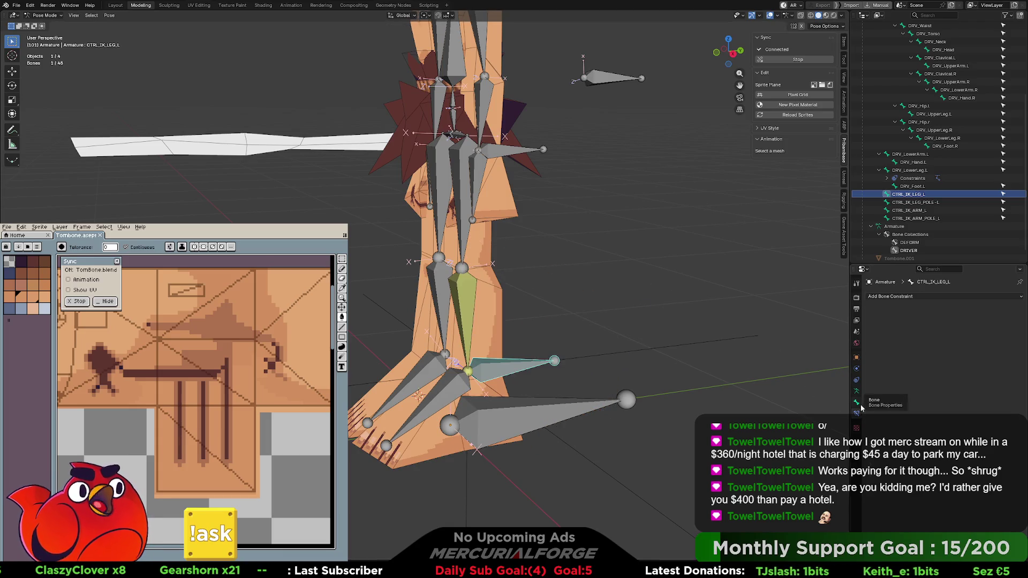
{"action": "left_click", "coordinate": [860, 406]}
{"action": "scroll", "coordinate": [857, 405], "scroll_direction": "up", "scroll_amount": 1, "text": "ctrl"}
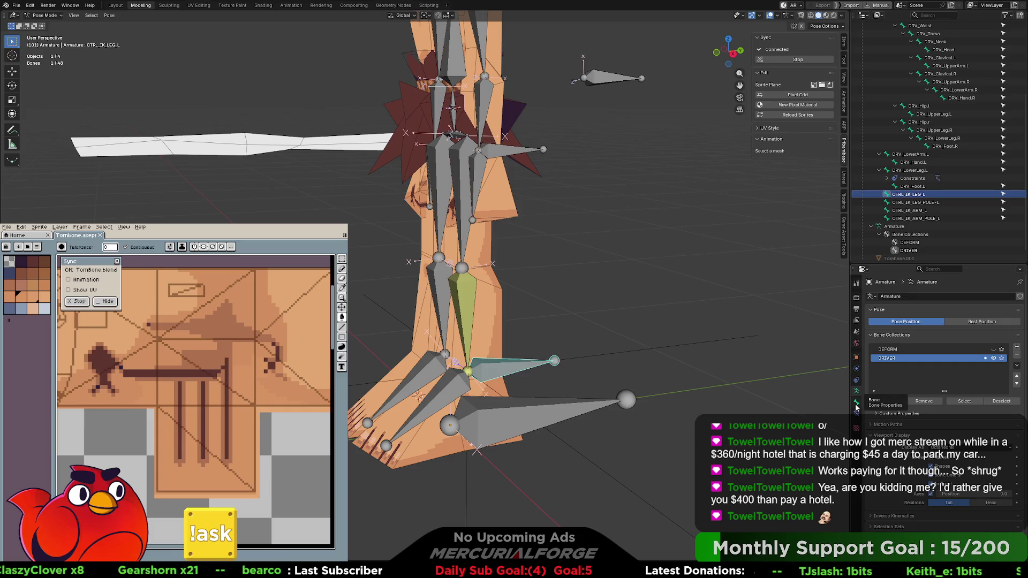
{"action": "middle_click_drag", "start_coordinate": [601, 367], "coordinate": [611, 347]}
{"action": "key", "text": "g"}
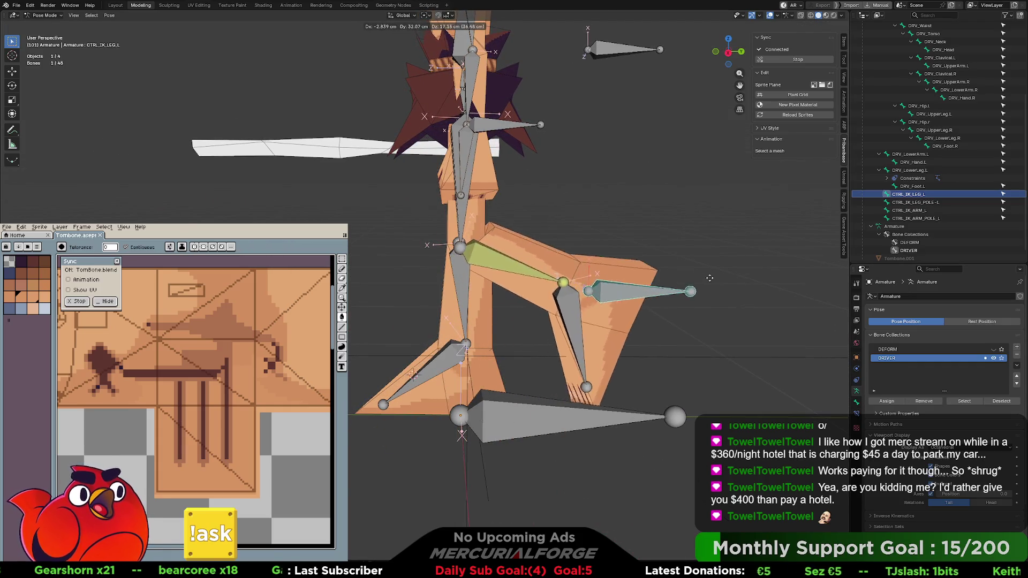
{"action": "key", "text": "Escape"}
{"action": "mouse_move", "coordinate": [523, 326]}
{"action": "middle_mouse_down"}
{"action": "mouse_move", "coordinate": [548, 322]}
{"action": "mouse_move", "coordinate": [509, 312]}
{"action": "mouse_move", "coordinate": [553, 317]}
{"action": "mouse_move", "coordinate": [527, 344]}
{"action": "middle_mouse_up"}
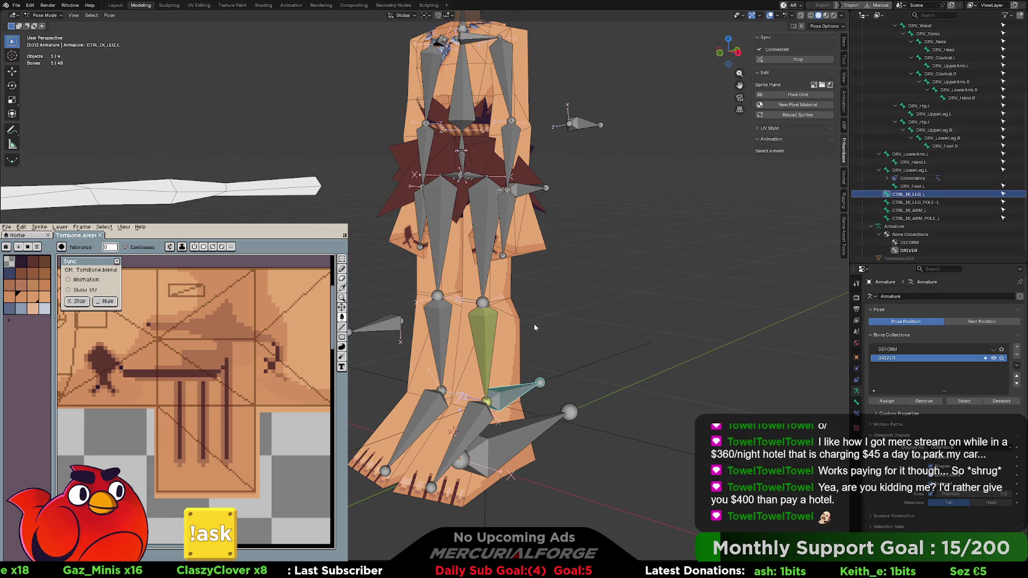
{"action": "mouse_move", "coordinate": [534, 327]}
{"action": "middle_mouse_down"}
{"action": "mouse_move", "coordinate": [451, 337]}
{"action": "mouse_move", "coordinate": [538, 338]}
{"action": "mouse_move", "coordinate": [411, 333]}
{"action": "mouse_move", "coordinate": [570, 305]}
{"action": "mouse_move", "coordinate": [526, 277]}
{"action": "mouse_move", "coordinate": [458, 283]}
{"action": "mouse_move", "coordinate": [573, 278]}
{"action": "mouse_move", "coordinate": [583, 288]}
{"action": "middle_mouse_up"}
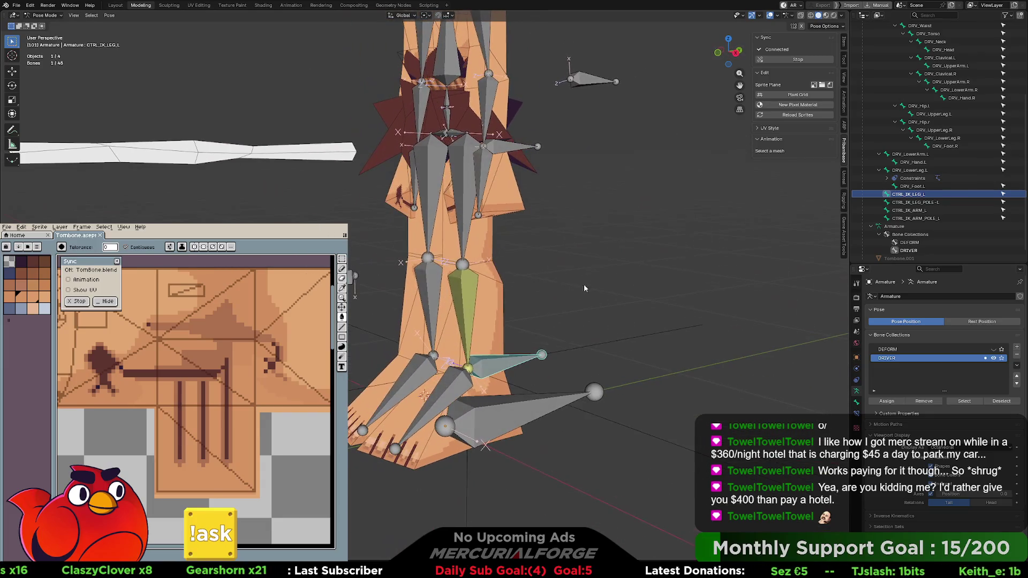
Select DRV_LowerLeg.L and bring the armature back to Pose Mode
{"action": "left_click", "coordinate": [466, 294]}
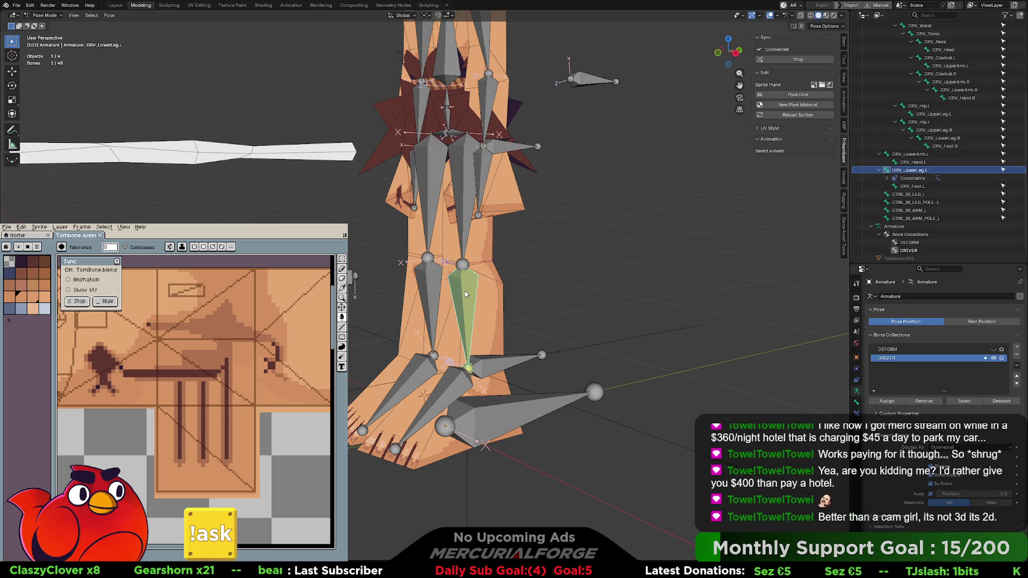
{"action": "mouse_move", "coordinate": [466, 293]}
{"action": "middle_mouse_down"}
{"action": "mouse_move", "coordinate": [485, 297]}
{"action": "mouse_move", "coordinate": [482, 279]}
{"action": "middle_mouse_up"}
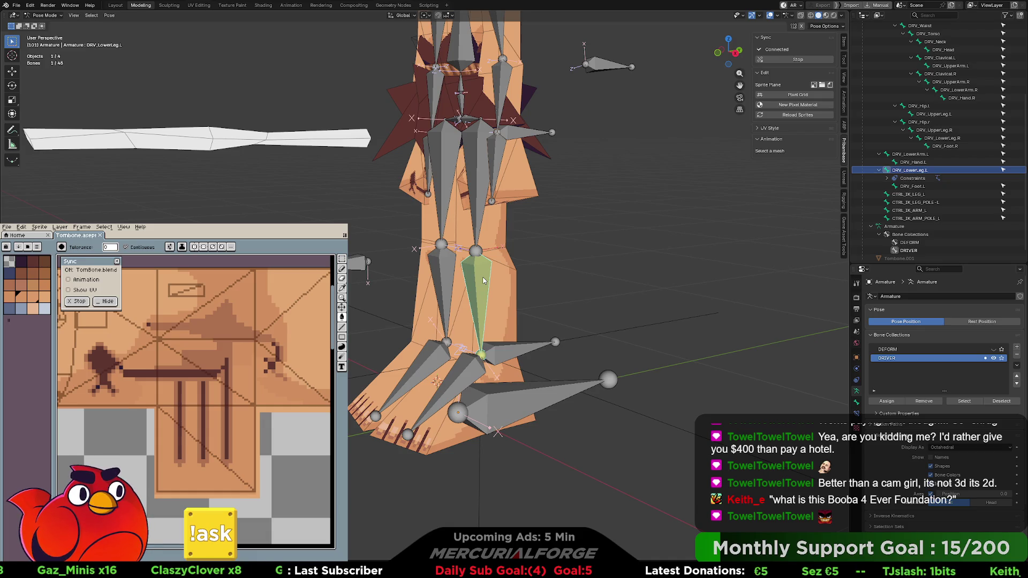
{"action": "middle_click_drag", "start_coordinate": [482, 279], "coordinate": [488, 289], "text": "shift"}
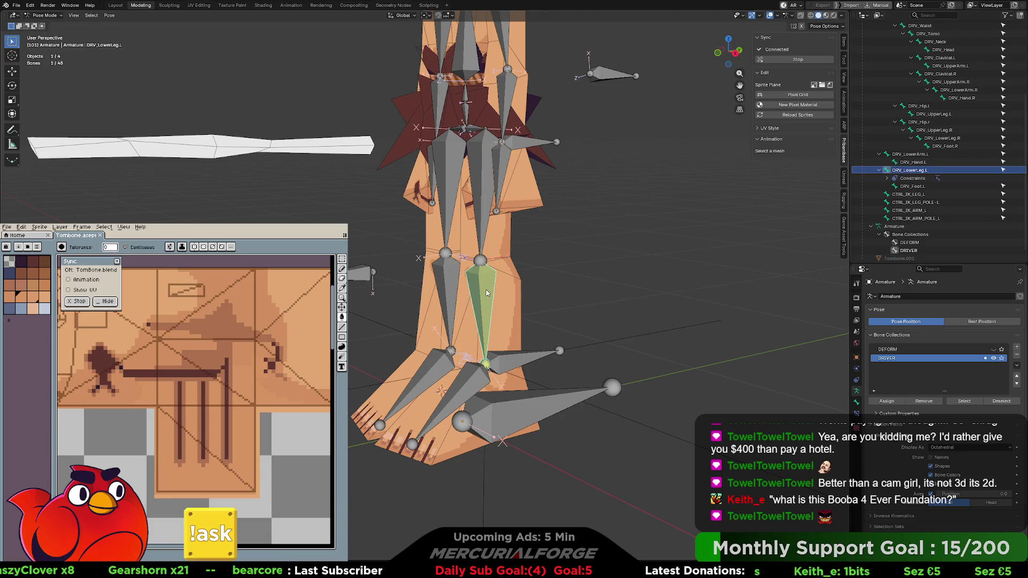
{"action": "left_click", "coordinate": [487, 293]}
{"action": "left_click", "coordinate": [488, 289]}
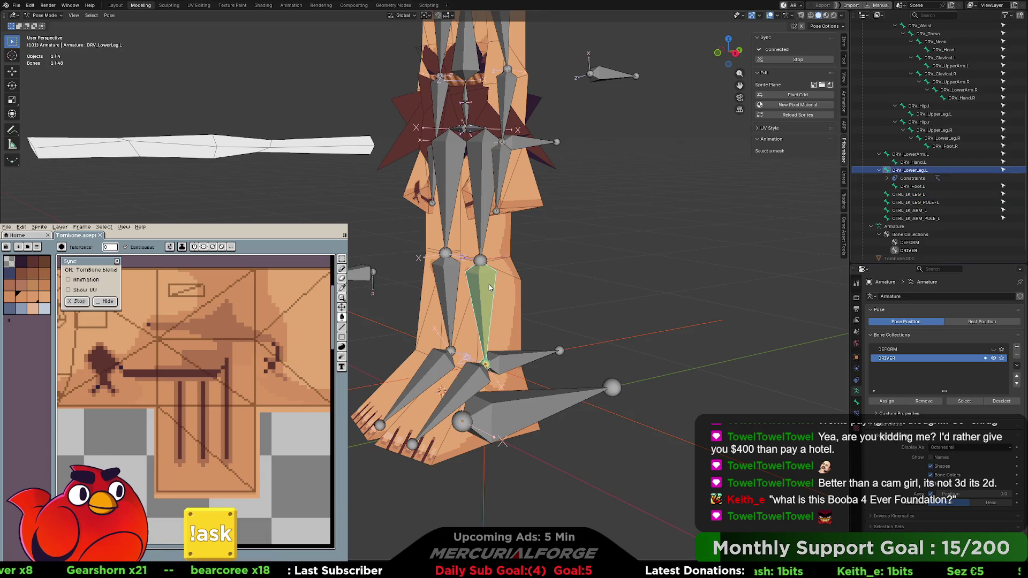
{"action": "key", "text": "Tab"}
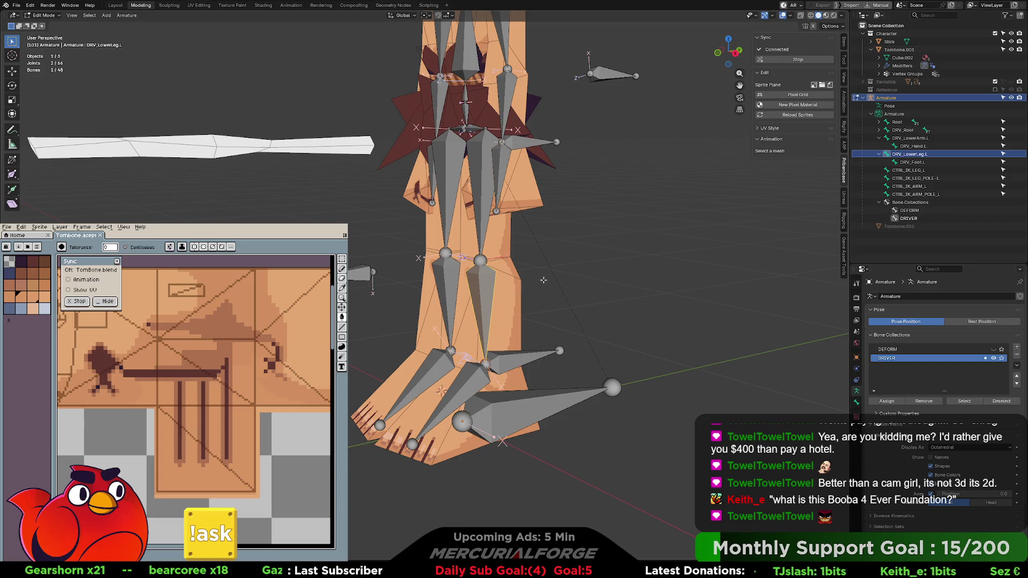
{"action": "key", "text": "ctrl+Tab"}
{"action": "left_click", "coordinate": [478, 346]}
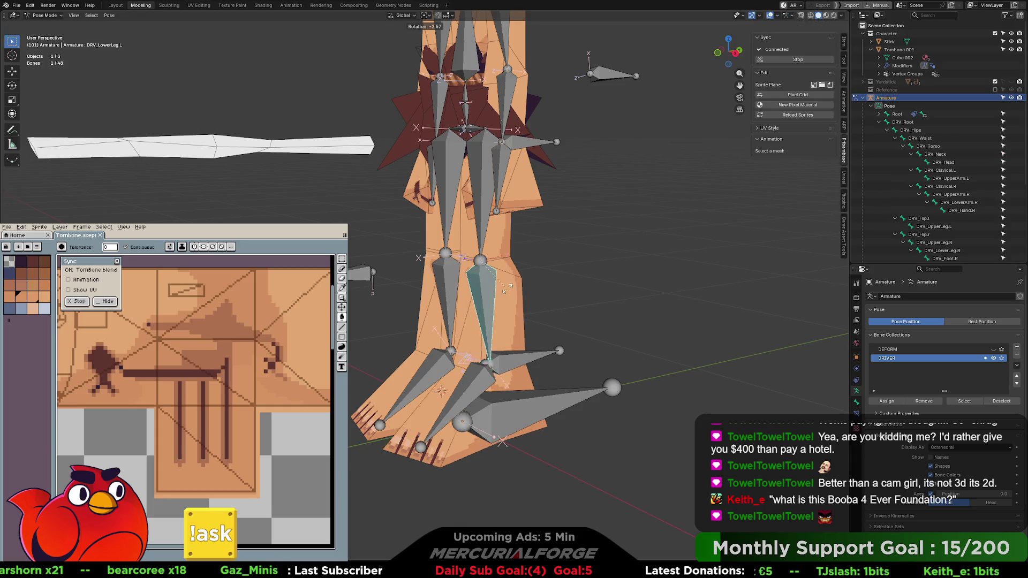
Test-rotate DRV_UpperLeg.L and DRV_LowerLeg.L, clear both rotations, then enter Edit Mode
{"action": "key", "text": "r"}
{"action": "left_click", "coordinate": [482, 223]}
{"action": "key", "text": "r"}
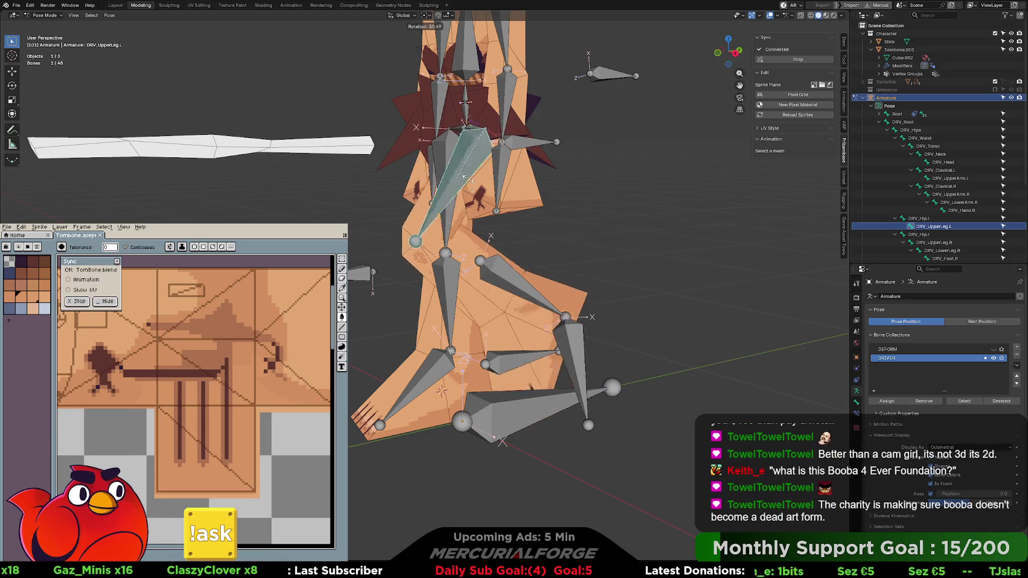
{"action": "right_click", "coordinate": [498, 161]}
{"action": "key", "text": "alt+r"}
{"action": "key", "text": "bracketright"}
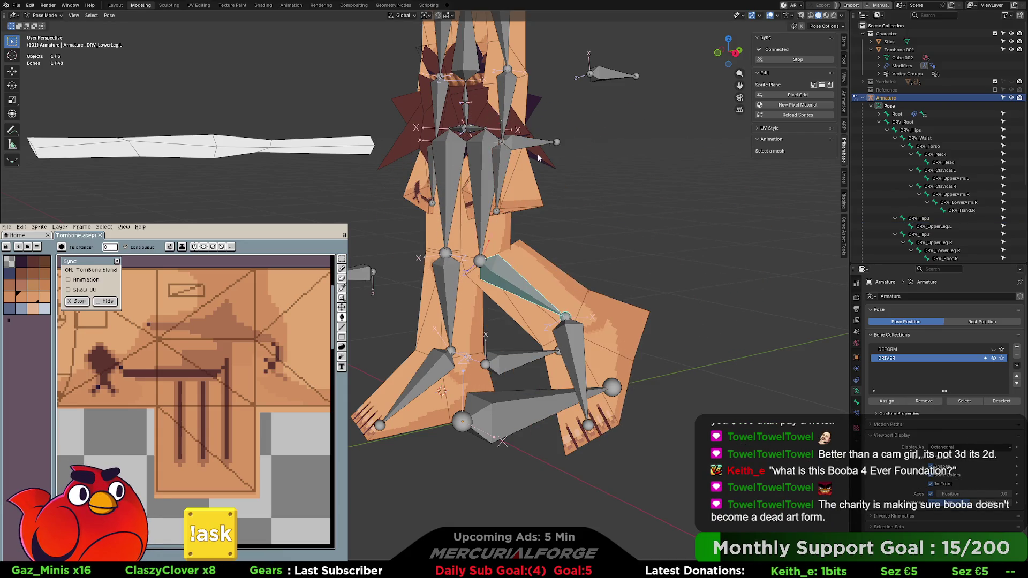
{"action": "key", "text": "alt+r"}
{"action": "scroll", "coordinate": [915, 201], "scroll_direction": "down", "scroll_amount": 2}
{"action": "scroll", "coordinate": [941, 223], "scroll_direction": "down", "scroll_amount": 2}
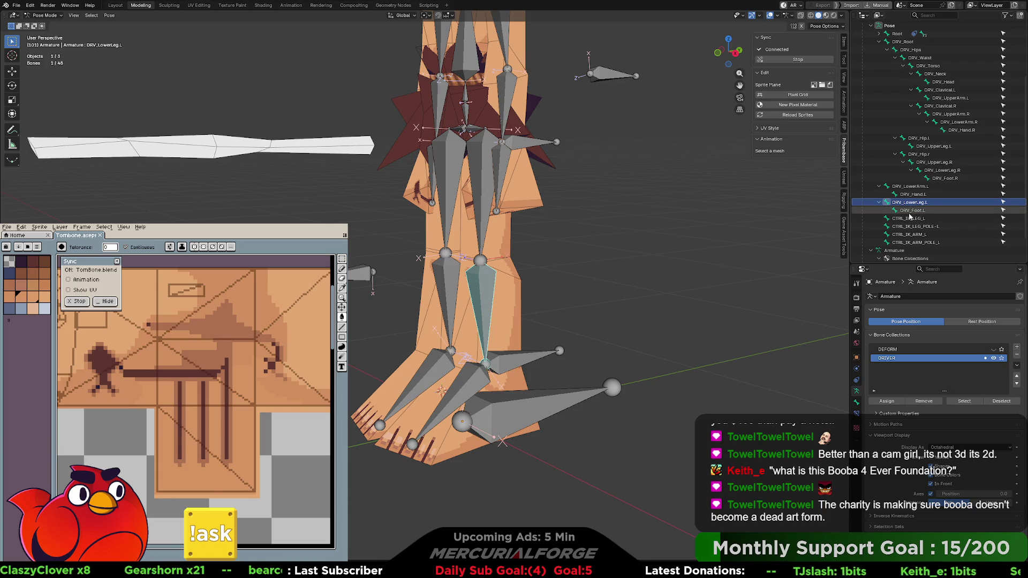
{"action": "key", "text": "Tab"}
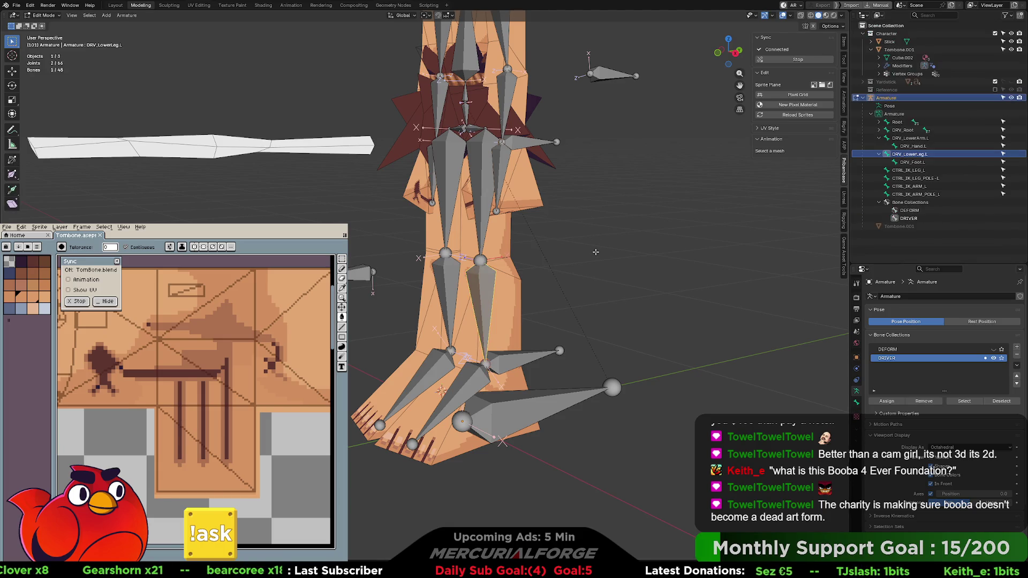
Delete the stray bone near the knee
{"action": "key", "text": "Delete"}
{"action": "left_click", "coordinate": [879, 130], "text": "shift"}
{"action": "scroll", "coordinate": [887, 202], "scroll_direction": "down", "scroll_amount": 5}
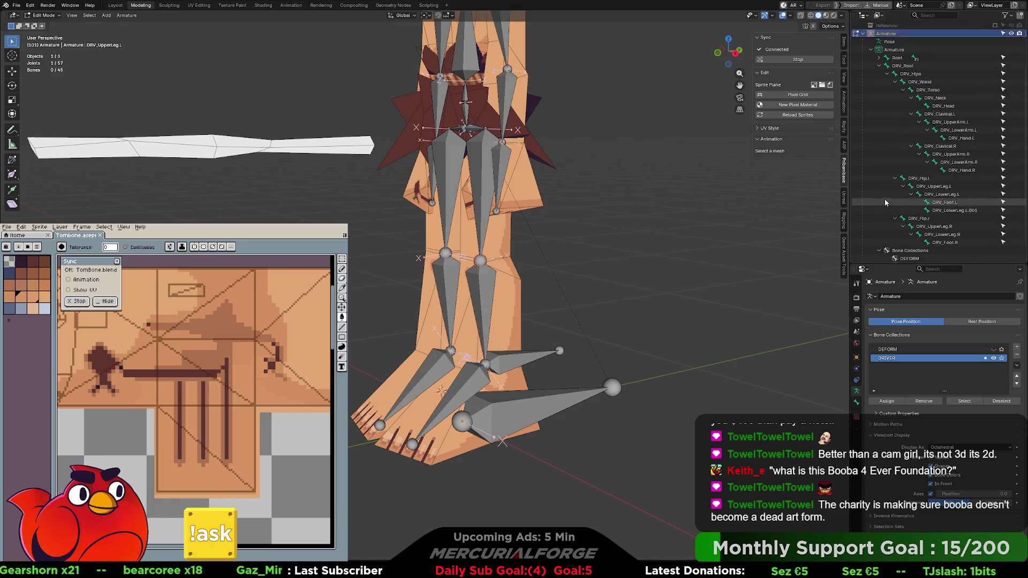
{"action": "mouse_move", "coordinate": [534, 284]}
{"action": "middle_mouse_down"}
{"action": "mouse_move", "coordinate": [480, 311]}
{"action": "mouse_move", "coordinate": [512, 351]}
{"action": "mouse_move", "coordinate": [489, 291]}
{"action": "middle_mouse_up"}
Select the DRV_LowerLeg.L.001 bone and move it to a new position
{"action": "left_click", "coordinate": [489, 291]}
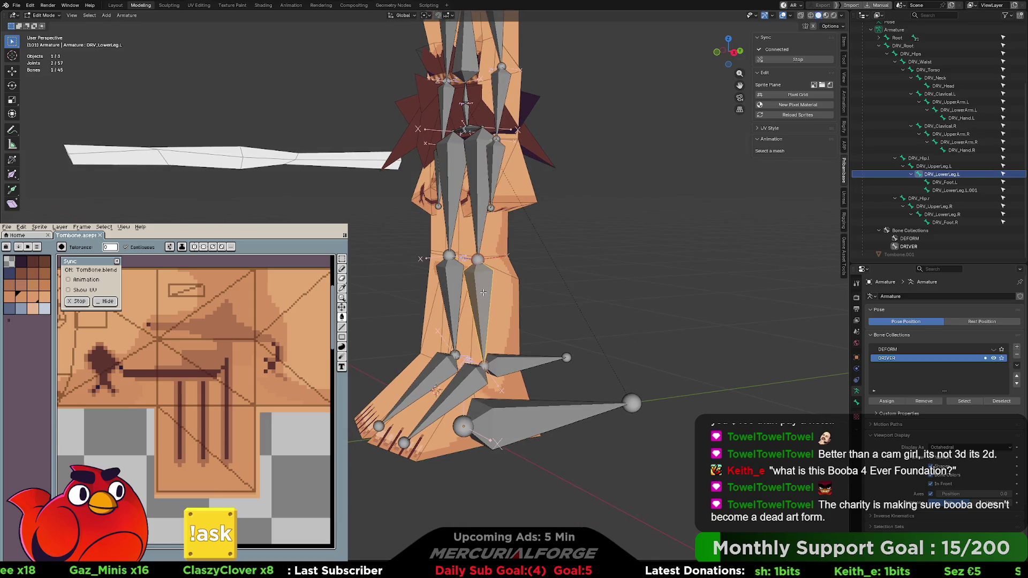
{"action": "left_click", "coordinate": [943, 182]}
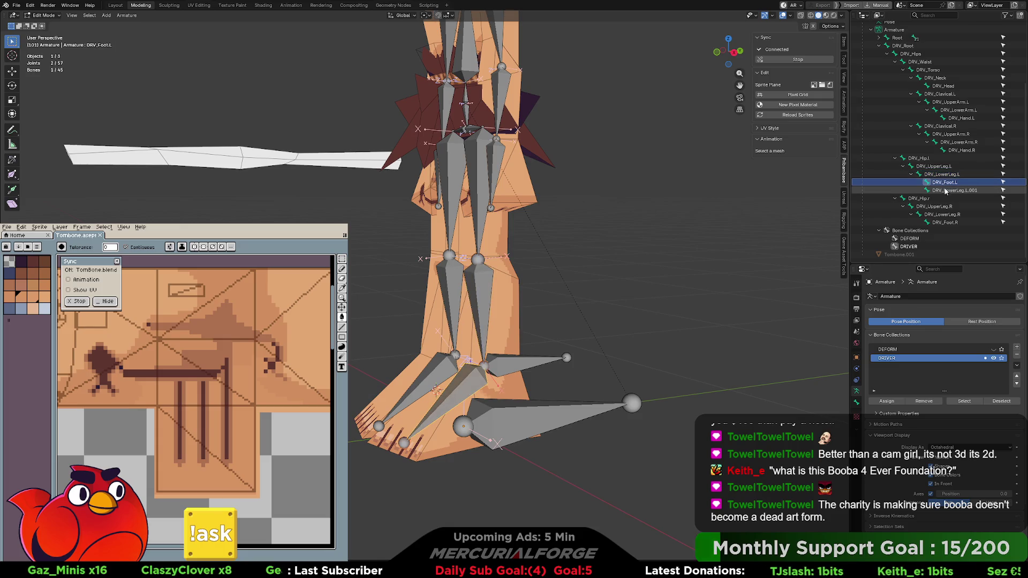
{"action": "left_click", "coordinate": [945, 193]}
{"action": "middle_click_drag", "start_coordinate": [760, 272], "coordinate": [686, 279]}
{"action": "key", "text": "g"}
{"action": "left_click", "coordinate": [543, 379]}
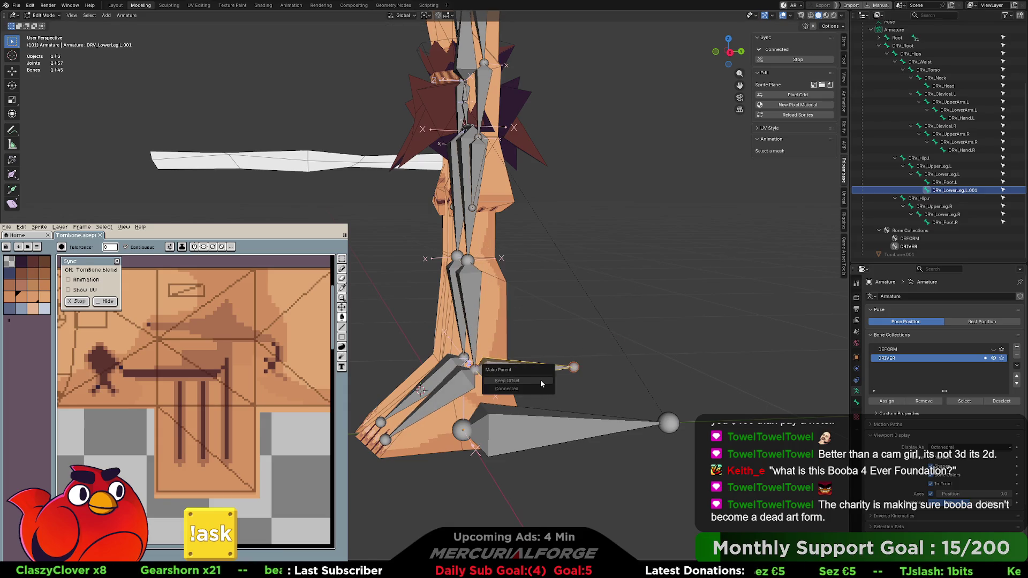
Clear DRV_LowerLeg.L.001's parent so it leaves the left leg chain
{"action": "key", "text": "alt+p"}
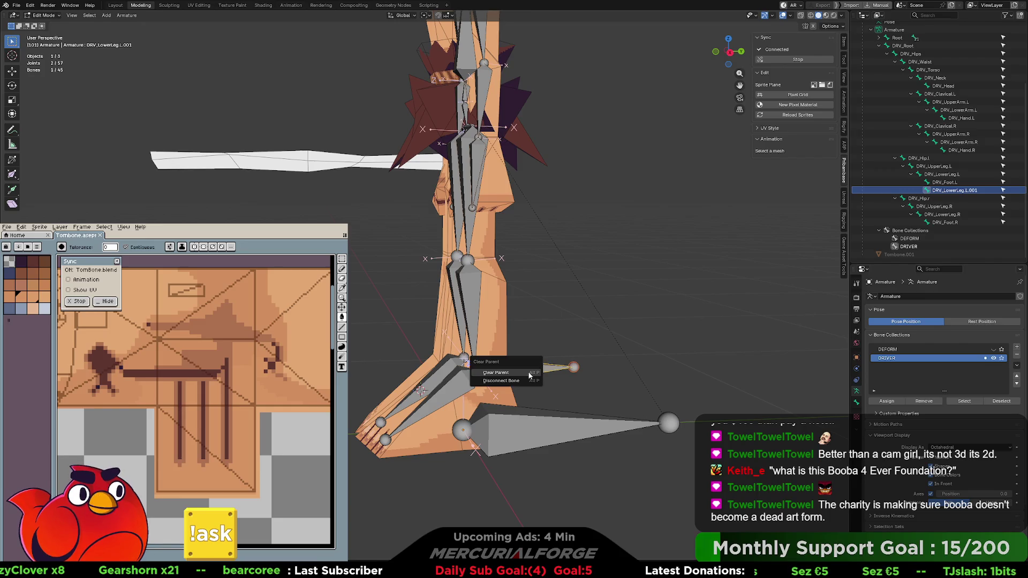
{"action": "left_click", "coordinate": [525, 375]}
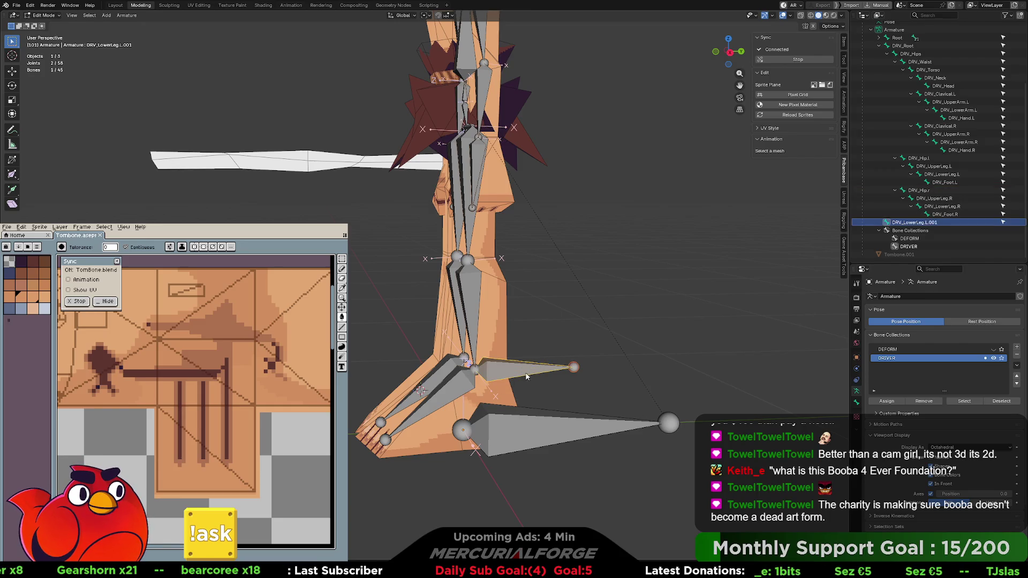
{"action": "key", "text": "g"}
{"action": "right_click", "coordinate": [597, 339]}
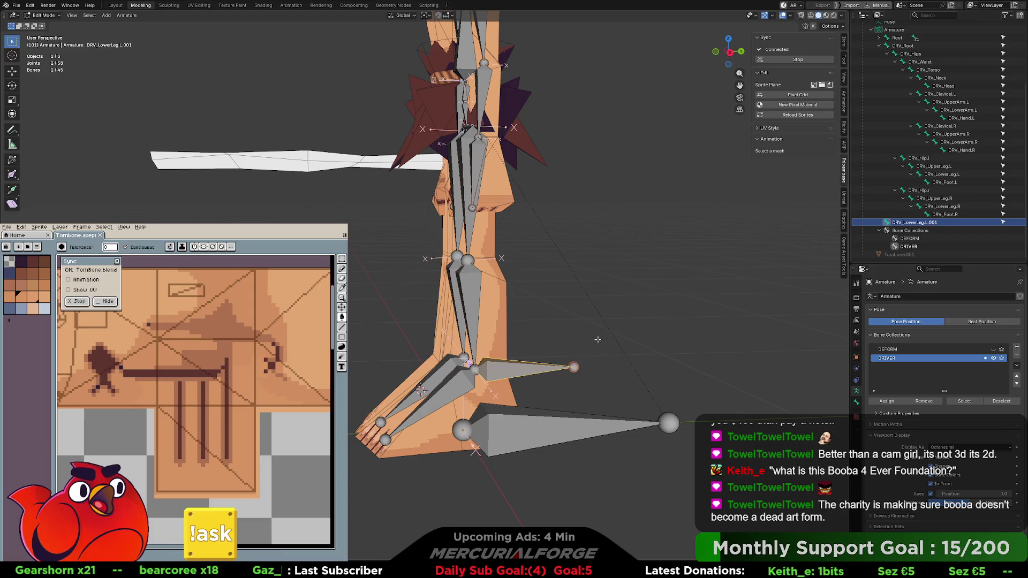
{"action": "mouse_move", "coordinate": [597, 339]}
{"action": "middle_mouse_down"}
{"action": "mouse_move", "coordinate": [573, 327]}
{"action": "mouse_move", "coordinate": [534, 374]}
{"action": "middle_mouse_up"}
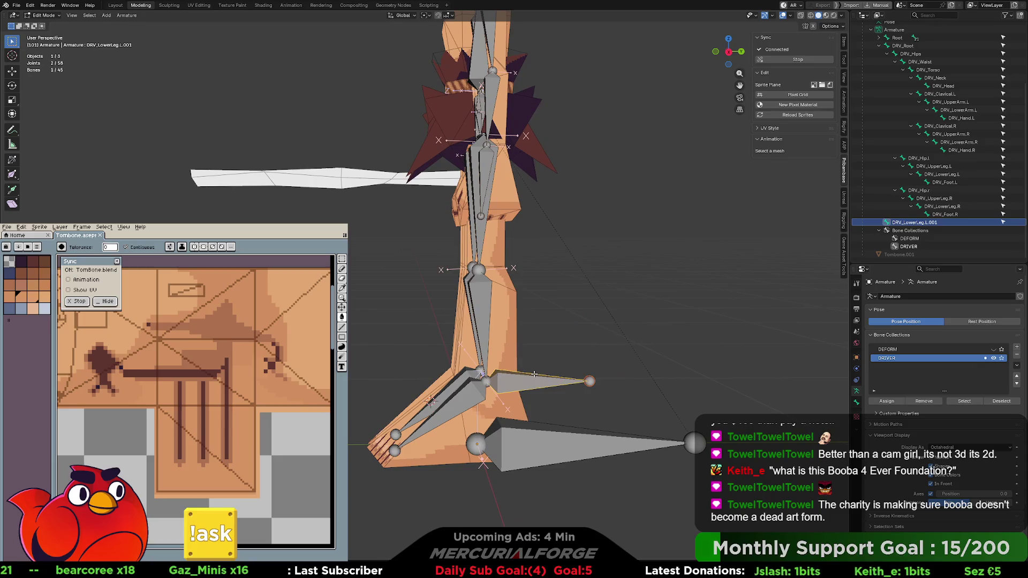
{"action": "left_click", "coordinate": [491, 316]}
{"action": "mouse_move", "coordinate": [491, 316]}
{"action": "middle_mouse_down"}
{"action": "mouse_move", "coordinate": [494, 307]}
{"action": "mouse_move", "coordinate": [500, 323]}
{"action": "middle_mouse_up"}
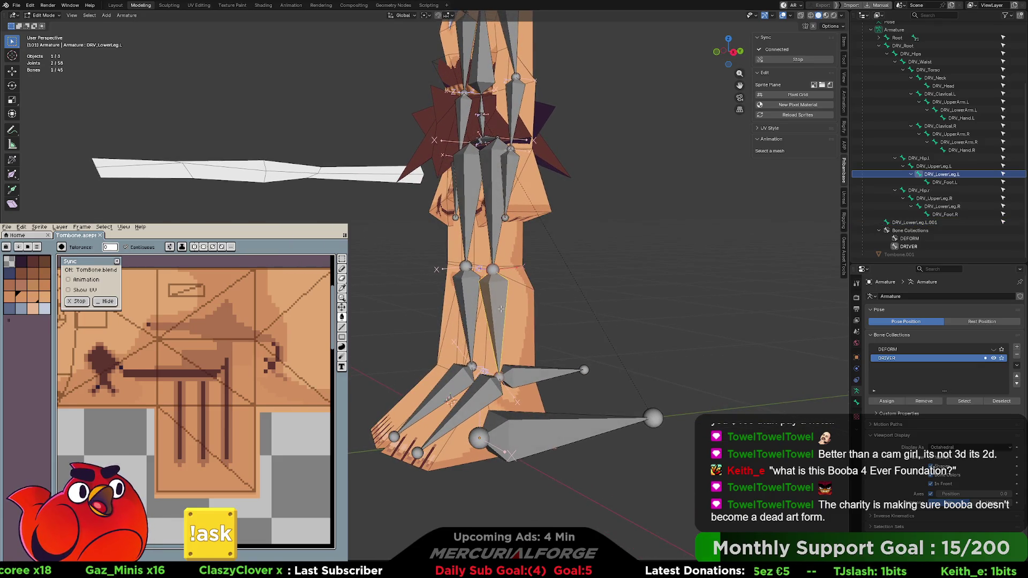
{"action": "key", "text": "ctrl+Tab"}
Back in Pose Mode, add an IK constraint to the left lower-leg bone
{"action": "left_click", "coordinate": [501, 358]}
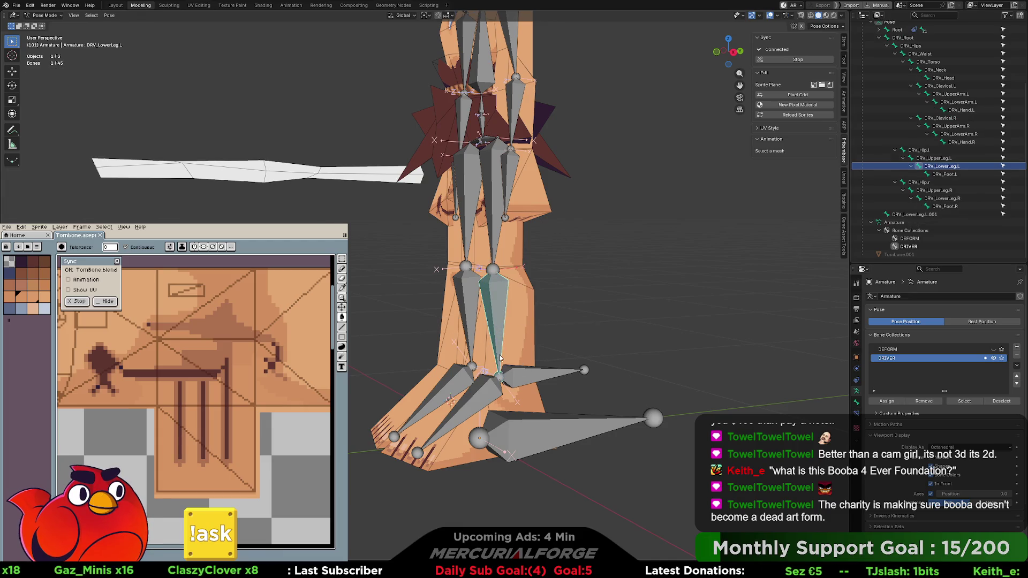
{"action": "key", "text": "ctrl+shift+c"}
{"action": "left_click", "coordinate": [498, 303]}
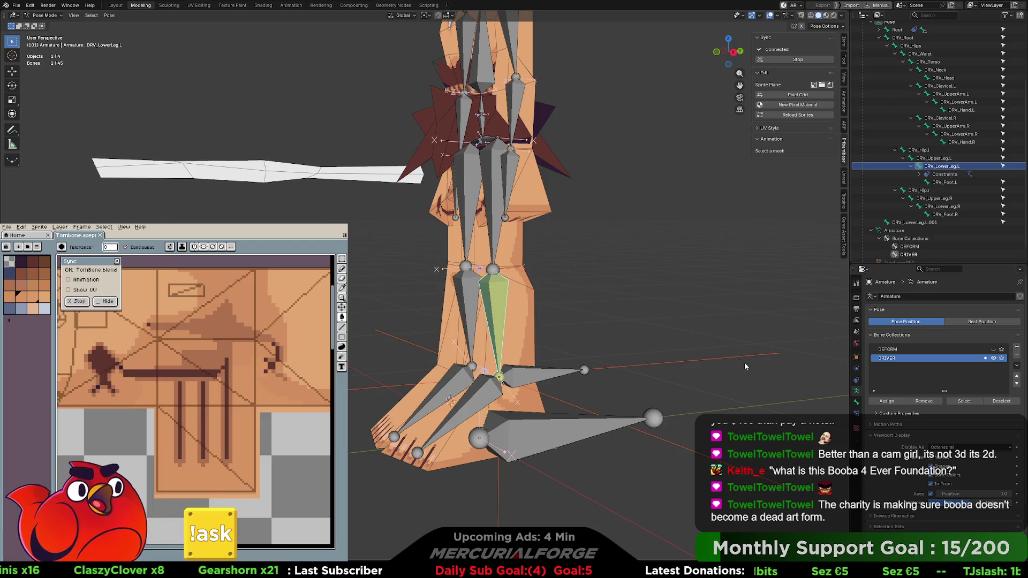
Delete the leftover Empty object from the outliner
{"action": "scroll", "coordinate": [902, 255], "scroll_direction": "down", "scroll_amount": 1}
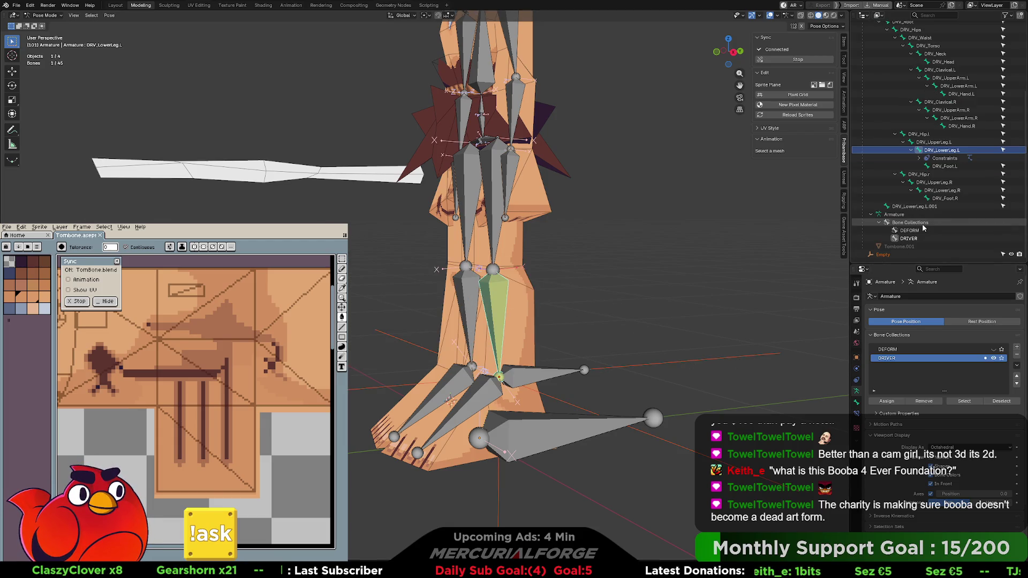
{"action": "left_click", "coordinate": [901, 255]}
{"action": "key", "text": "x"}
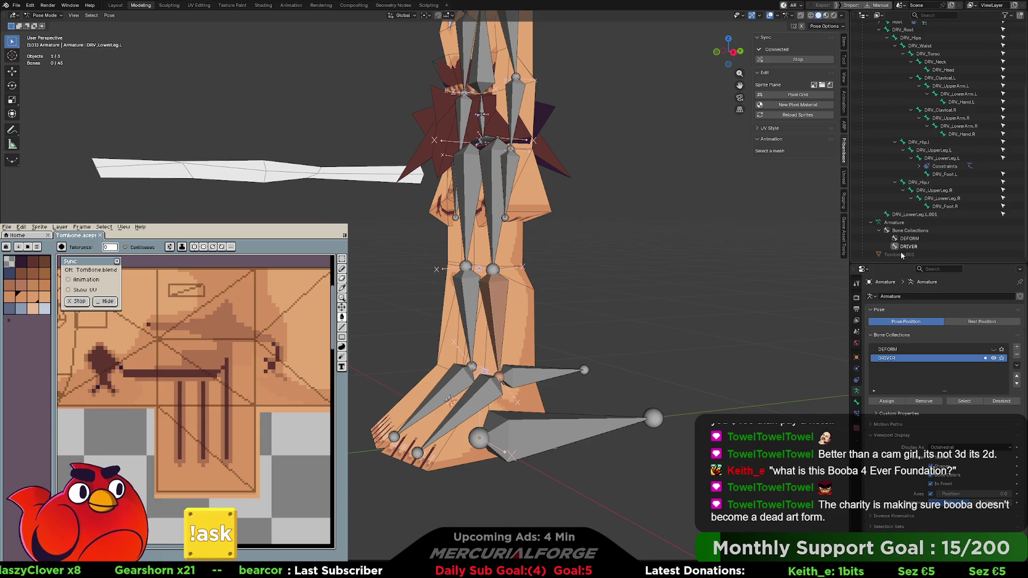
Set the IK constraint's target to Armature with bone DRV_LowerLeg.L.001
{"action": "left_click", "coordinate": [503, 319]}
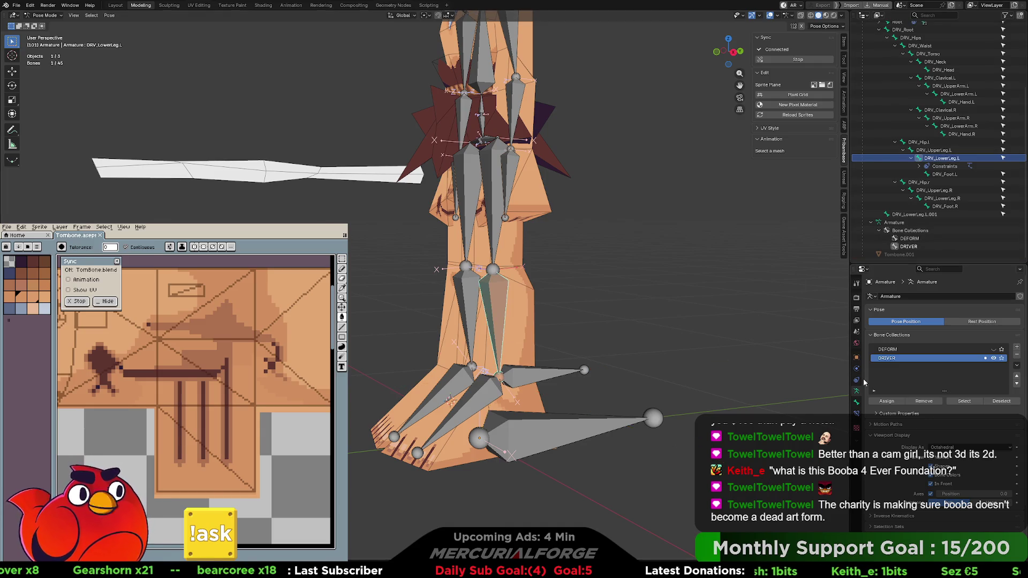
{"action": "left_click", "coordinate": [857, 413]}
{"action": "left_click", "coordinate": [966, 322]}
{"action": "left_click", "coordinate": [960, 336]}
{"action": "left_click", "coordinate": [959, 333]}
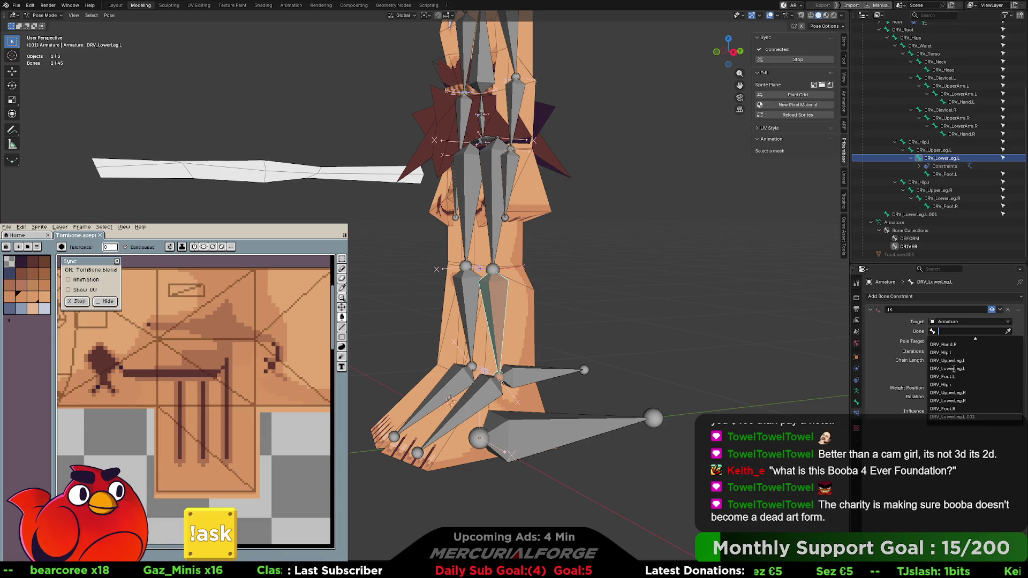
{"action": "left_click", "coordinate": [950, 417]}
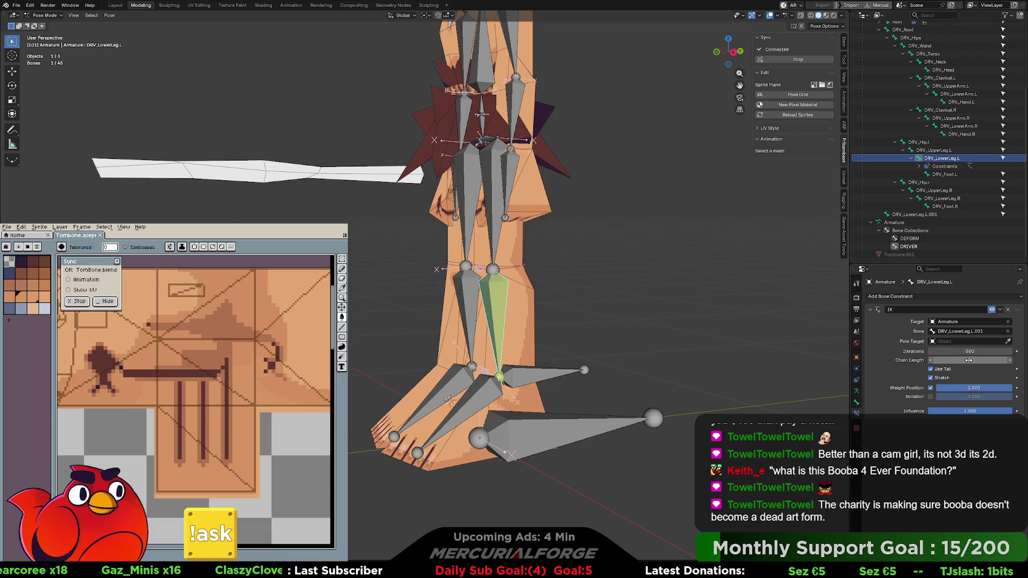
Test the IK by pulling the target so the knee bends, then cancel each move
{"action": "left_click_drag", "start_coordinate": [542, 376], "coordinate": [571, 351]}
{"action": "right_click", "coordinate": [571, 351]}
{"action": "left_click", "coordinate": [498, 299]}
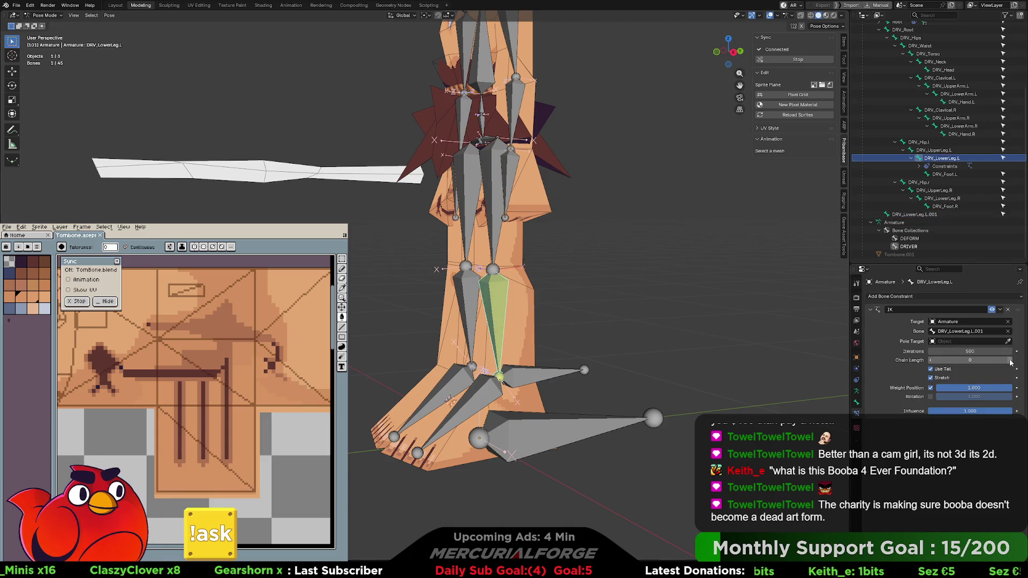
{"action": "mouse_move", "coordinate": [539, 378]}
{"action": "left_mouse_down"}
{"action": "mouse_move", "coordinate": [632, 299]}
{"action": "mouse_move", "coordinate": [595, 321]}
{"action": "left_mouse_up"}
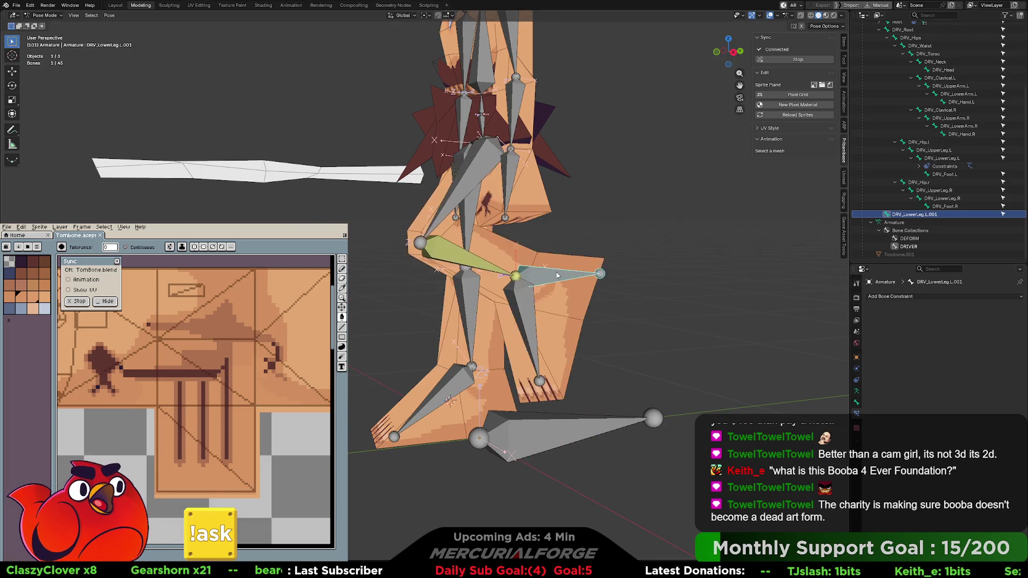
{"action": "right_click", "coordinate": [567, 280]}
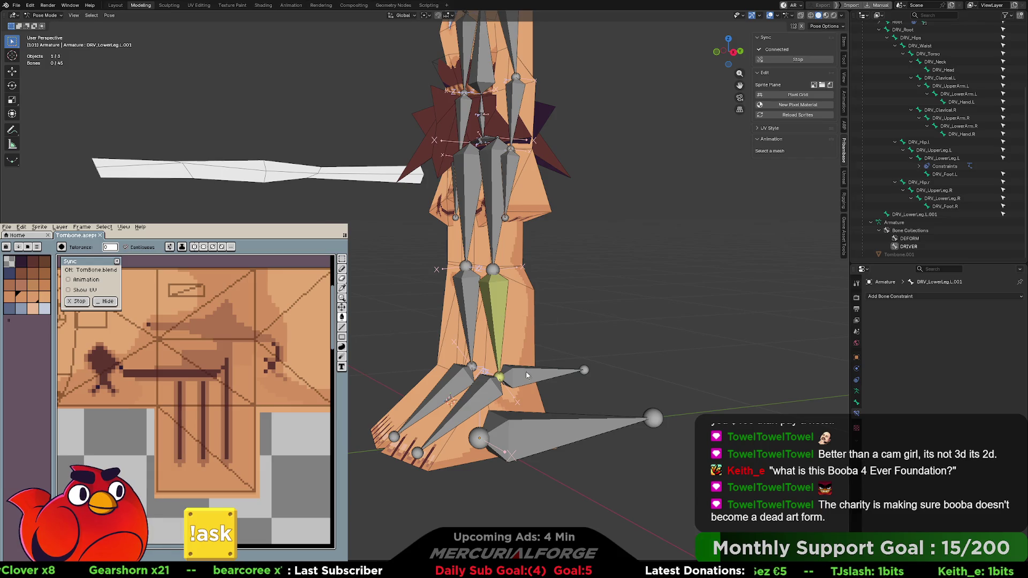
{"action": "mouse_move", "coordinate": [560, 369]}
{"action": "middle_mouse_down"}
{"action": "mouse_move", "coordinate": [545, 373]}
{"action": "mouse_move", "coordinate": [597, 373]}
{"action": "middle_mouse_up"}
Rename DRV_LowerLeg.L.001 to CTRL_IKLEG_L, deselect all and switch to front view
{"action": "key", "text": "F2"}
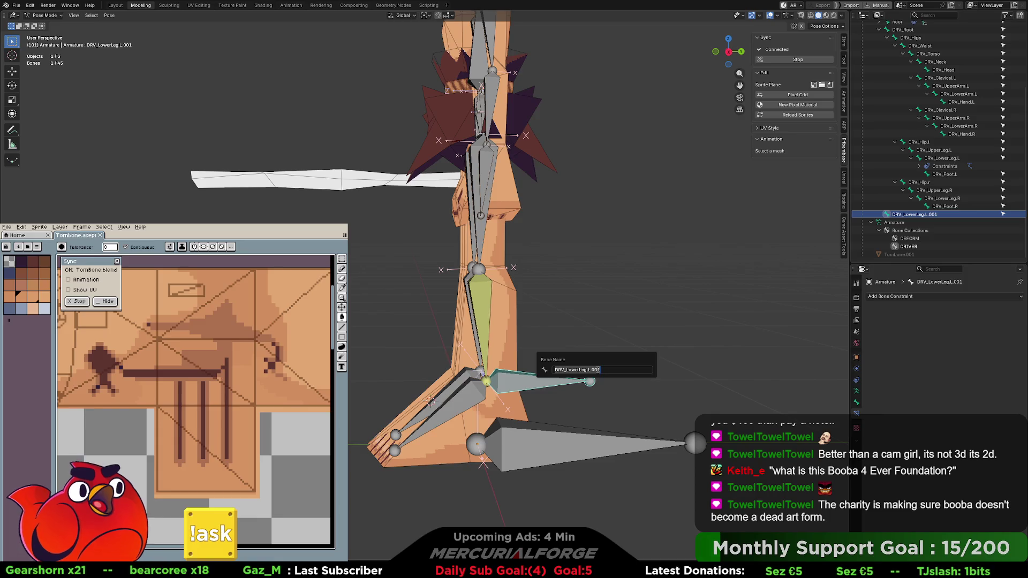
{"action": "type", "text": "CTRL_IKLEG_L"}
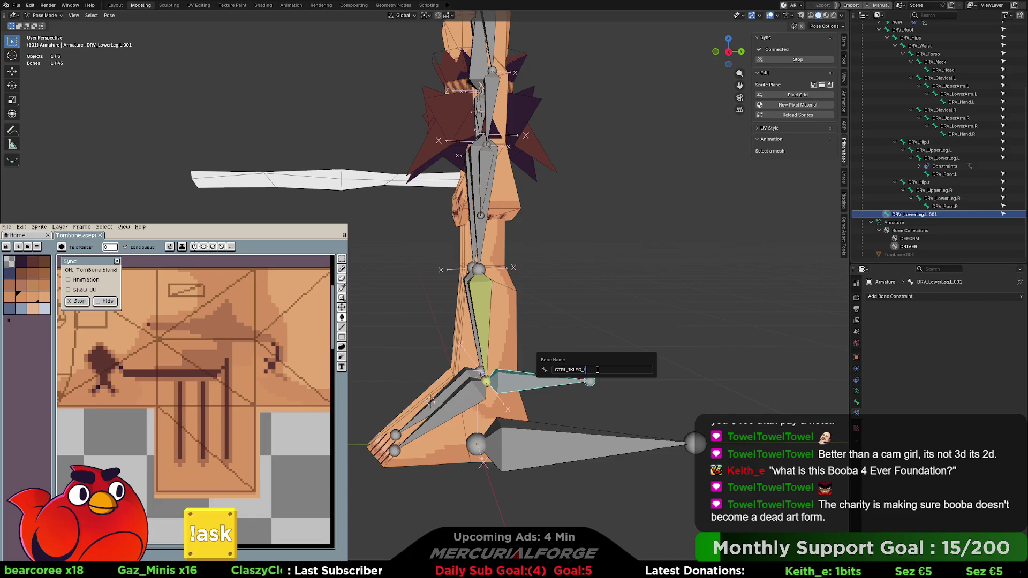
{"action": "key", "text": "Return"}
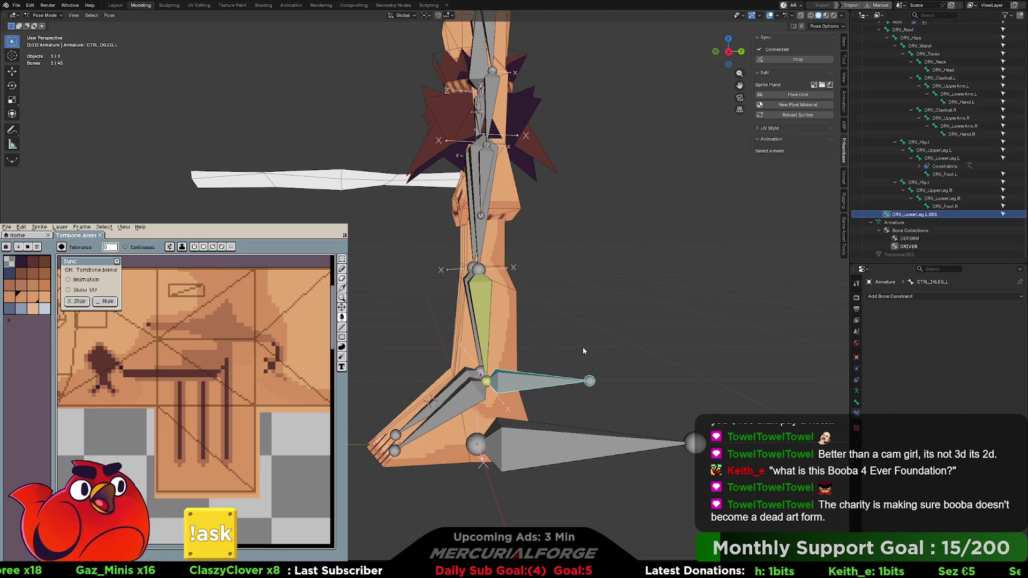
{"action": "key", "text": "ctrl+Tab"}
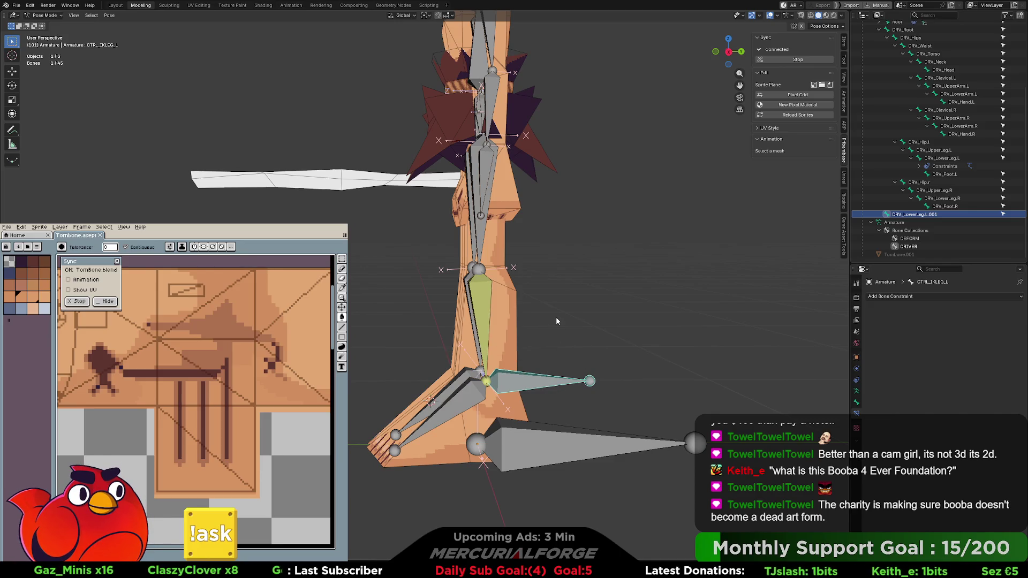
{"action": "key", "text": "alt+a"}
{"action": "key", "text": "KP_1"}
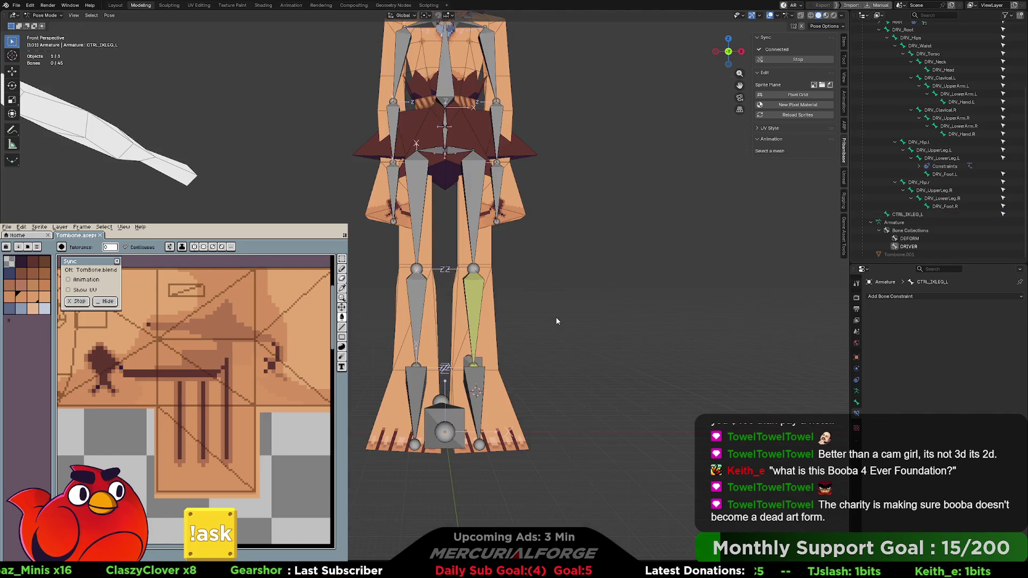
In Right view, put the armature into Edit Mode with the left leg bones selected
{"action": "key", "text": "KP_3"}
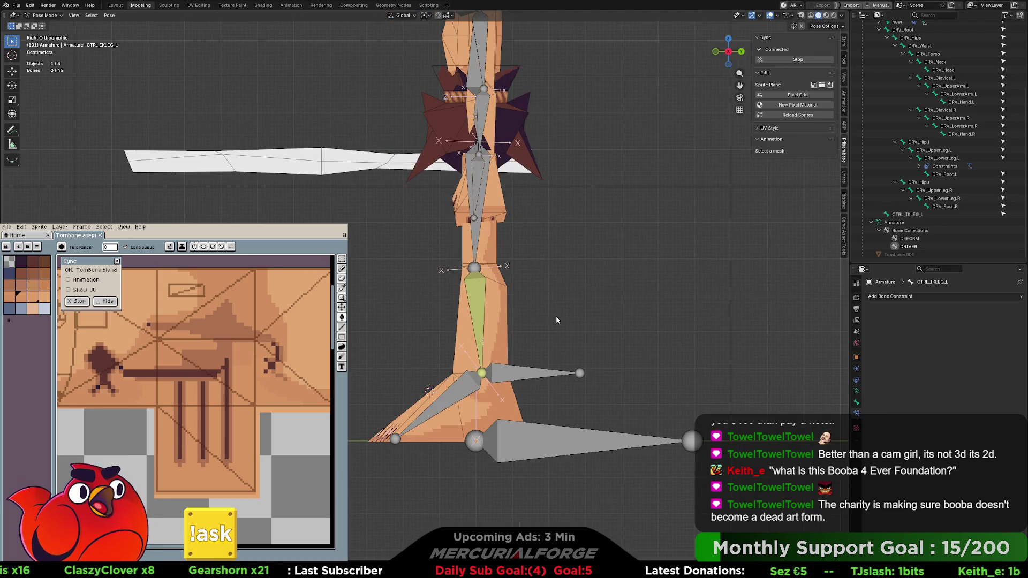
{"action": "left_click", "coordinate": [475, 268]}
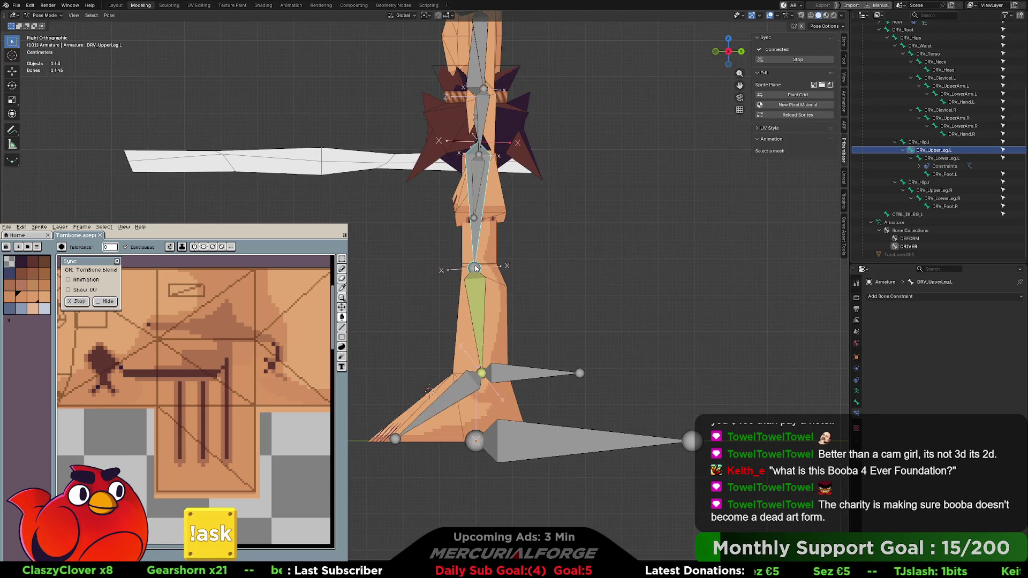
{"action": "key", "text": "Tab"}
{"action": "left_click", "coordinate": [475, 266]}
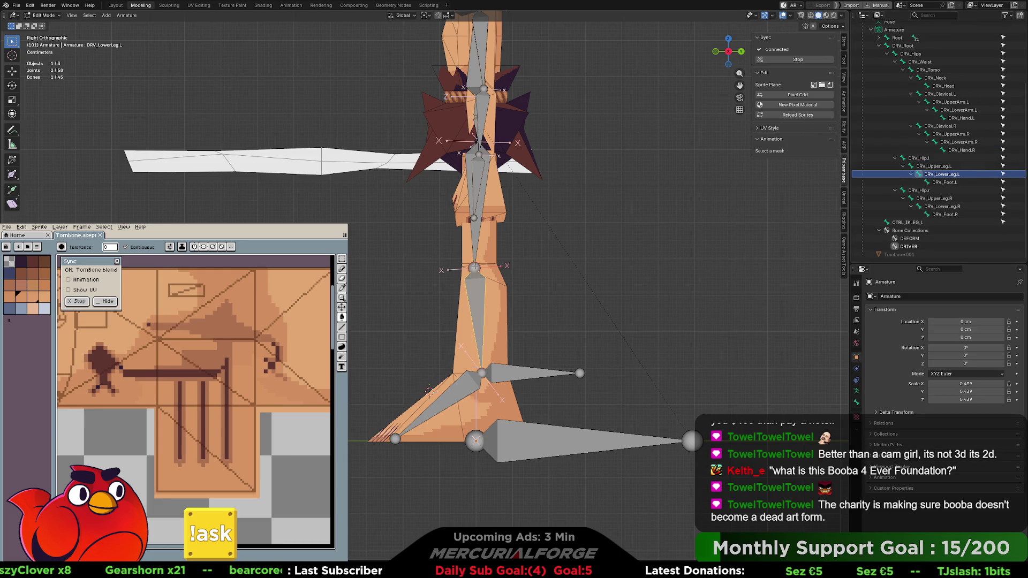
{"action": "key", "text": "shift+d"}
{"action": "key", "text": "Escape"}
{"action": "key", "text": "ctrl+z"}
{"action": "key", "text": "ctrl+z"}
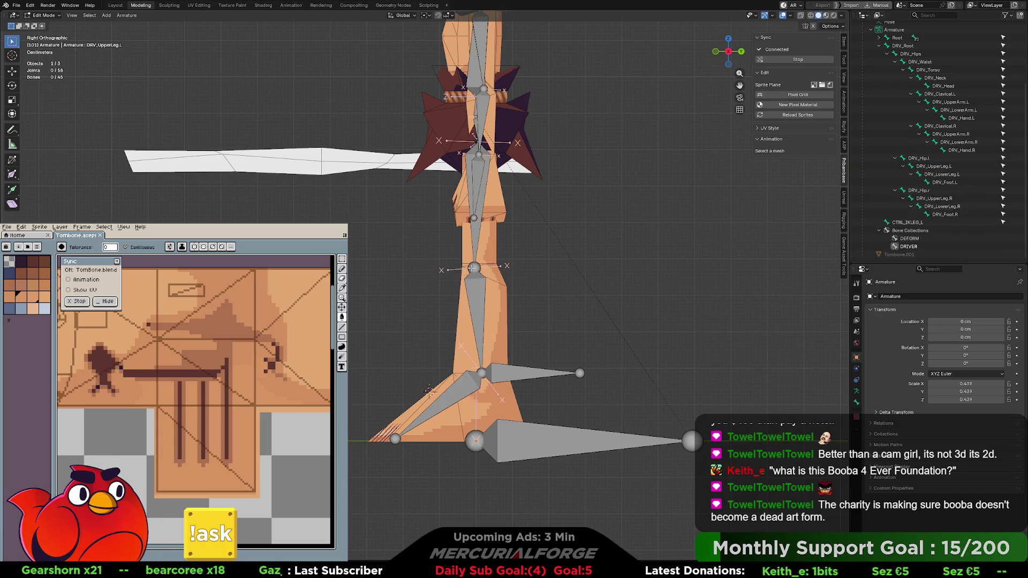
Extrude a new bone from the knee along Y and clear its parent
{"action": "key", "text": "e"}
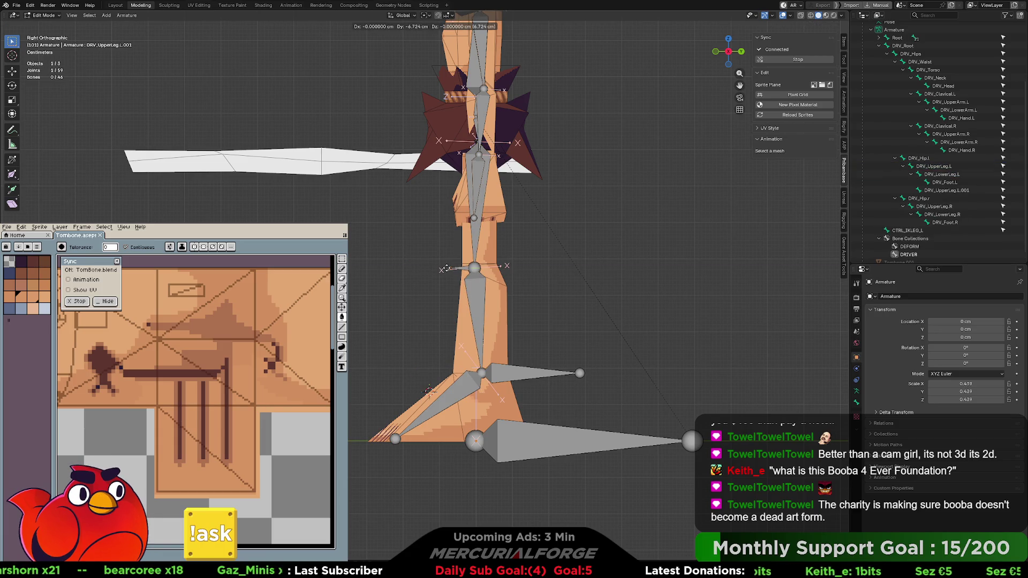
{"action": "key", "text": "y"}
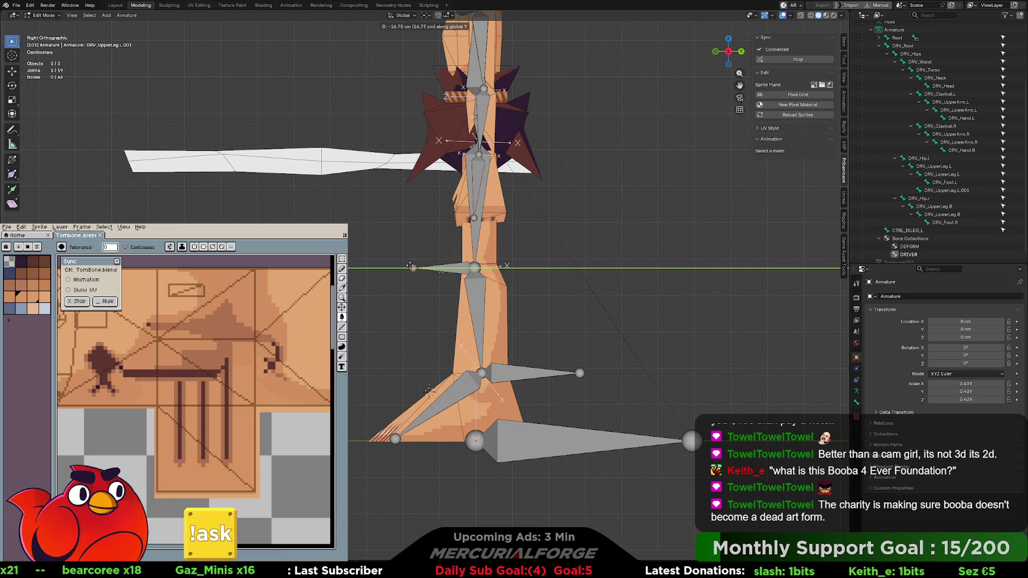
{"action": "left_click", "coordinate": [411, 266]}
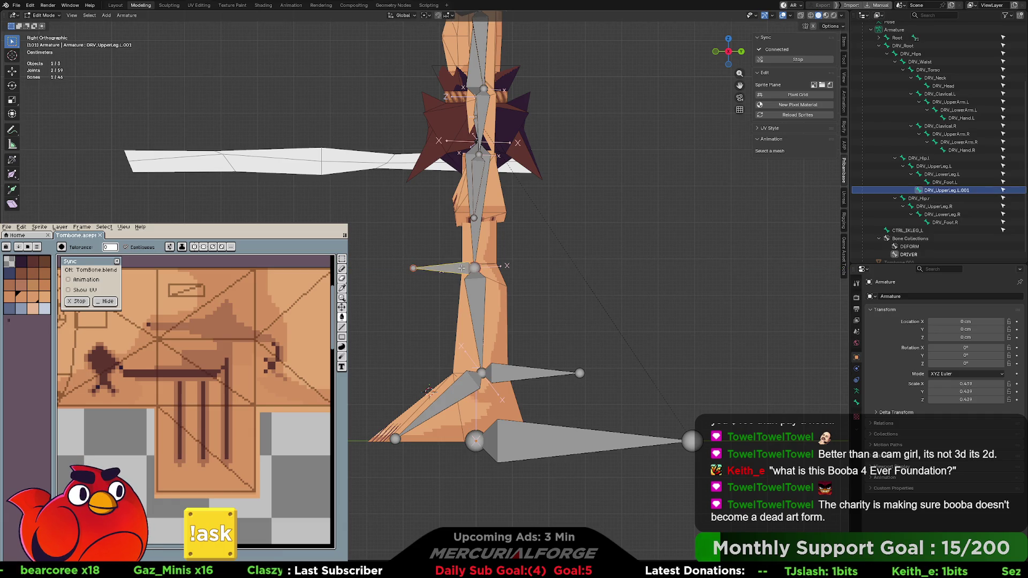
{"action": "key", "text": "alt+p"}
{"action": "left_click", "coordinate": [461, 267]}
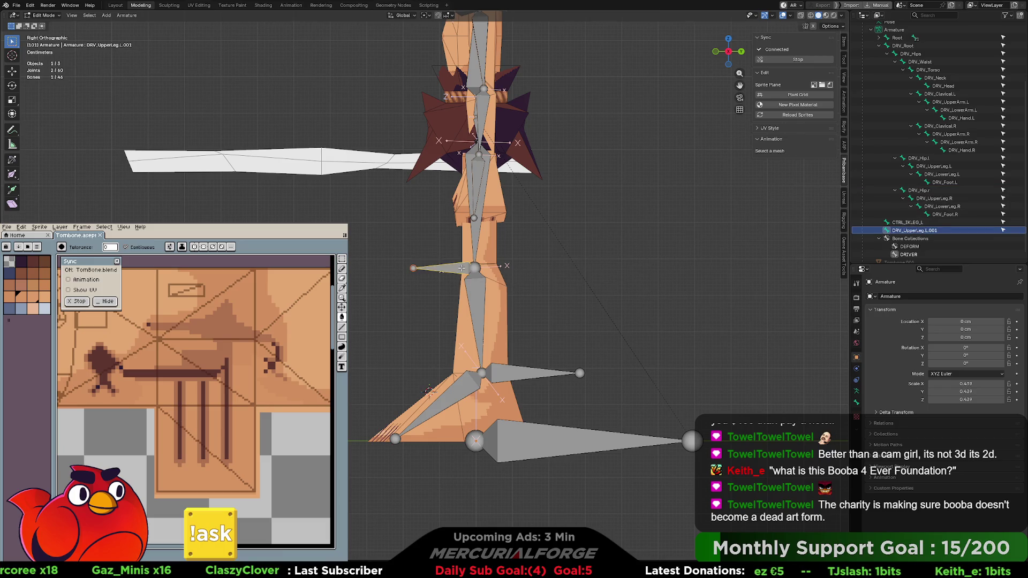
Move the new bone forward along Y until it stands in front of the knee
{"action": "key", "text": "g"}
{"action": "key", "text": "y"}
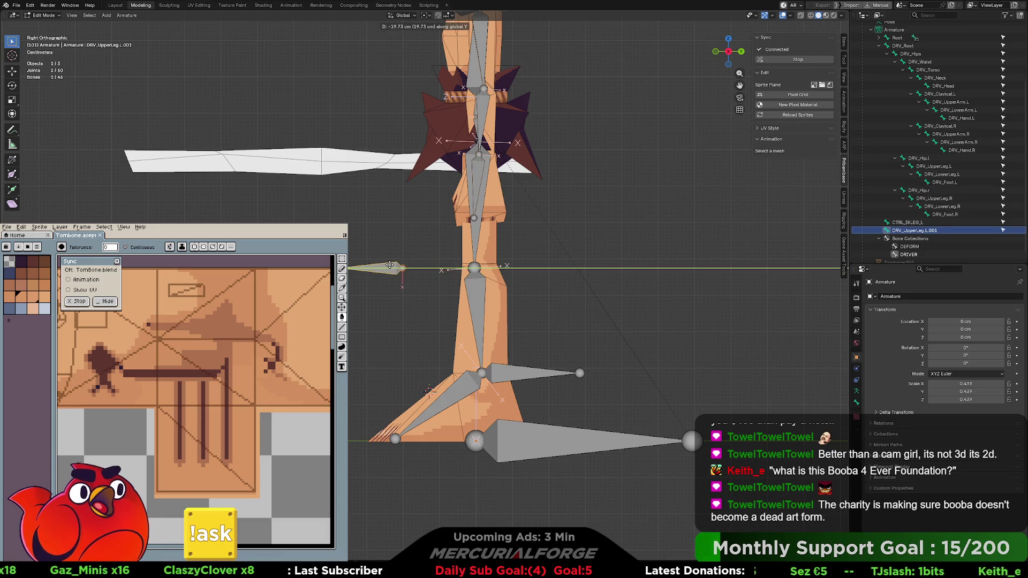
{"action": "left_click", "coordinate": [394, 265]}
{"action": "key", "text": "g"}
{"action": "key", "text": "y"}
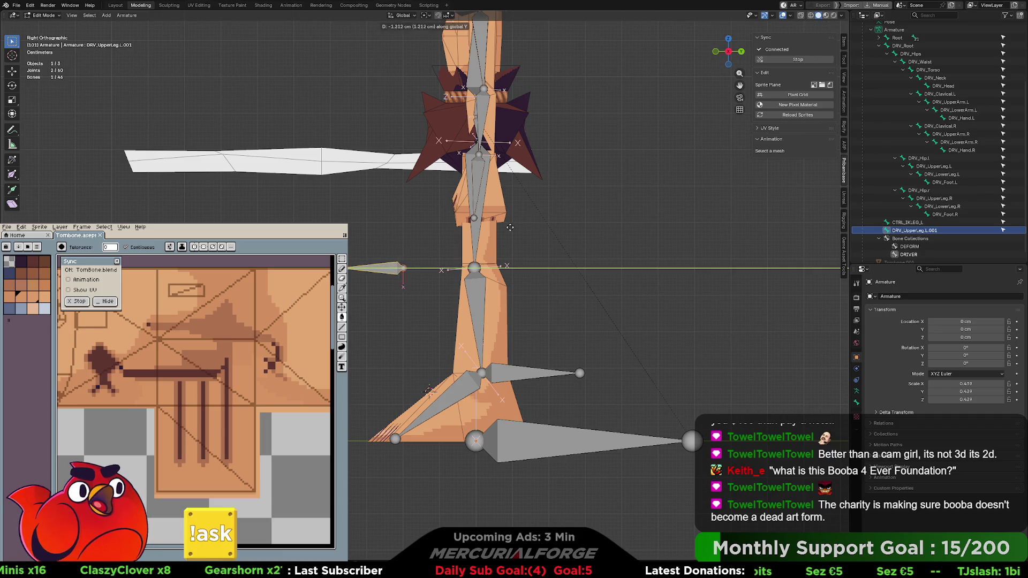
{"action": "left_click", "coordinate": [465, 231]}
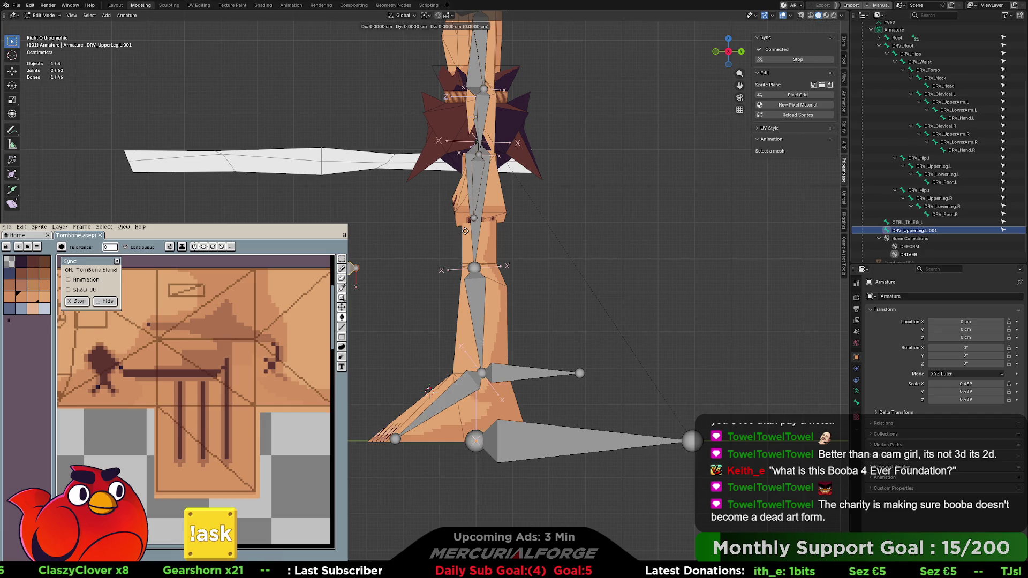
{"action": "middle_click_drag", "start_coordinate": [528, 187], "coordinate": [528, 339], "text": "shift"}
{"action": "left_click", "coordinate": [475, 307]}
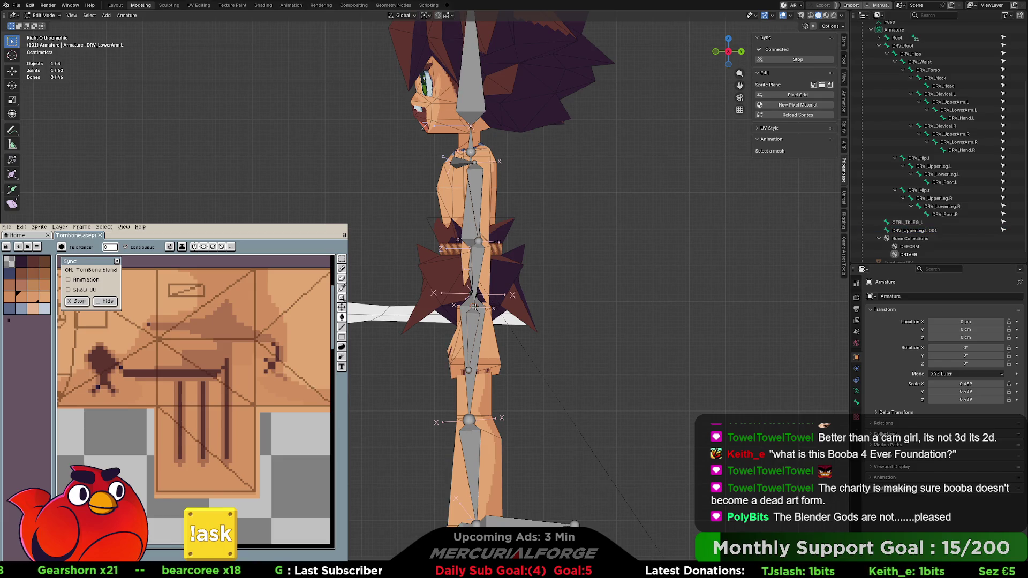
Extrude two new arm bones along Y, DRV_LowerArm.L.001 and DRV_UpperArm.L.001
{"action": "key", "text": "e"}
{"action": "key", "text": "y"}
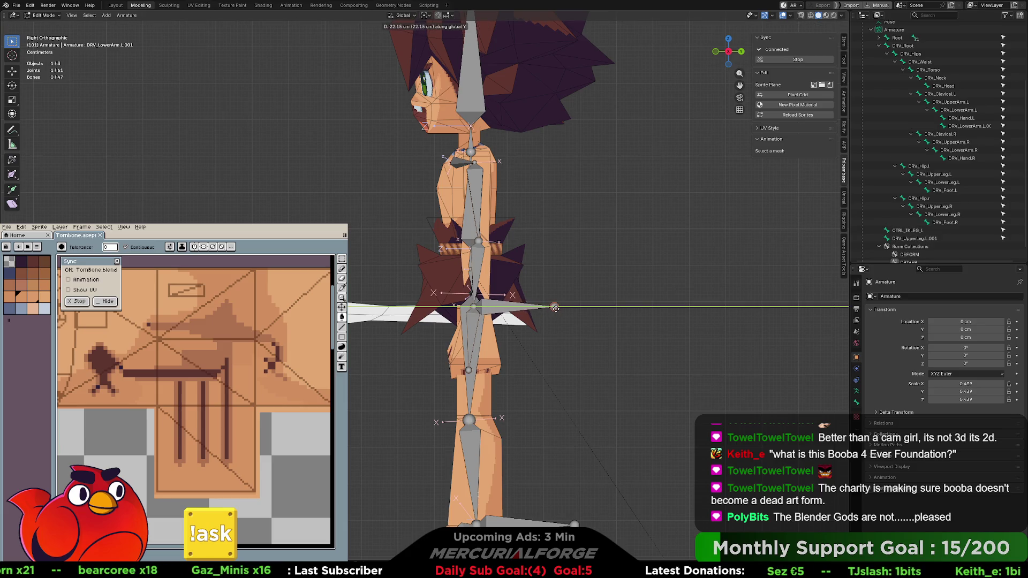
{"action": "left_click", "coordinate": [560, 307]}
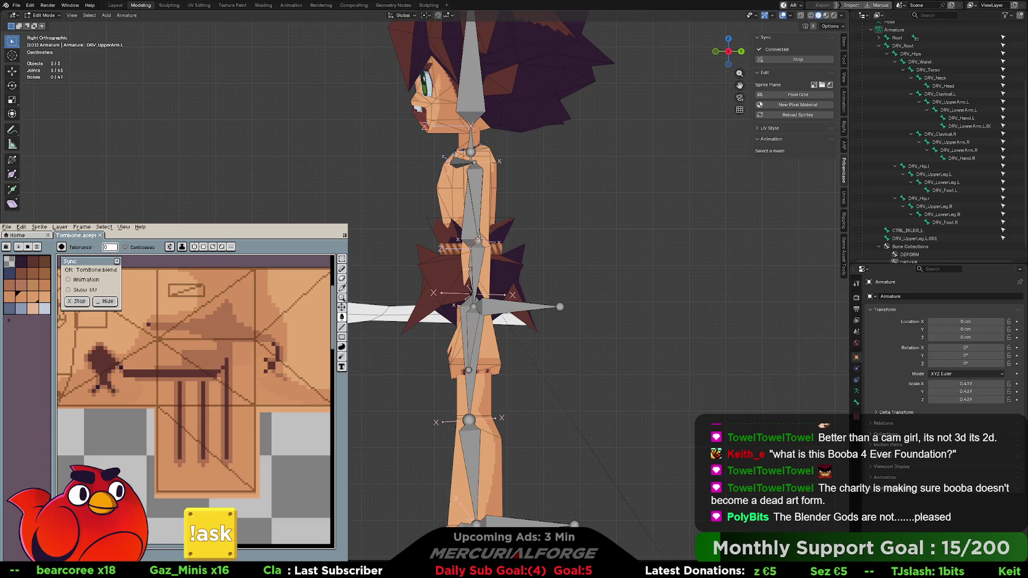
{"action": "key", "text": "e"}
{"action": "key", "text": "y"}
{"action": "left_click", "coordinate": [545, 243]}
Select the duplicated upper-arm, lower-arm and upper-leg bones and clear their parents
{"action": "left_click", "coordinate": [515, 308]}
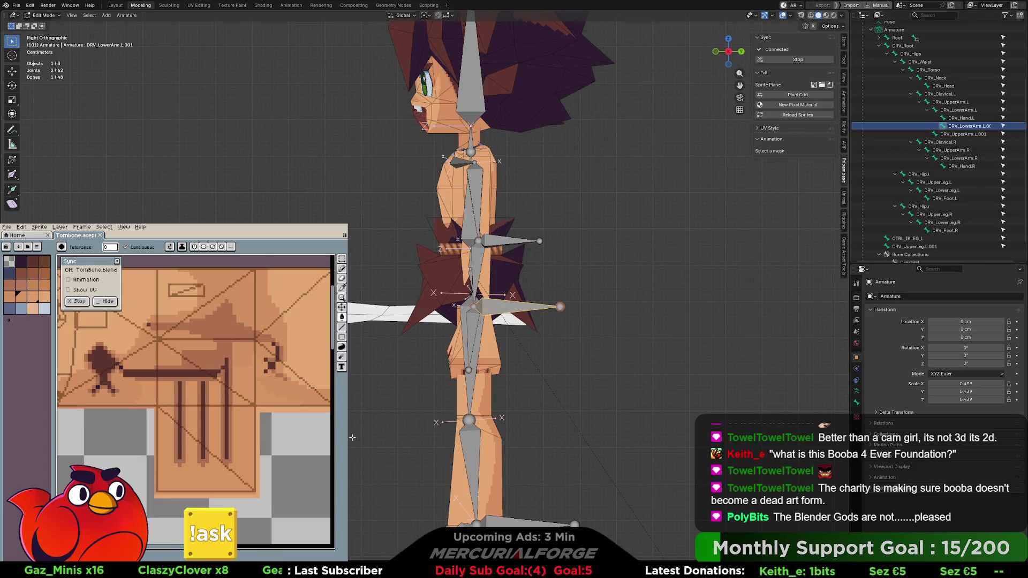
{"action": "left_click", "coordinate": [447, 310], "text": "shift"}
{"action": "left_click", "coordinate": [504, 242], "text": "shift"}
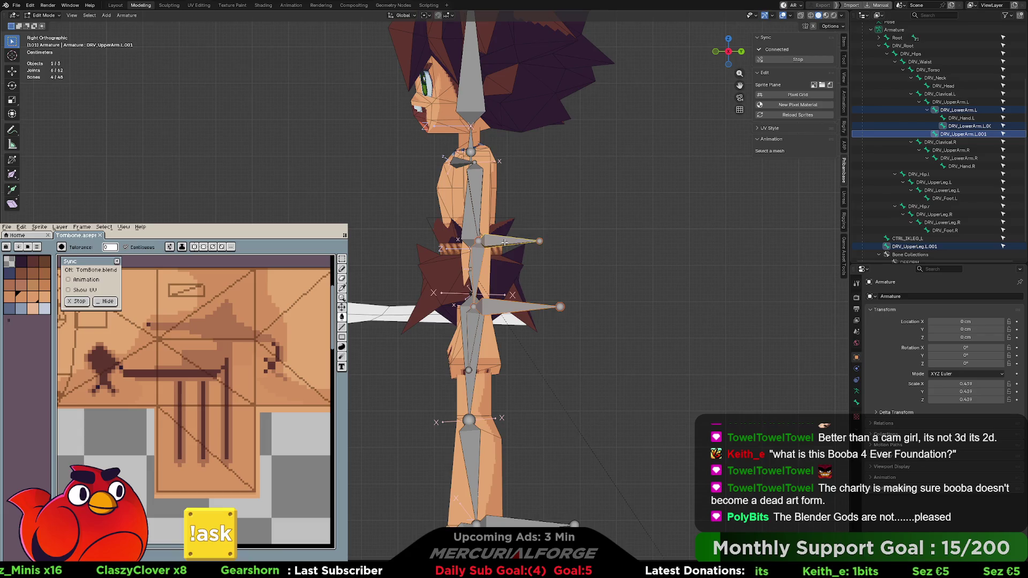
{"action": "left_click", "coordinate": [502, 297]}
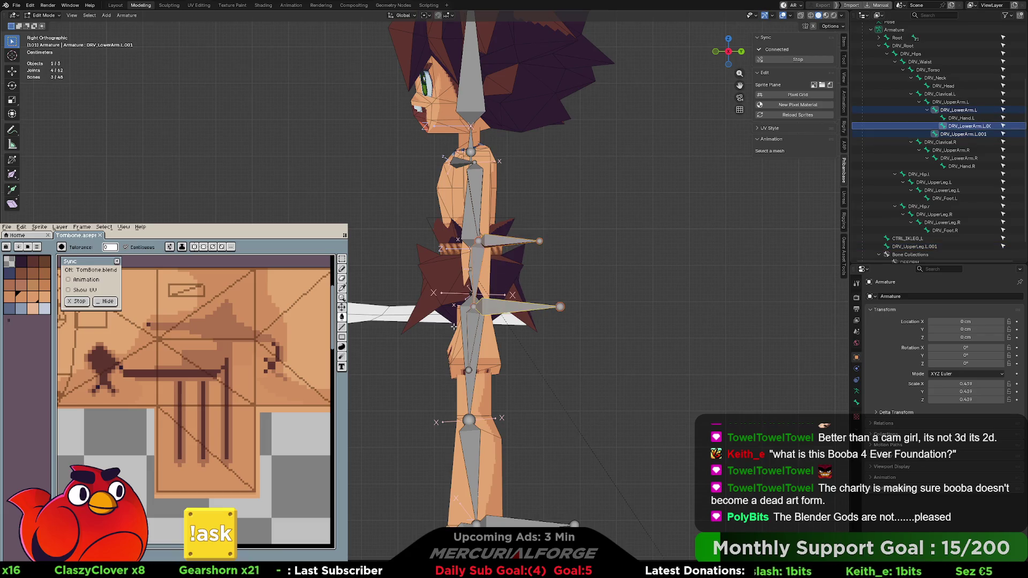
{"action": "left_click", "coordinate": [521, 259]}
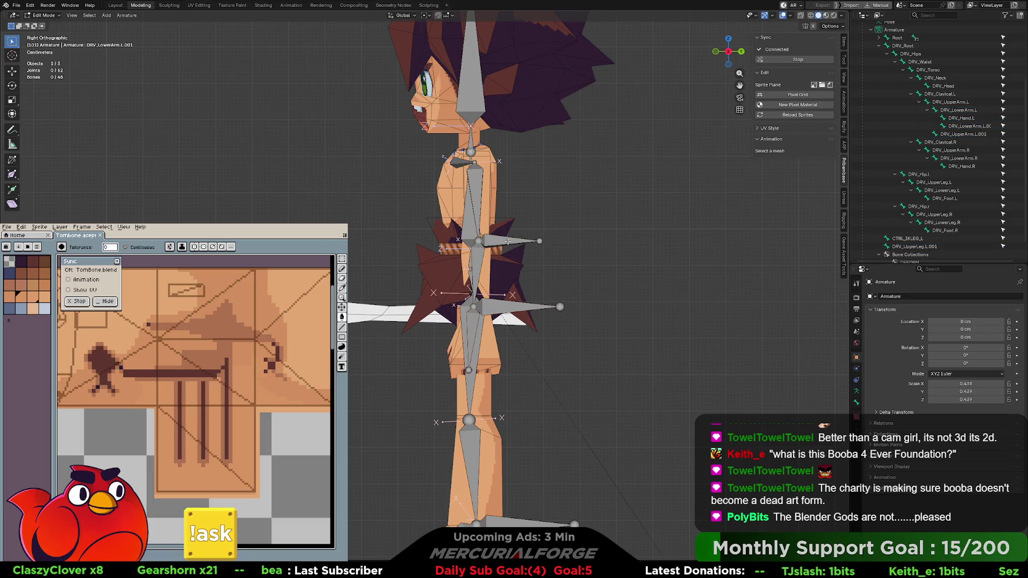
{"action": "left_click", "coordinate": [507, 243]}
{"action": "left_click", "coordinate": [499, 308], "text": "shift"}
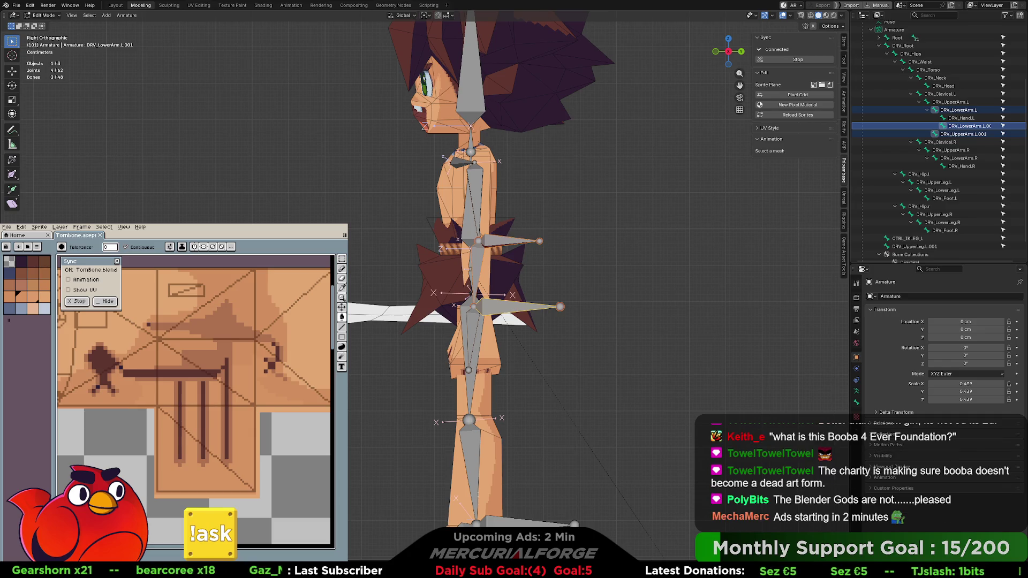
{"action": "left_click", "coordinate": [505, 243]}
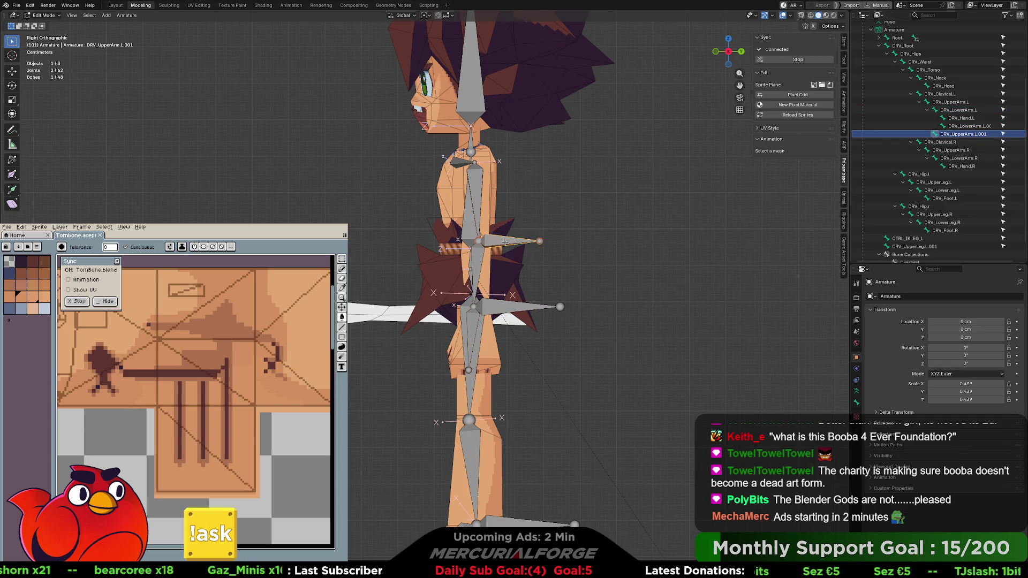
{"action": "left_click", "coordinate": [493, 309], "text": "shift"}
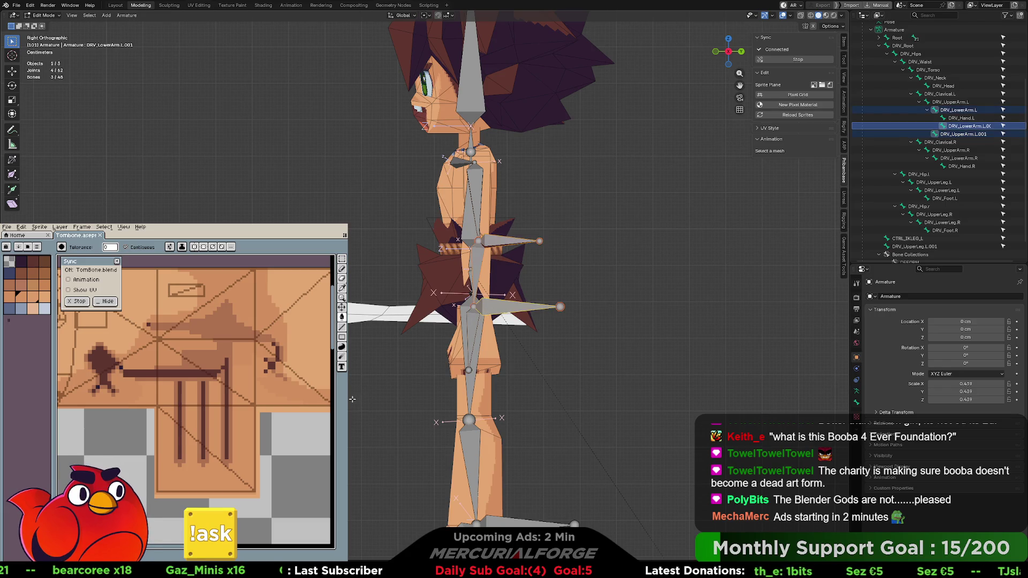
{"action": "left_click", "coordinate": [505, 309]}
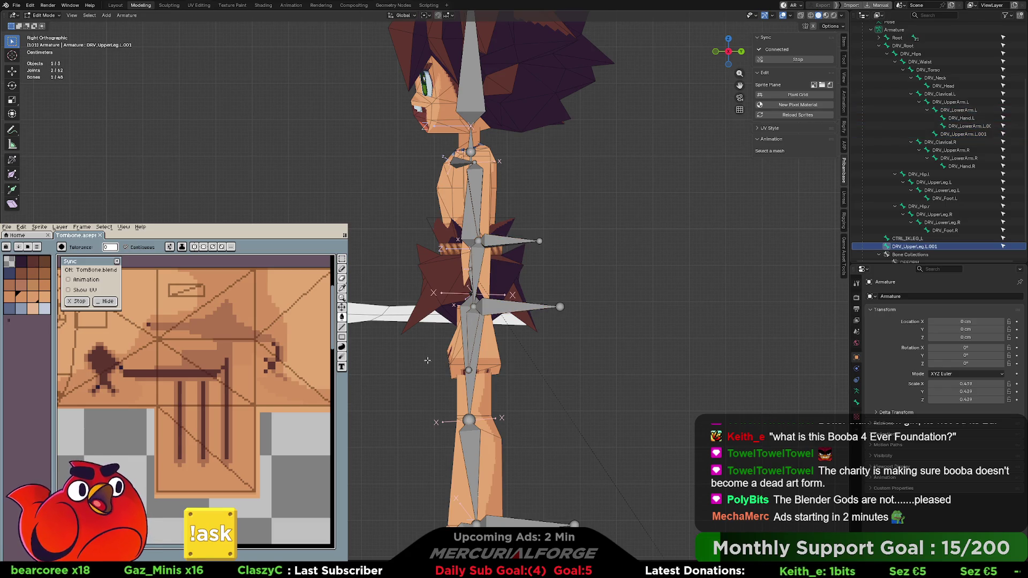
{"action": "left_click", "coordinate": [499, 306], "text": "shift"}
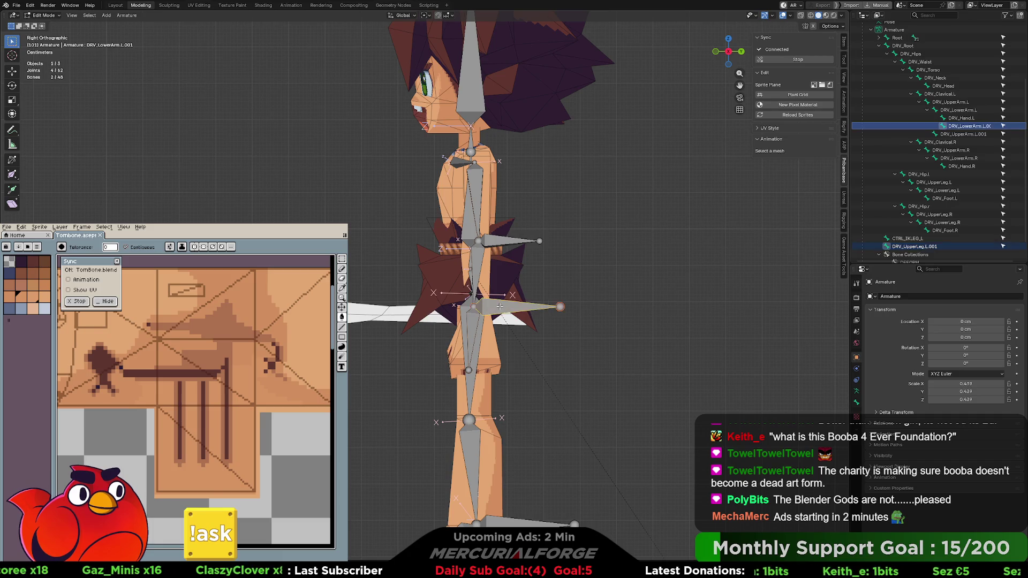
{"action": "left_click", "coordinate": [508, 243], "text": "shift"}
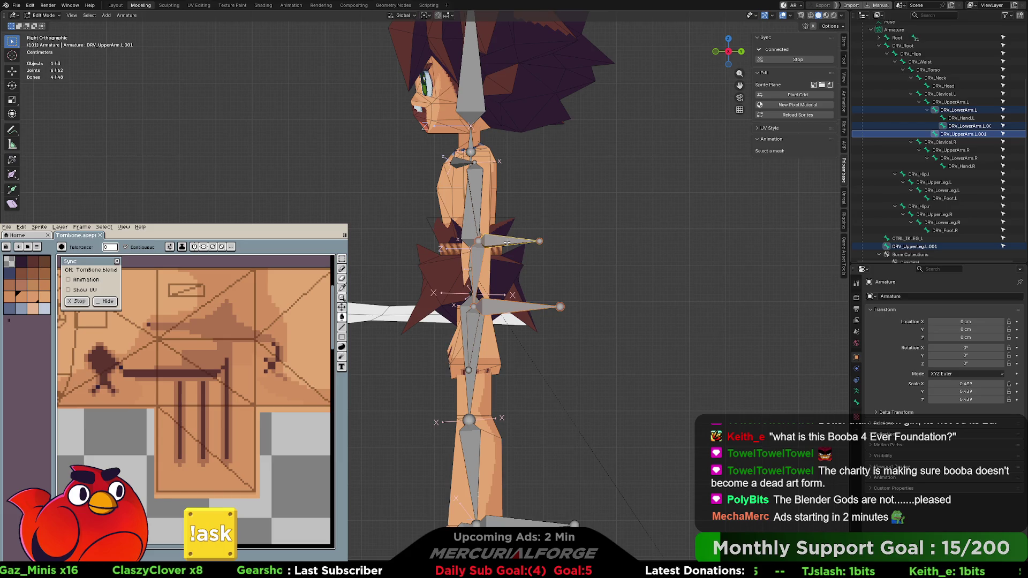
{"action": "key", "text": "alt+p"}
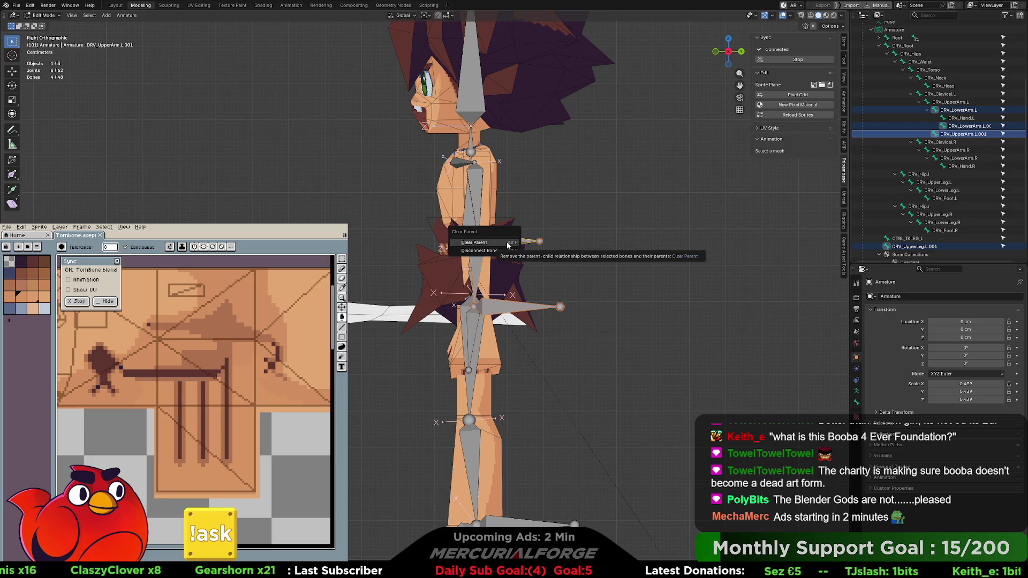
{"action": "left_click", "coordinate": [506, 244]}
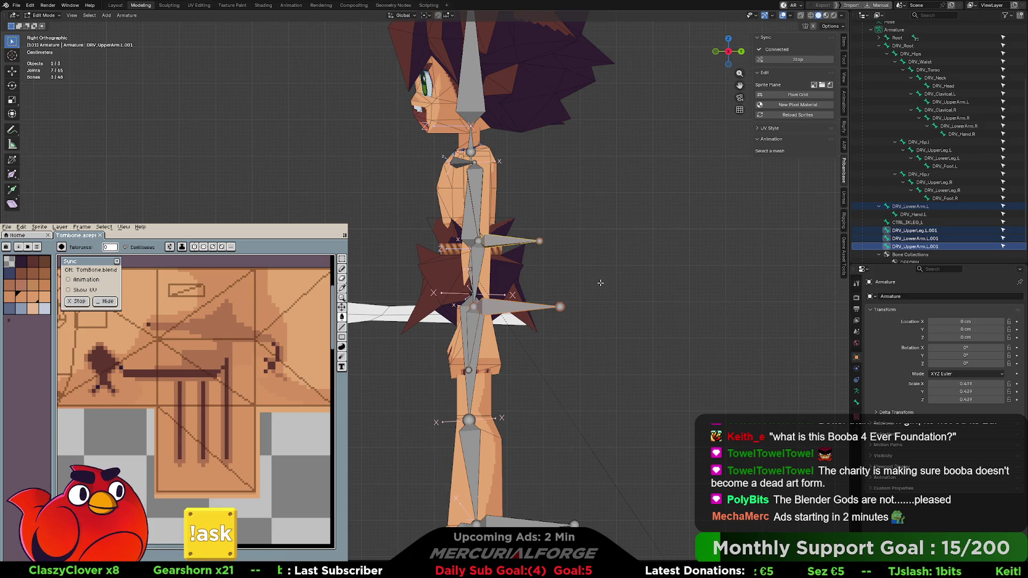
Move DRV_UpperArm.L.001 35.16 cm back along Y behind the character
{"action": "left_click", "coordinate": [557, 271]}
{"action": "left_click", "coordinate": [509, 247]}
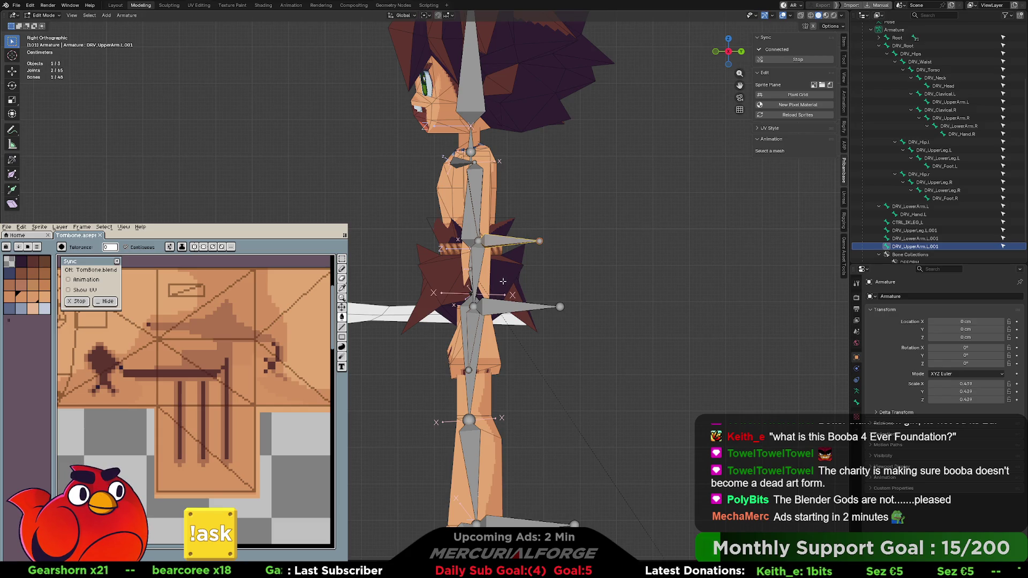
{"action": "scroll", "coordinate": [491, 271], "scroll_direction": "down", "scroll_amount": 4, "text": "shift"}
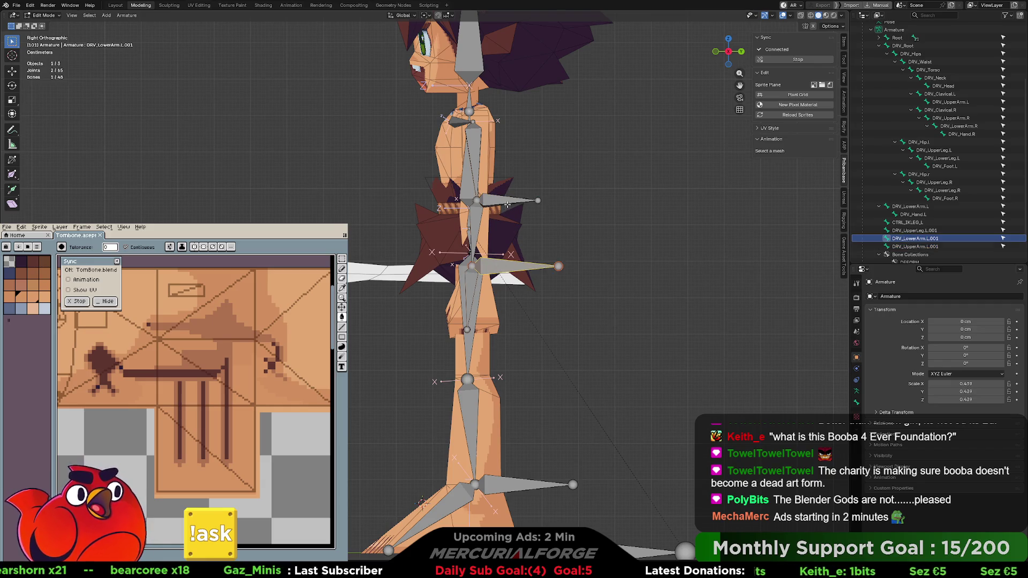
{"action": "key", "text": "g"}
{"action": "key", "text": "y"}
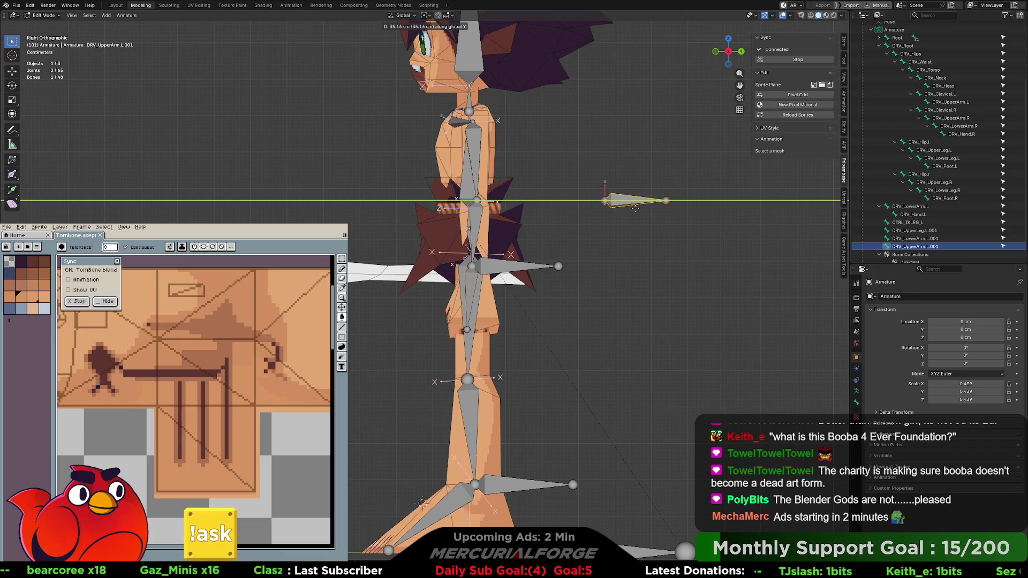
{"action": "left_click", "coordinate": [637, 208]}
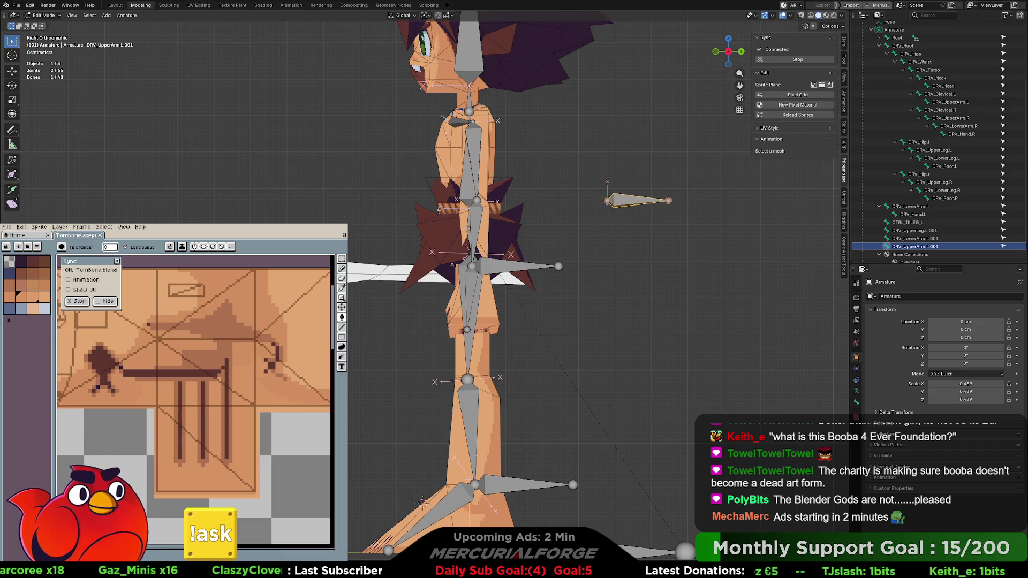
Rename the upper-leg copy CTRL_IKLEG_POLE_L and the lower-arm copy CTRL_IKARM_L
{"action": "left_click", "coordinate": [916, 230]}
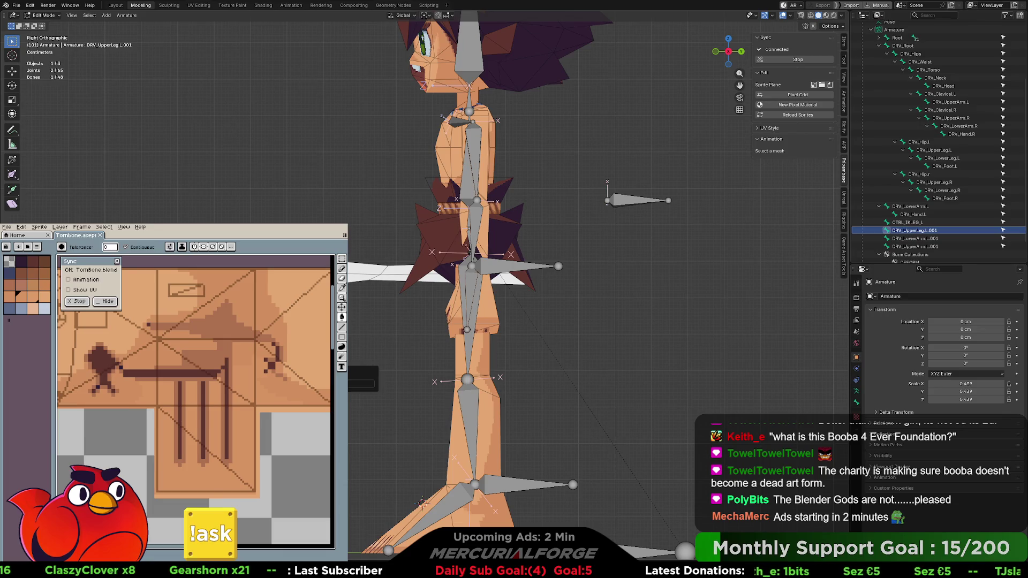
{"action": "type", "text": "CTRL_IKLEG_POLE.L"}
{"action": "key", "text": "Return"}
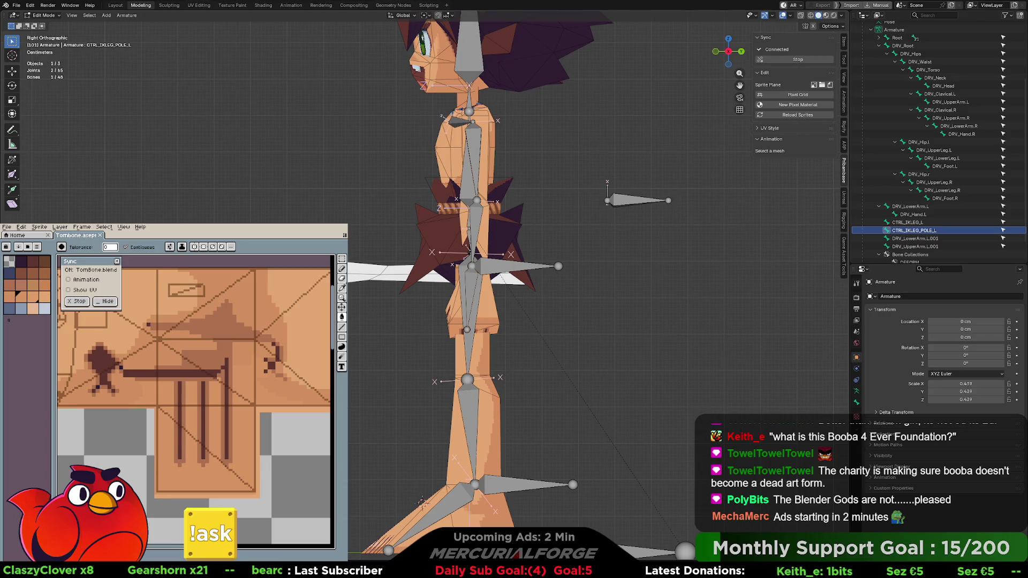
{"action": "left_click", "coordinate": [515, 266]}
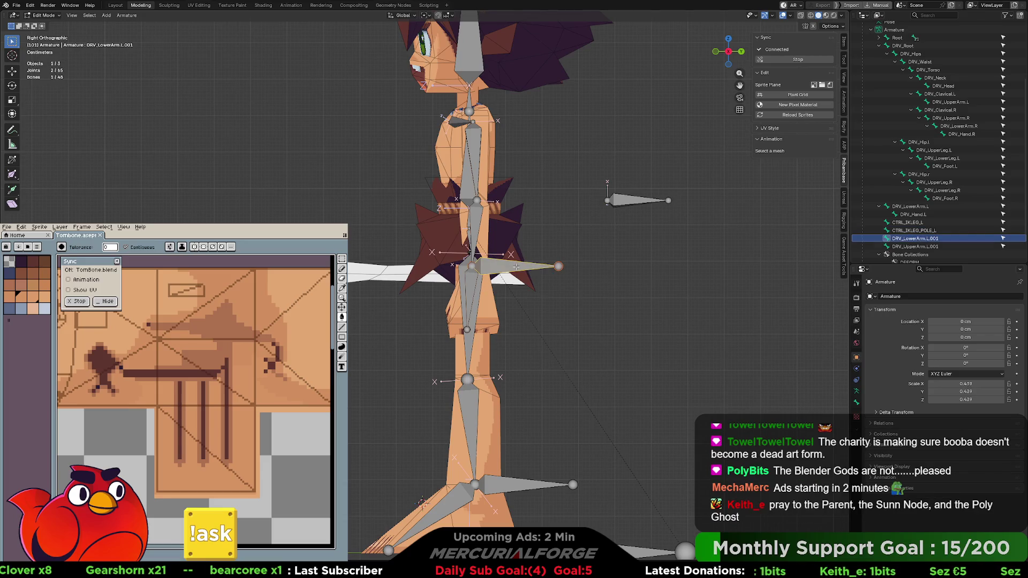
{"action": "key", "text": "F2"}
{"action": "type", "text": "CTRL"}
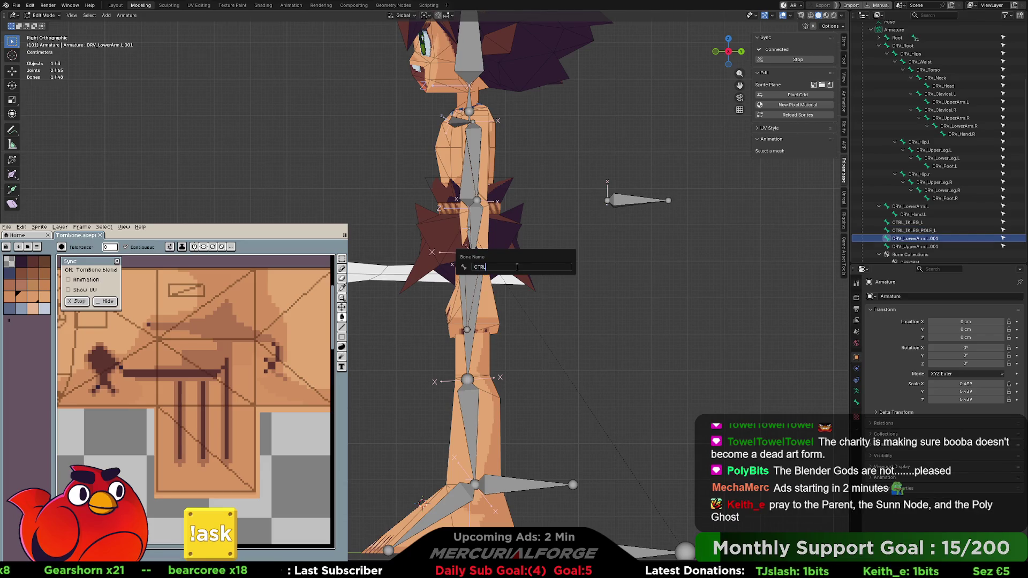
{"action": "type", "text": "_IKARM_L"}
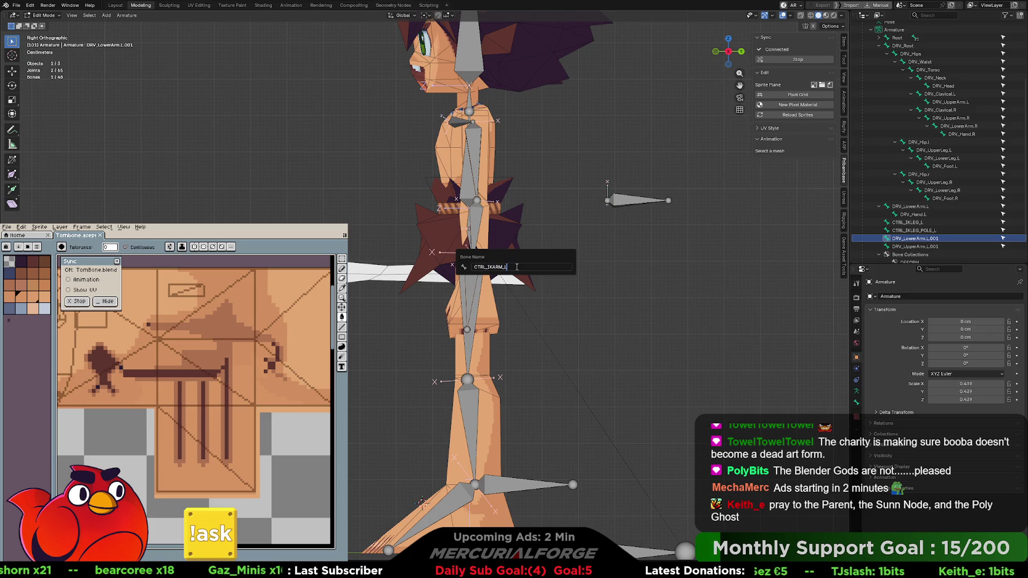
{"action": "key", "text": "Return"}
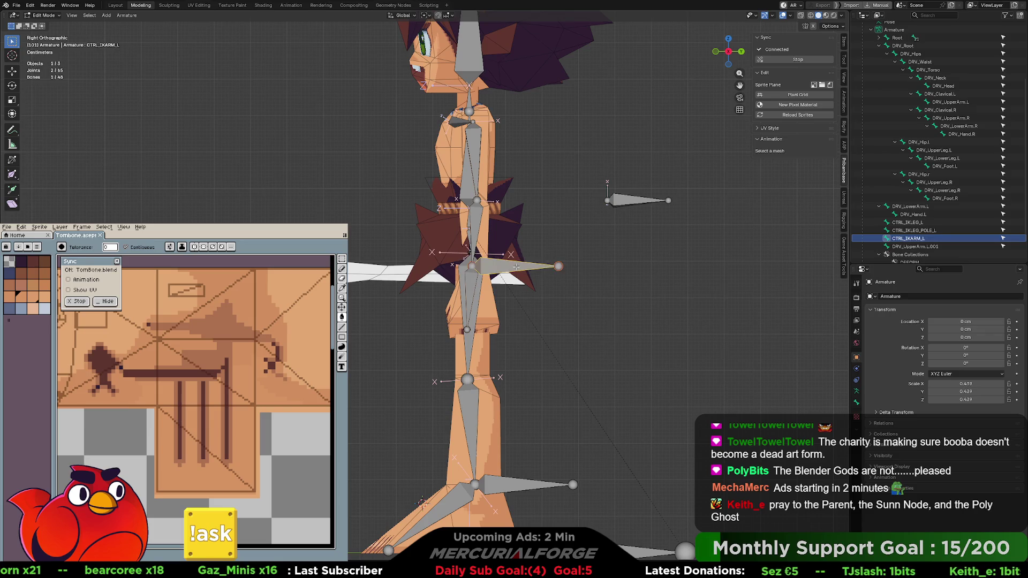
Rename the bone behind the character to CTRL_IKARM_POLE_L, then deselect all
{"action": "left_click", "coordinate": [612, 204]}
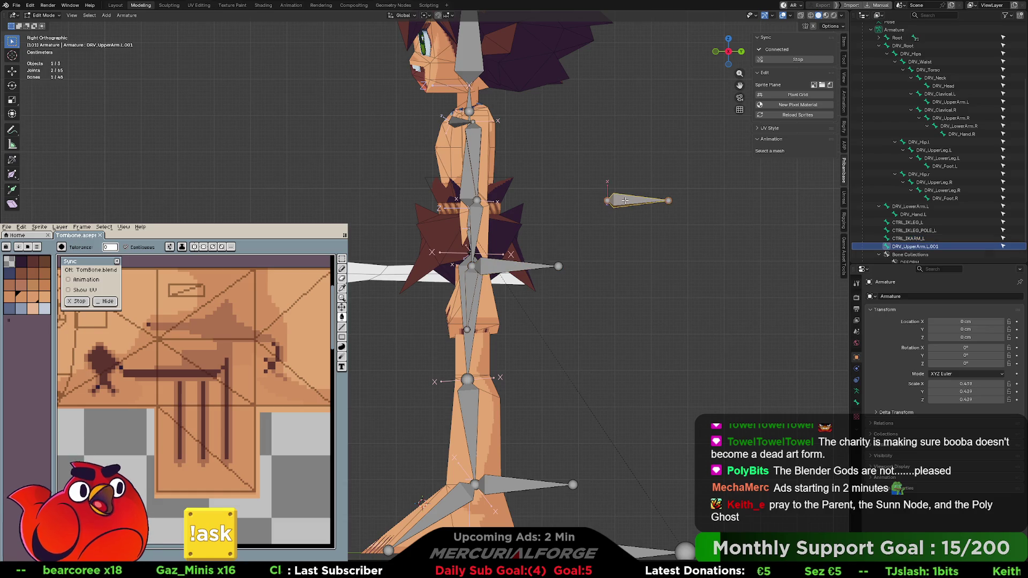
{"action": "key", "text": "F2"}
{"action": "key", "text": "BackSpace"}
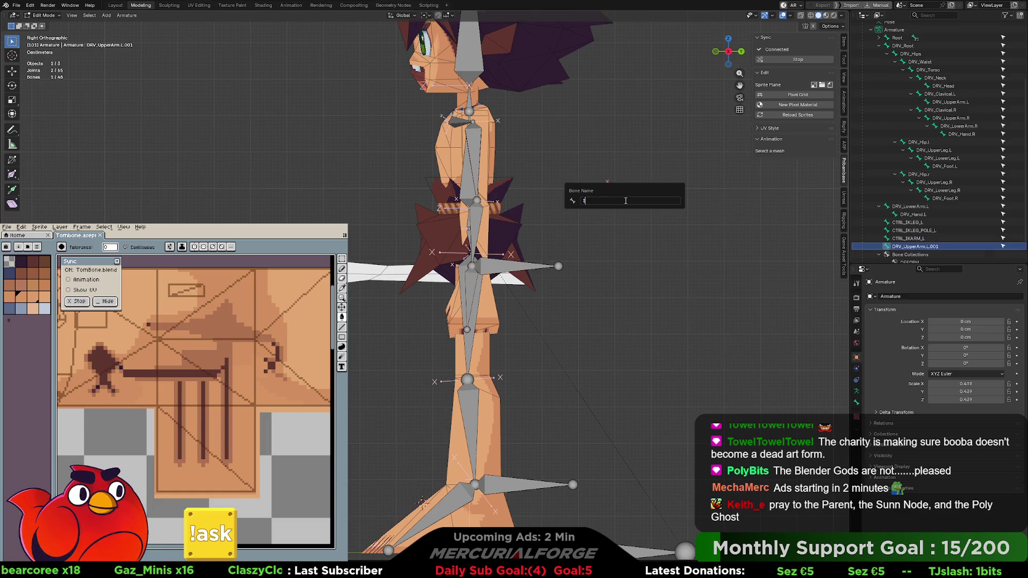
{"action": "type", "text": "RL_IKARM_POL"}
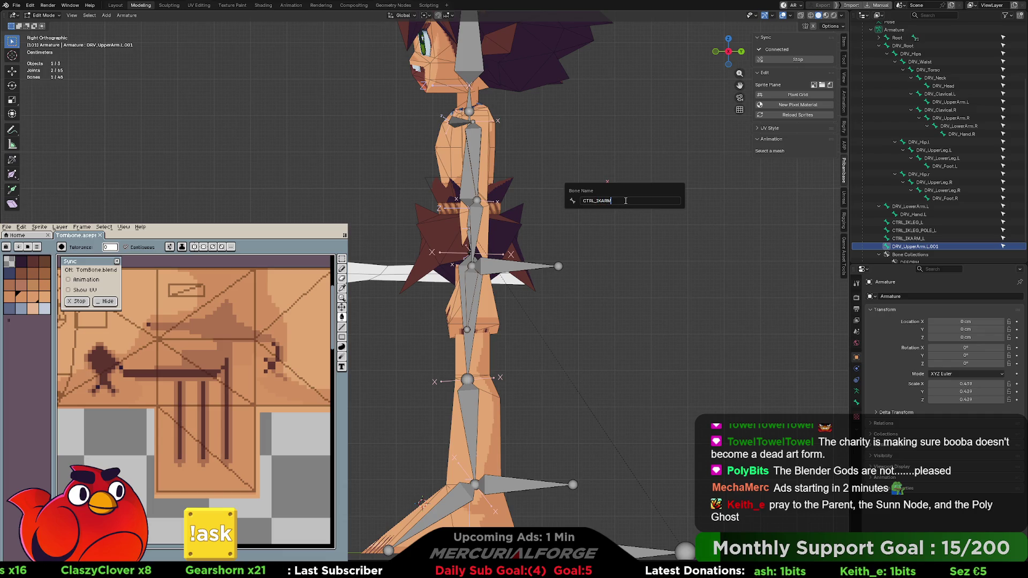
{"action": "type", "text": "E_L"}
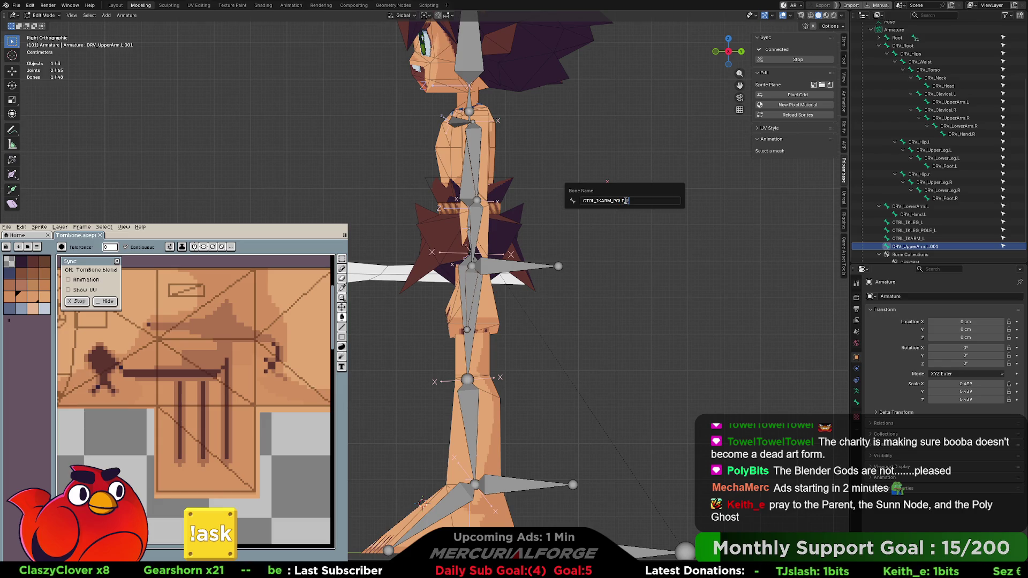
{"action": "key", "text": "Return"}
{"action": "left_click", "coordinate": [616, 275]}
{"action": "middle_click_drag", "start_coordinate": [523, 420], "coordinate": [553, 382]}
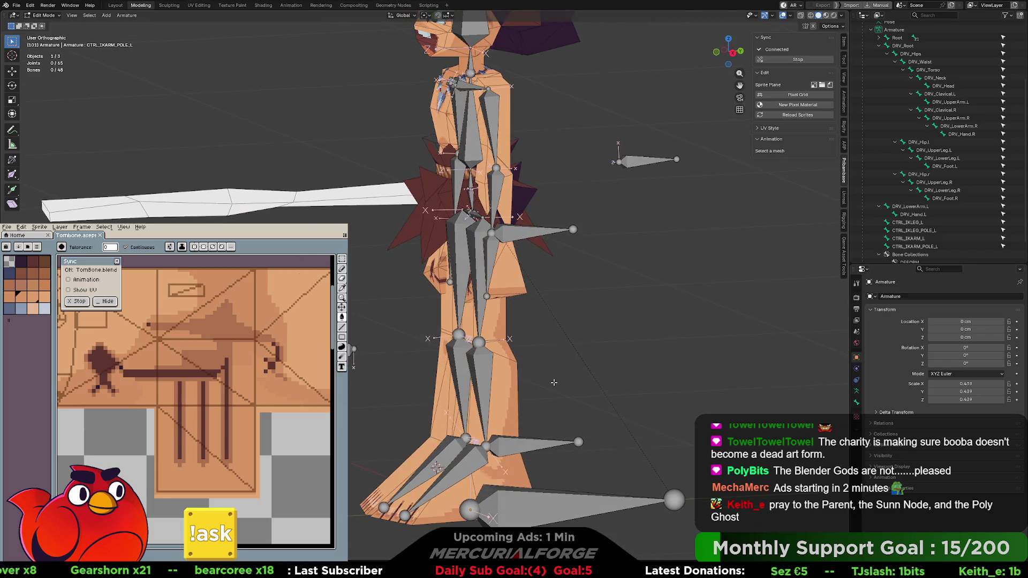
{"action": "left_click", "coordinate": [487, 387]}
In Pose Mode, set the left leg IK pole to Armature bone CTRL_IKLEG_POLE_L with a 180° pole angle
{"action": "key", "text": "ctrl+Tab"}
{"action": "left_click", "coordinate": [493, 436]}
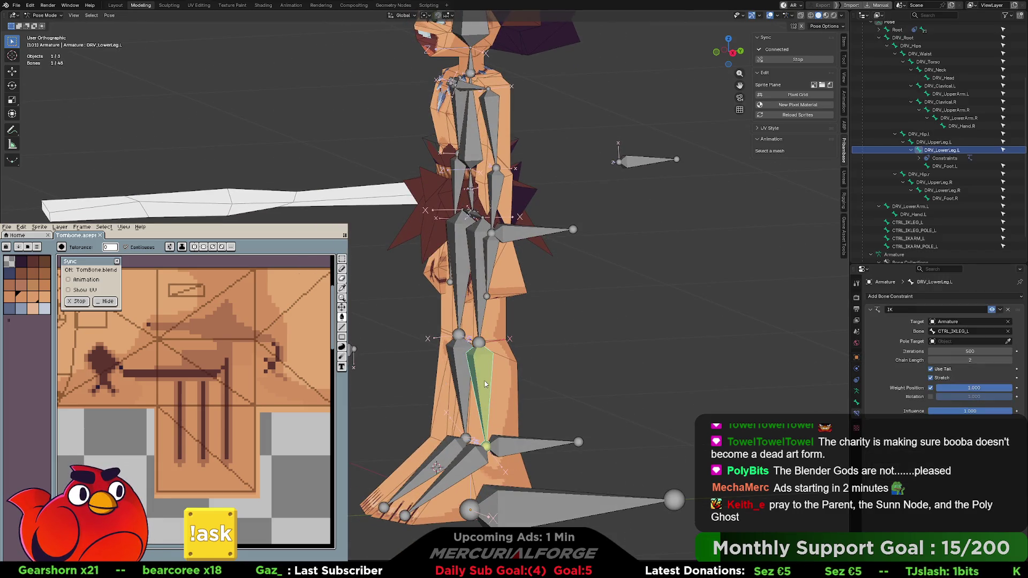
{"action": "left_click", "coordinate": [965, 341]}
{"action": "left_click", "coordinate": [961, 354]}
{"action": "left_click", "coordinate": [961, 350]}
{"action": "scroll", "coordinate": [951, 396], "scroll_direction": "down", "scroll_amount": 10}
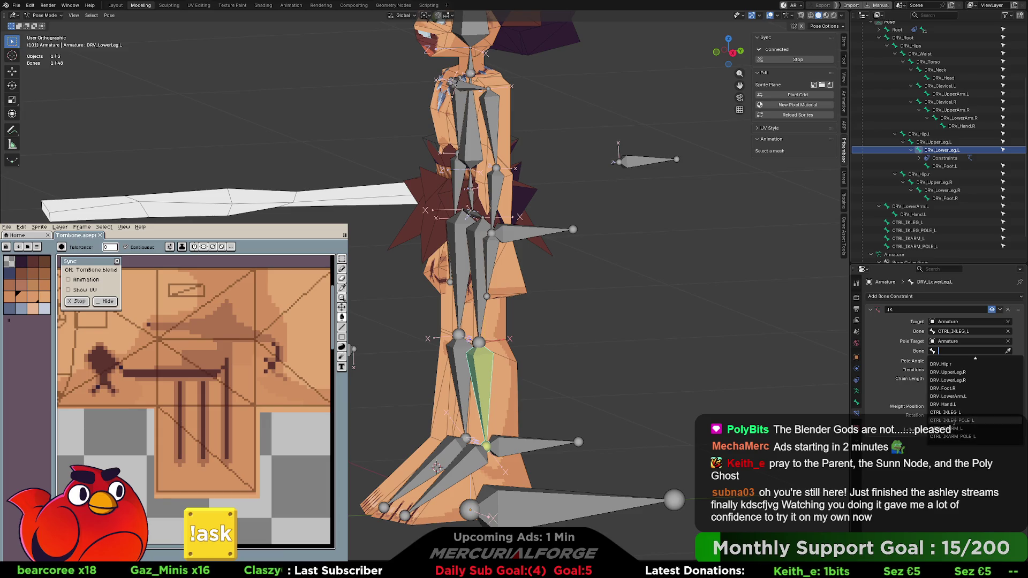
{"action": "left_click", "coordinate": [950, 420]}
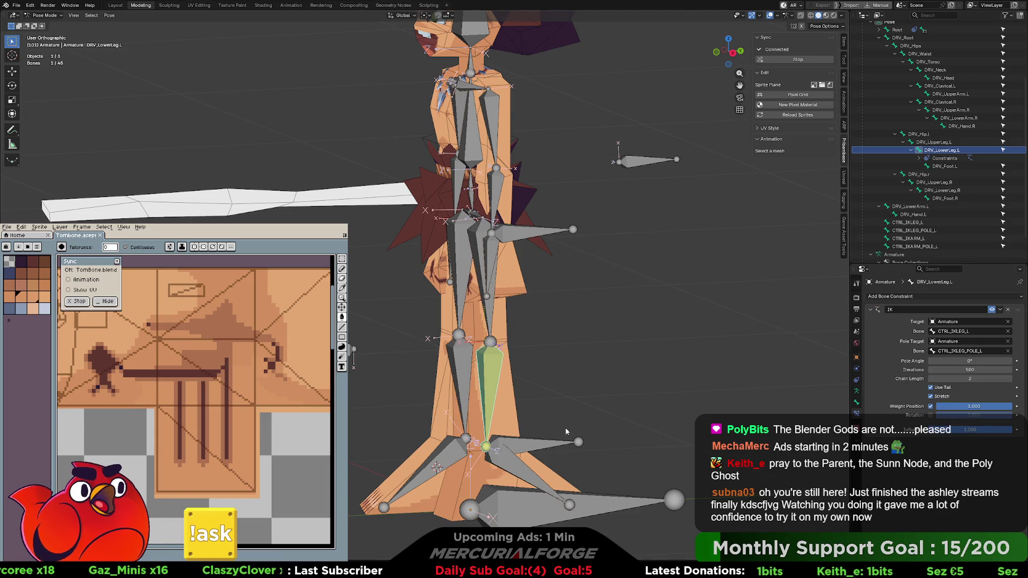
{"action": "left_click", "coordinate": [981, 361]}
{"action": "type", "text": "180"}
{"action": "key", "text": "Return"}
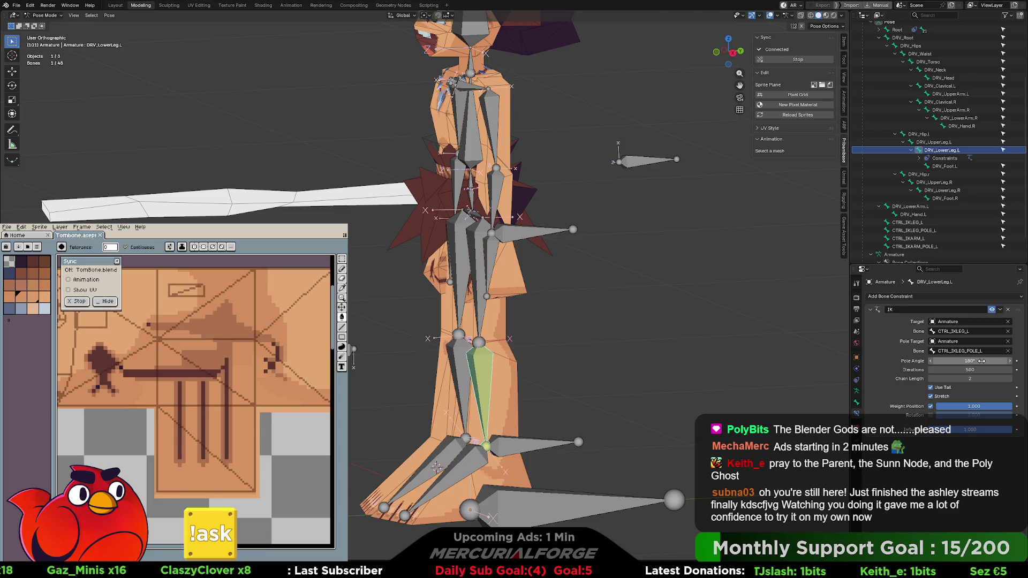
Move CTRL_IKLEG_L to bend the left knee, then reset it so the leg straightens
{"action": "left_click", "coordinate": [536, 448]}
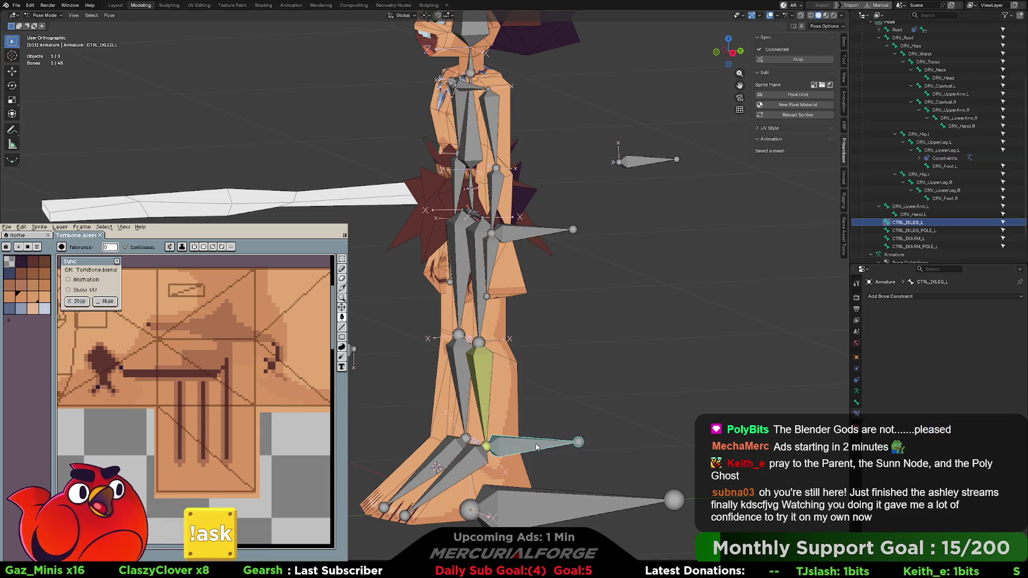
{"action": "middle_click_drag", "start_coordinate": [536, 448], "coordinate": [533, 449]}
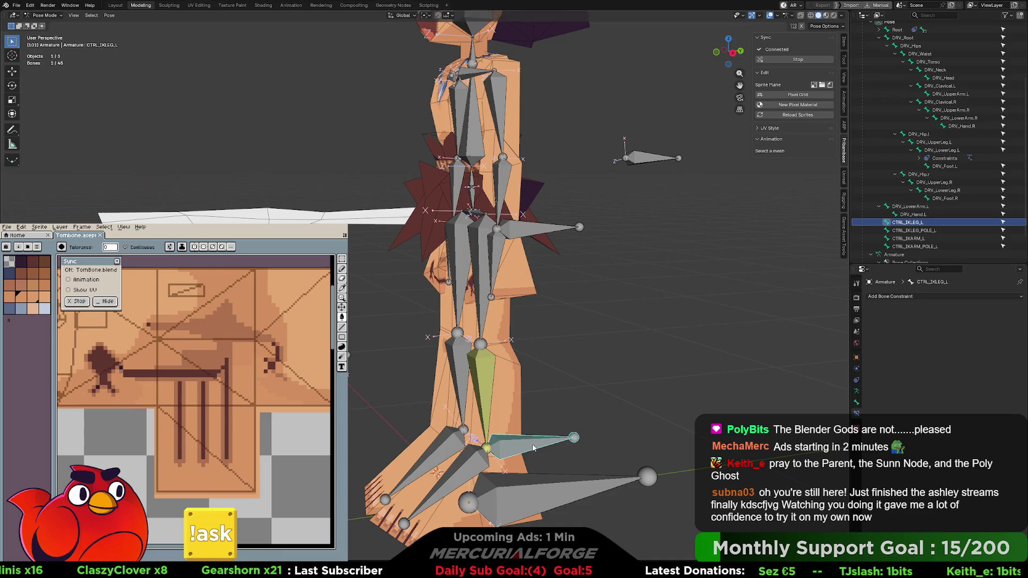
{"action": "key", "text": "g"}
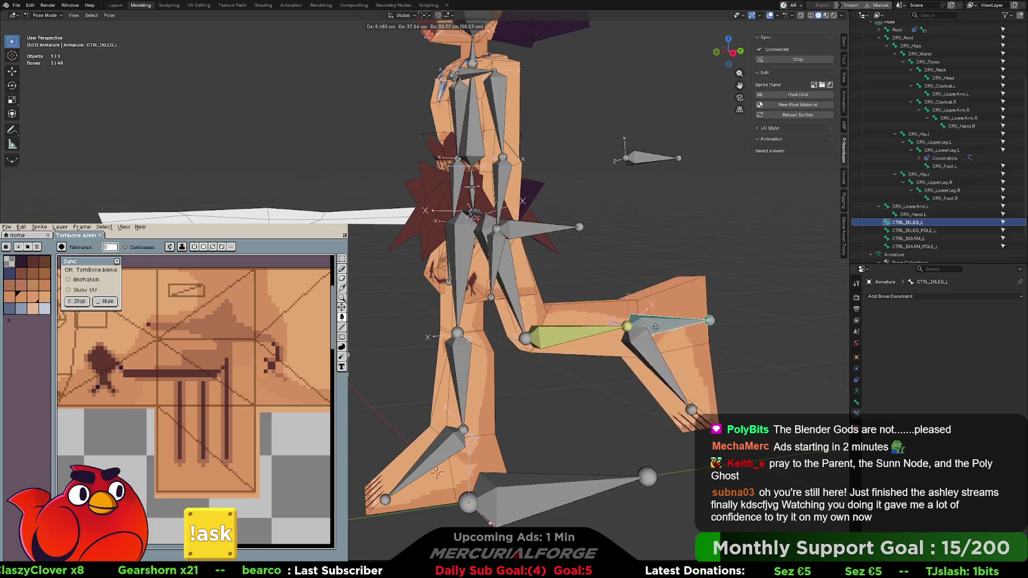
{"action": "left_click", "coordinate": [599, 374]}
{"action": "key", "text": "alt+g"}
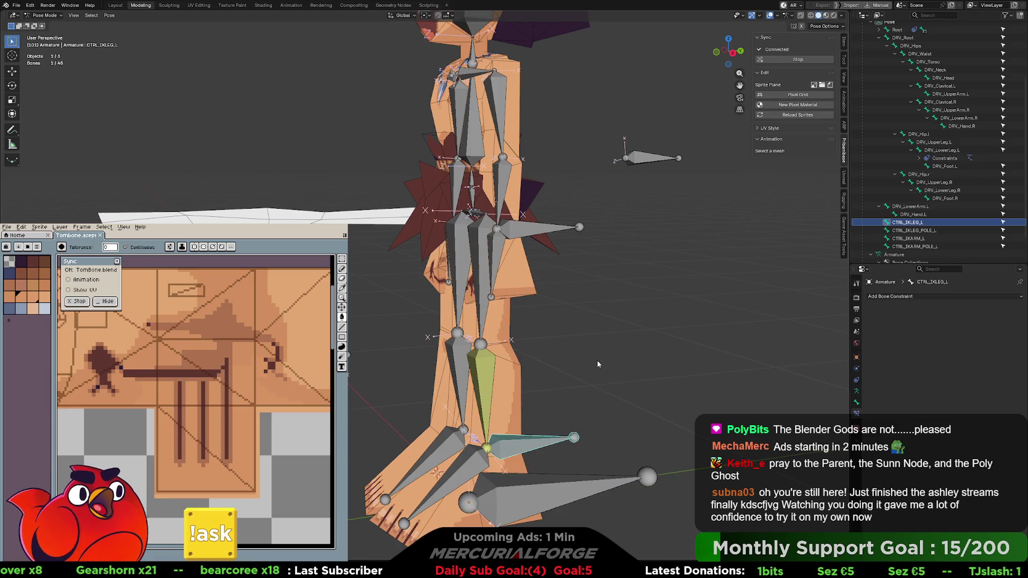
{"action": "left_click", "coordinate": [596, 361]}
{"action": "middle_click_drag", "start_coordinate": [618, 262], "coordinate": [613, 336], "text": "shift"}
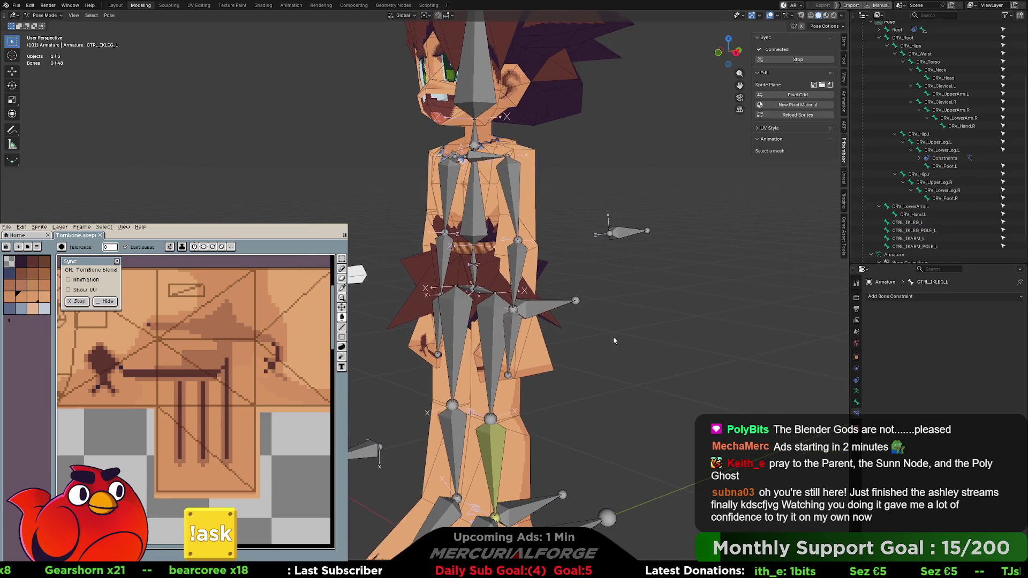
Add an Inverse Kinematics constraint to the DRV_LowerArm.L bone
{"action": "left_click", "coordinate": [513, 264]}
{"action": "key", "text": "ctrl+shift+c"}
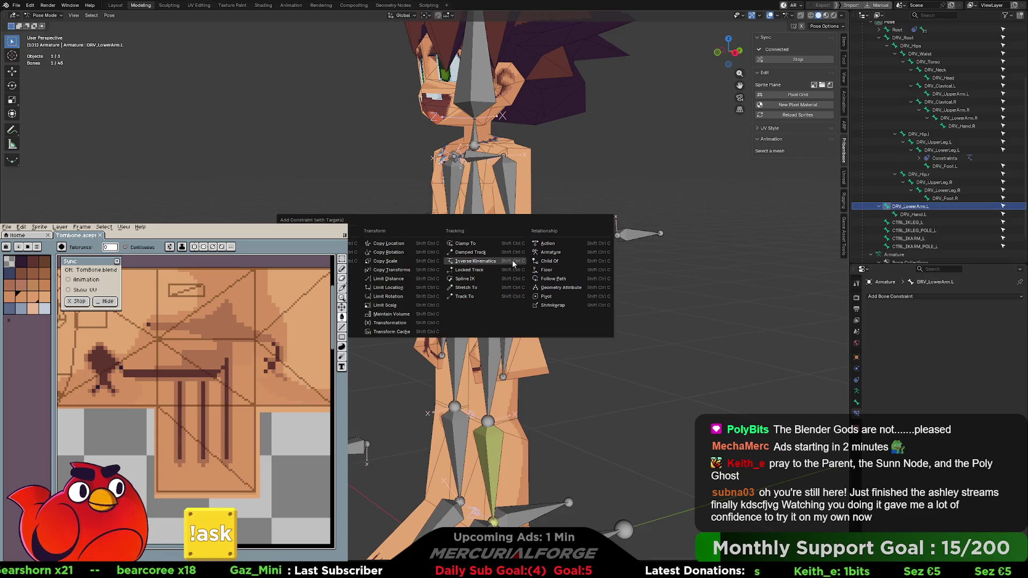
{"action": "left_click", "coordinate": [583, 279]}
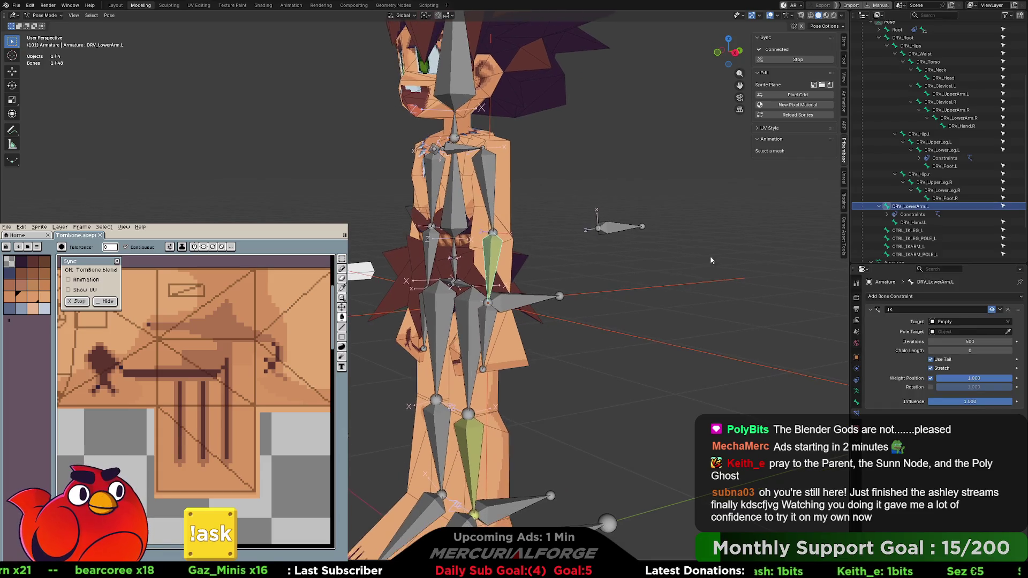
Delete the auto-created Empty target in the Outliner and reselect the lower arm bone to inspect its IK
{"action": "scroll", "coordinate": [905, 236], "scroll_direction": "down", "scroll_amount": 3}
{"action": "left_click", "coordinate": [891, 255]}
{"action": "key", "text": "x"}
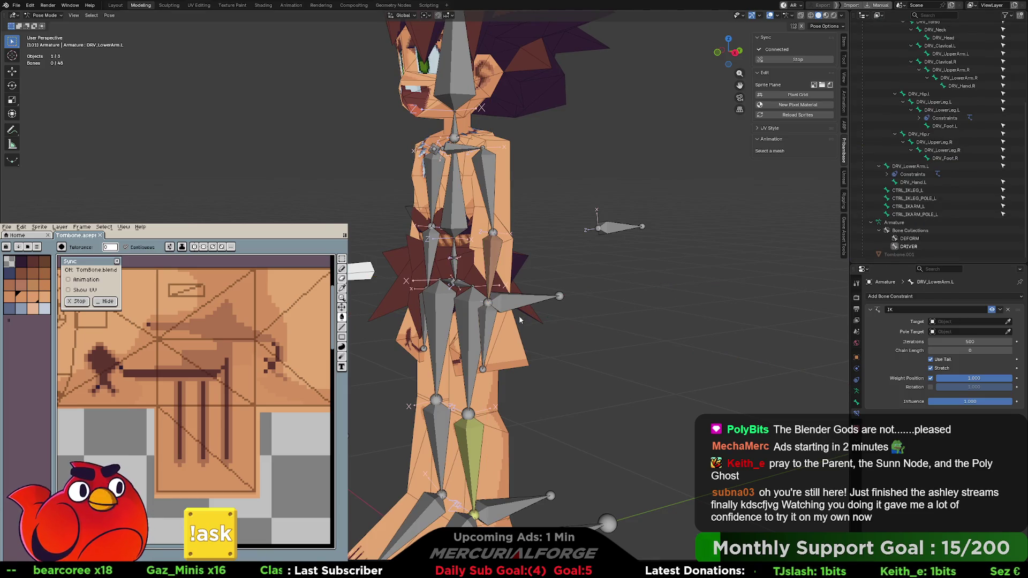
{"action": "left_click", "coordinate": [508, 295]}
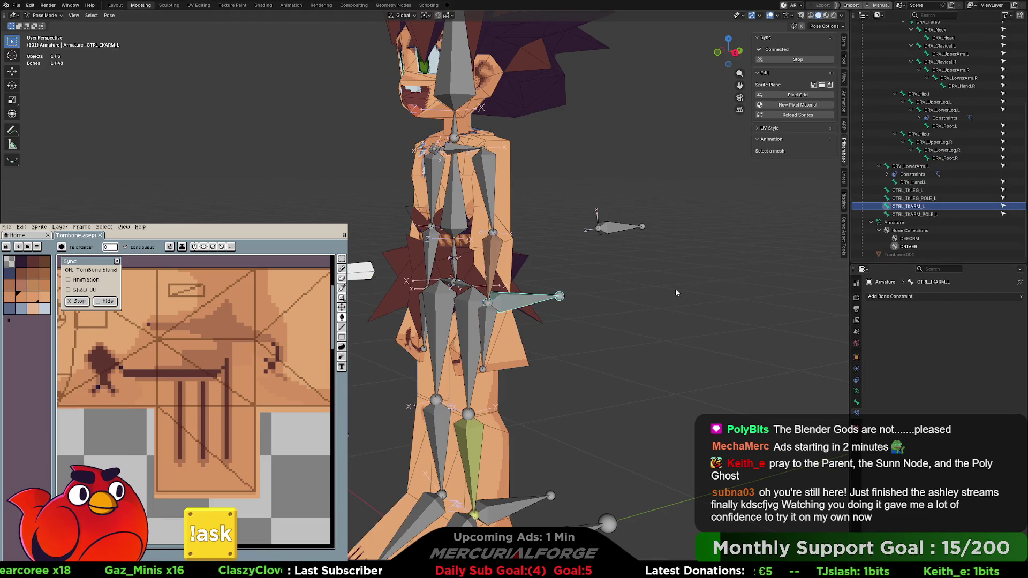
{"action": "left_click", "coordinate": [502, 274]}
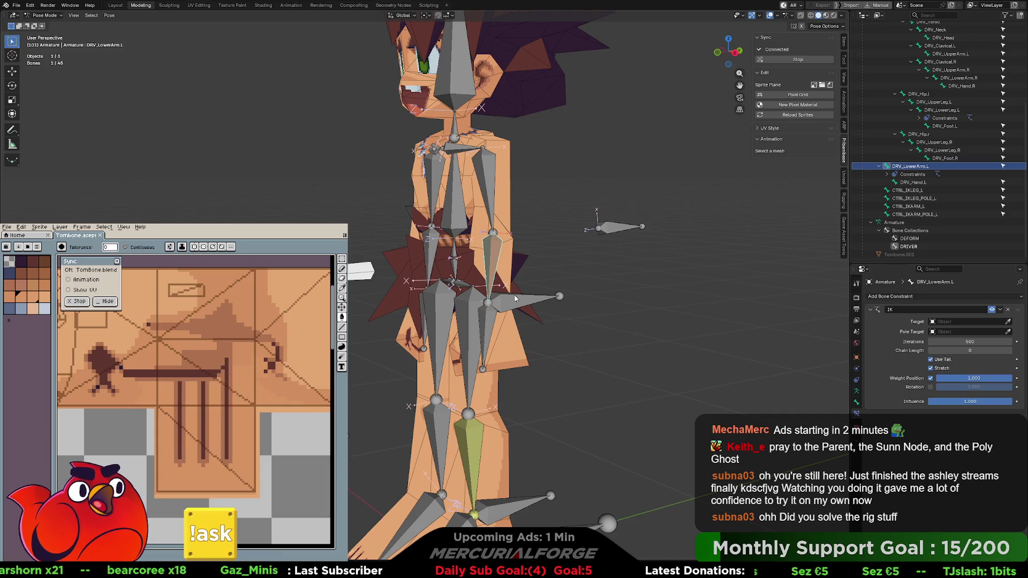
{"action": "mouse_move", "coordinate": [512, 302]}
{"action": "middle_mouse_down"}
{"action": "mouse_move", "coordinate": [545, 301]}
{"action": "mouse_move", "coordinate": [481, 234]}
{"action": "middle_mouse_up"}
{"action": "scroll", "coordinate": [545, 301], "scroll_direction": "down", "scroll_amount": 5}
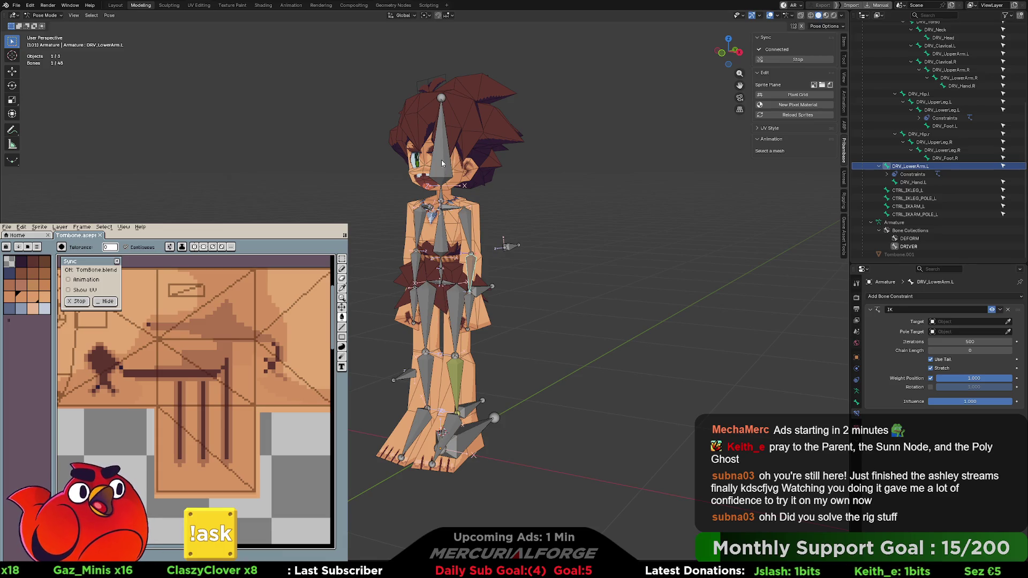
{"action": "scroll", "coordinate": [453, 259], "scroll_direction": "up", "scroll_amount": 2}
{"action": "mouse_move", "coordinate": [468, 241]}
{"action": "middle_mouse_down"}
{"action": "mouse_move", "coordinate": [453, 252]}
{"action": "mouse_move", "coordinate": [440, 246]}
{"action": "middle_mouse_up"}
{"action": "scroll", "coordinate": [439, 248], "scroll_direction": "up", "scroll_amount": 2}
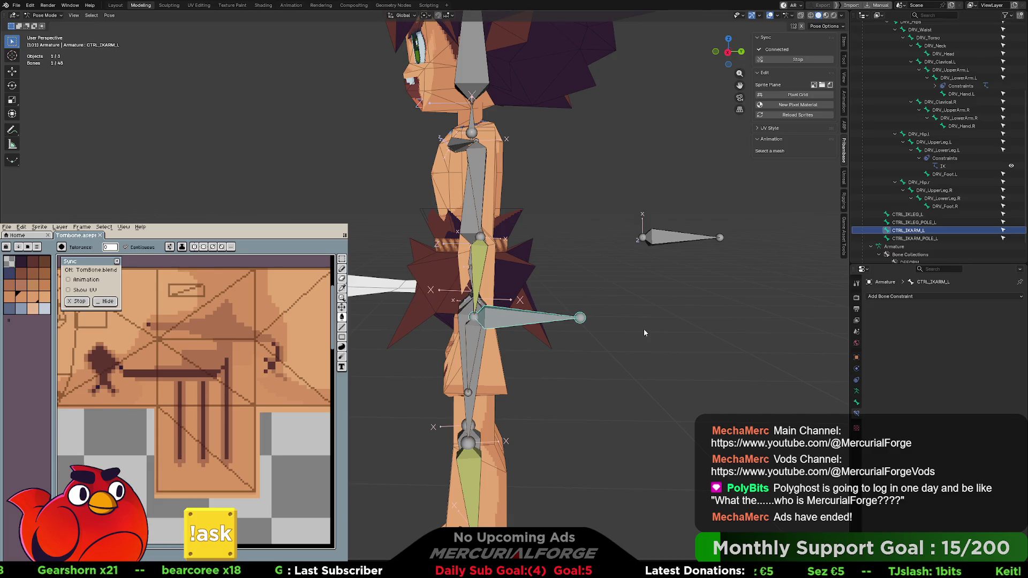
Move CTRL_IKARM_L twice to raise and bend the left arm
{"action": "key", "text": "g"}
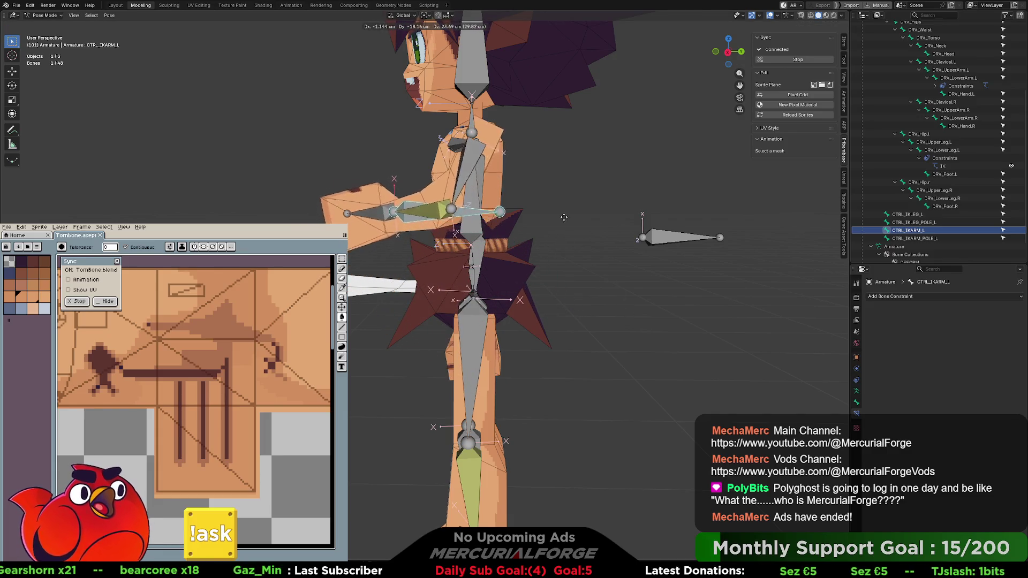
{"action": "left_click", "coordinate": [560, 228]}
{"action": "mouse_move", "coordinate": [560, 228]}
{"action": "middle_mouse_down"}
{"action": "mouse_move", "coordinate": [615, 255]}
{"action": "mouse_move", "coordinate": [666, 256]}
{"action": "mouse_move", "coordinate": [635, 249]}
{"action": "mouse_move", "coordinate": [648, 266]}
{"action": "mouse_move", "coordinate": [519, 264]}
{"action": "middle_mouse_up"}
{"action": "key", "text": "g"}
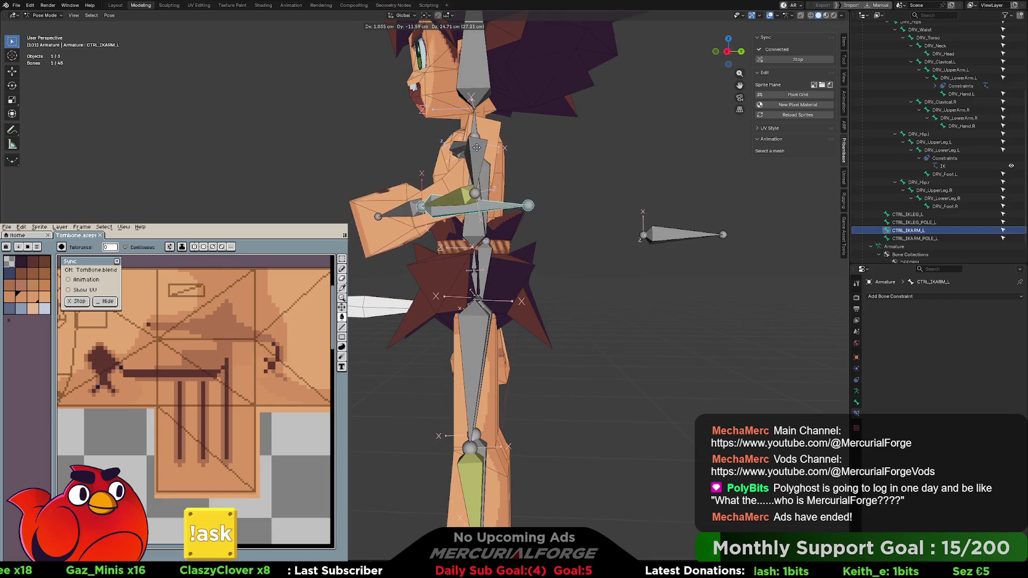
{"action": "left_click", "coordinate": [421, 172]}
{"action": "mouse_move", "coordinate": [422, 172]}
{"action": "middle_mouse_down"}
{"action": "mouse_move", "coordinate": [426, 225]}
{"action": "mouse_move", "coordinate": [408, 225]}
{"action": "middle_mouse_up"}
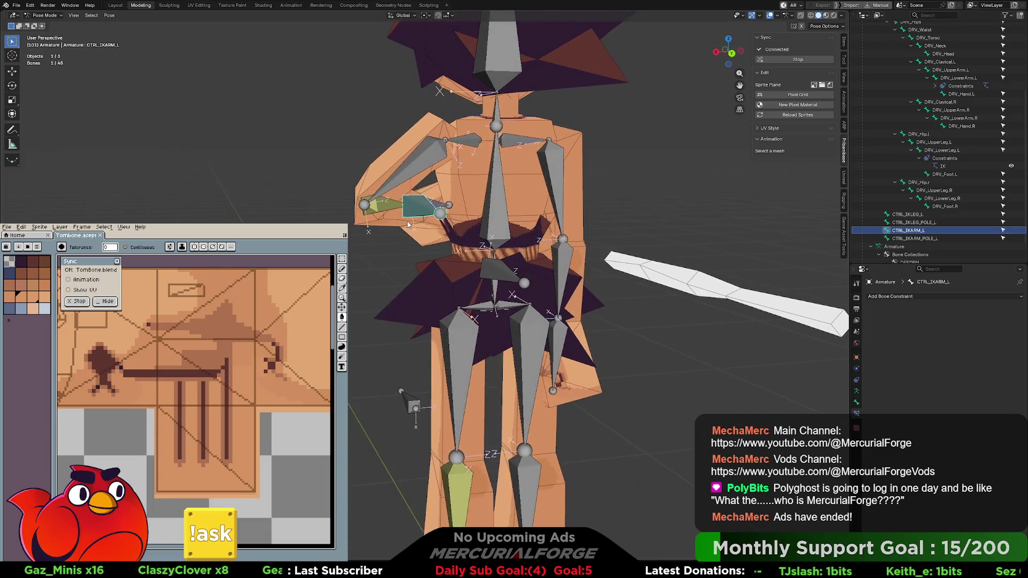
Try moving CTRL_IKARM_POLE_L, cancel it, and undo the arm back to rest
{"action": "left_click", "coordinate": [498, 270]}
{"action": "key", "text": "g"}
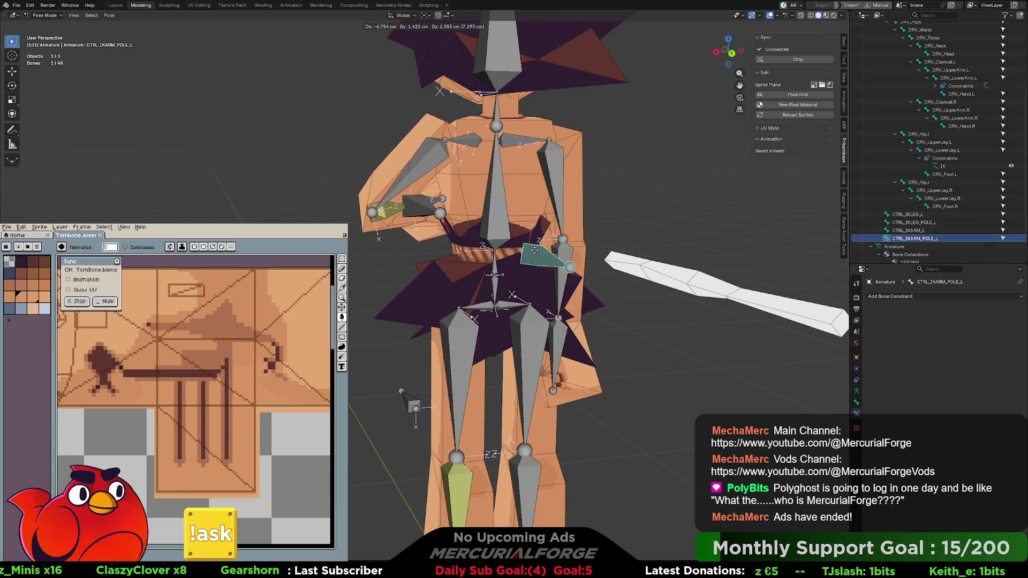
{"action": "key", "text": "Escape"}
{"action": "key", "text": "ctrl+z"}
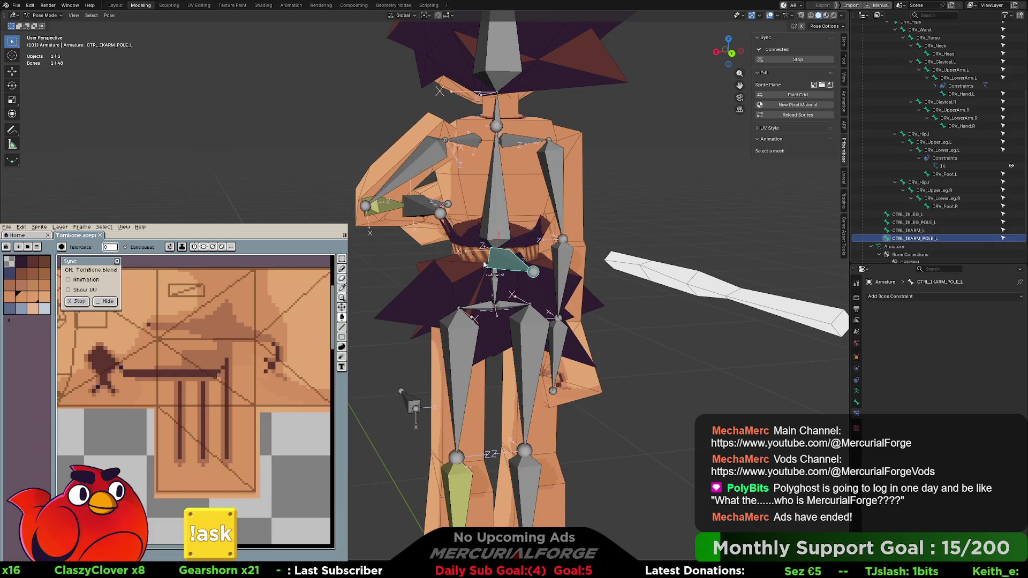
{"action": "key", "text": "ctrl+z"}
Move CTRL_IKARM_L again so the left arm bends forward at the elbow
{"action": "mouse_move", "coordinate": [472, 277]}
{"action": "middle_mouse_down"}
{"action": "mouse_move", "coordinate": [514, 273]}
{"action": "mouse_move", "coordinate": [442, 288]}
{"action": "mouse_move", "coordinate": [563, 282]}
{"action": "mouse_move", "coordinate": [545, 277]}
{"action": "middle_mouse_up"}
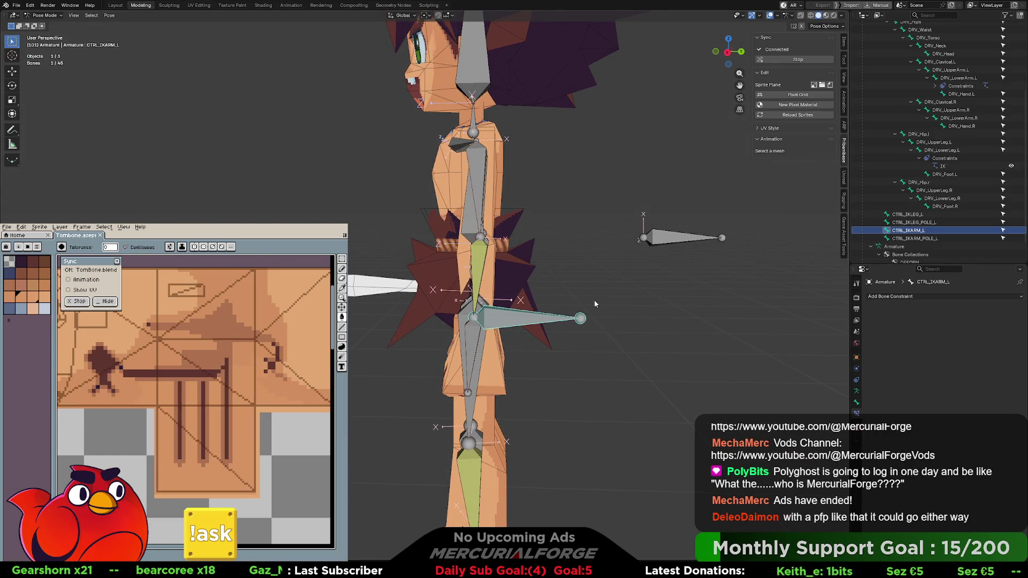
{"action": "key", "text": "g"}
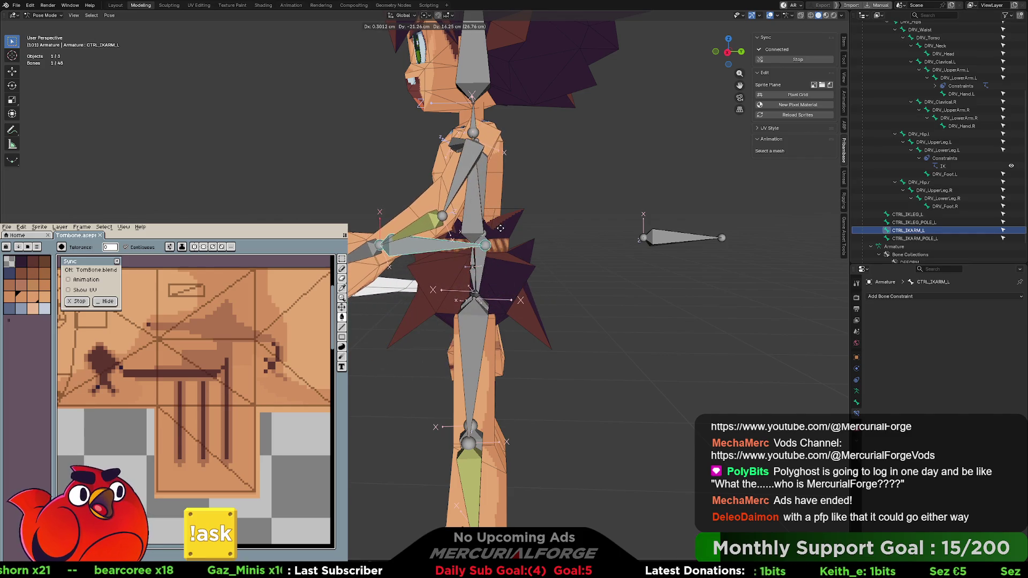
{"action": "left_click", "coordinate": [511, 245]}
{"action": "middle_click_drag", "start_coordinate": [510, 245], "coordinate": [521, 243]}
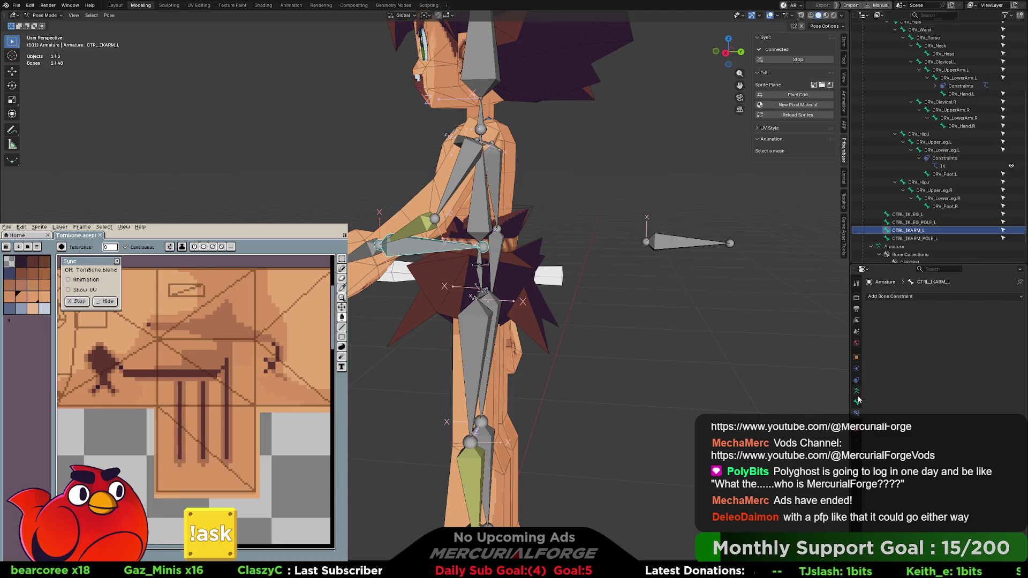
{"action": "left_click", "coordinate": [856, 403]}
Switch between the Bone and Armature data properties, settling on the Armature tab's pose settings and DEFORM/DRIVER collections
{"action": "left_click", "coordinate": [857, 393]}
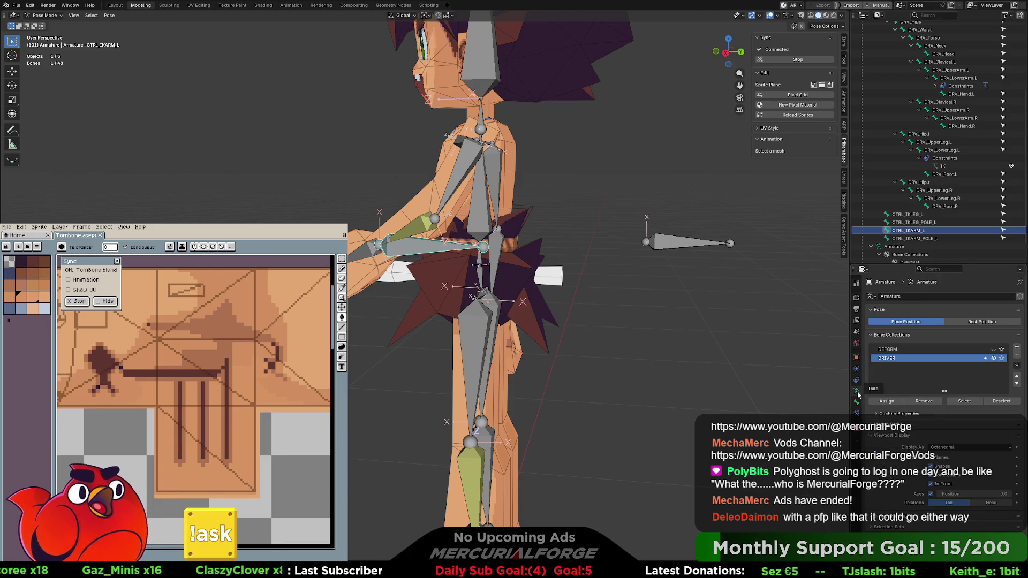
{"action": "mouse_move", "coordinate": [537, 259]}
{"action": "middle_mouse_down"}
{"action": "mouse_move", "coordinate": [458, 300]}
{"action": "mouse_move", "coordinate": [647, 317]}
{"action": "mouse_move", "coordinate": [644, 339]}
{"action": "middle_mouse_up"}
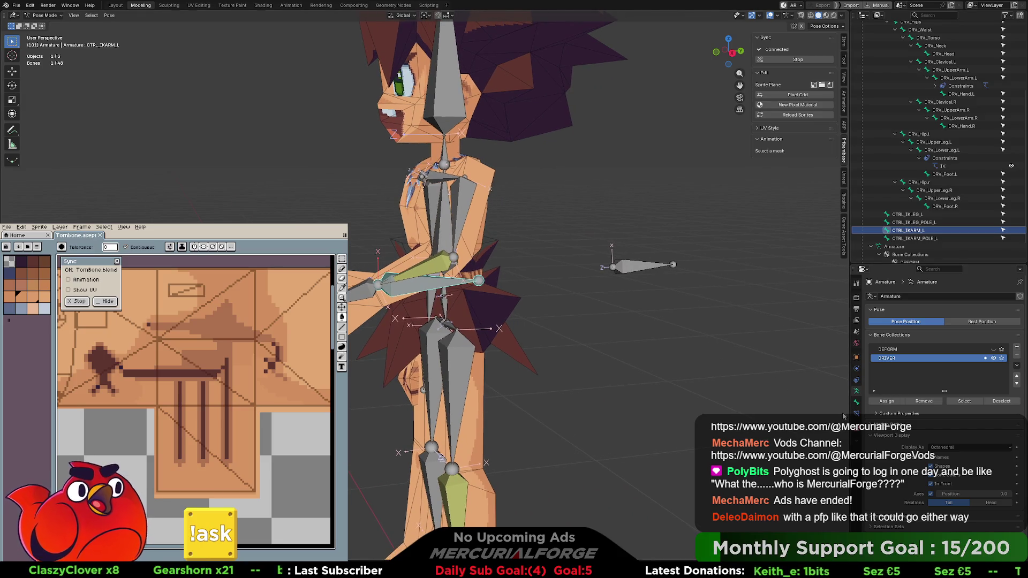
{"action": "left_click", "coordinate": [856, 403]}
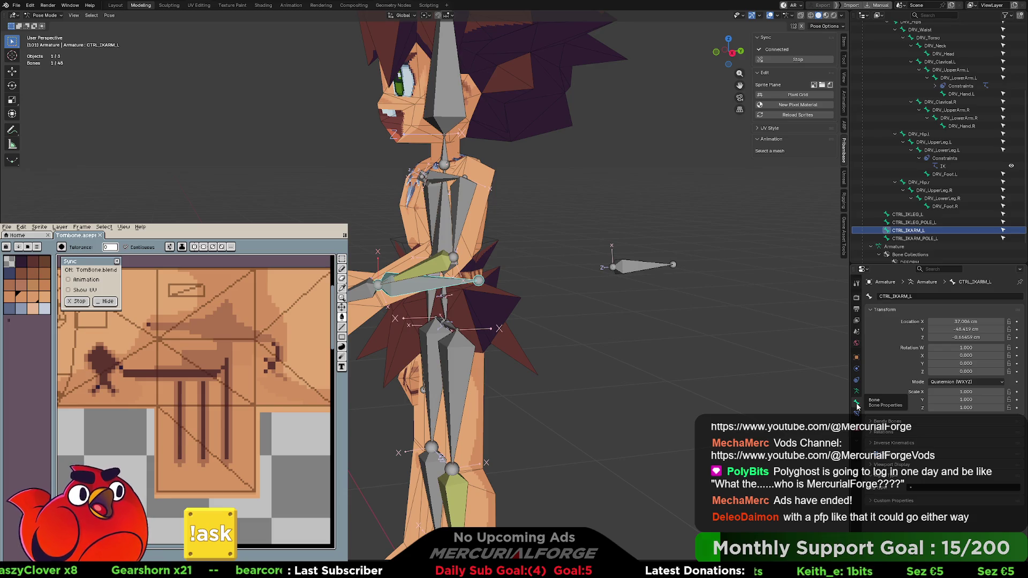
{"action": "left_click", "coordinate": [857, 392]}
{"action": "left_click", "coordinate": [857, 403]}
{"action": "left_click", "coordinate": [856, 391]}
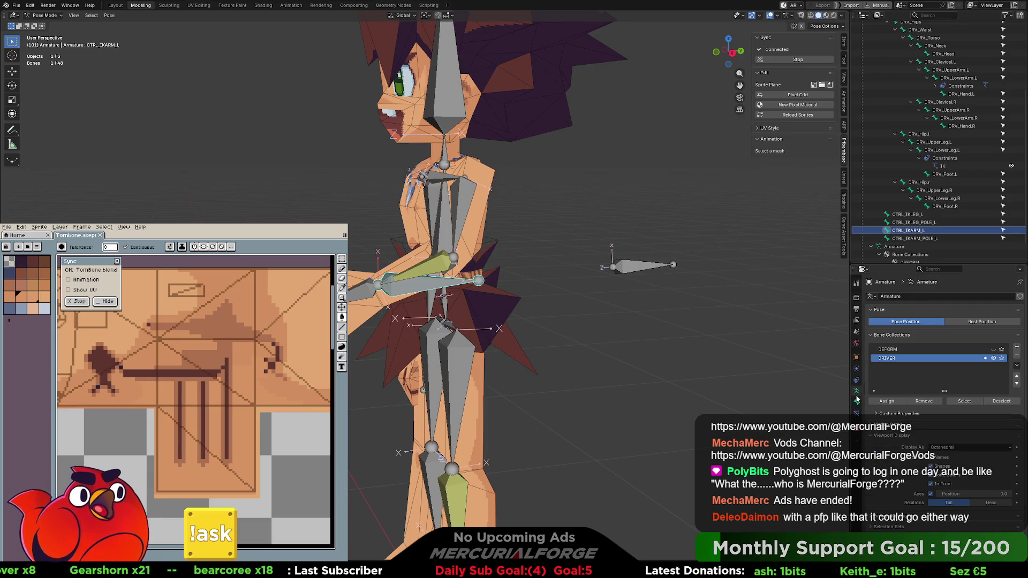
{"action": "scroll", "coordinate": [686, 367], "scroll_direction": "up", "scroll_amount": 2}
{"action": "mouse_move", "coordinate": [686, 375]}
{"action": "middle_mouse_down"}
{"action": "mouse_move", "coordinate": [757, 375]}
{"action": "mouse_move", "coordinate": [638, 373]}
{"action": "mouse_move", "coordinate": [593, 349]}
{"action": "mouse_move", "coordinate": [740, 385]}
{"action": "mouse_move", "coordinate": [666, 368]}
{"action": "mouse_move", "coordinate": [690, 300]}
{"action": "middle_mouse_up"}
{"action": "left_click", "coordinate": [703, 277]}
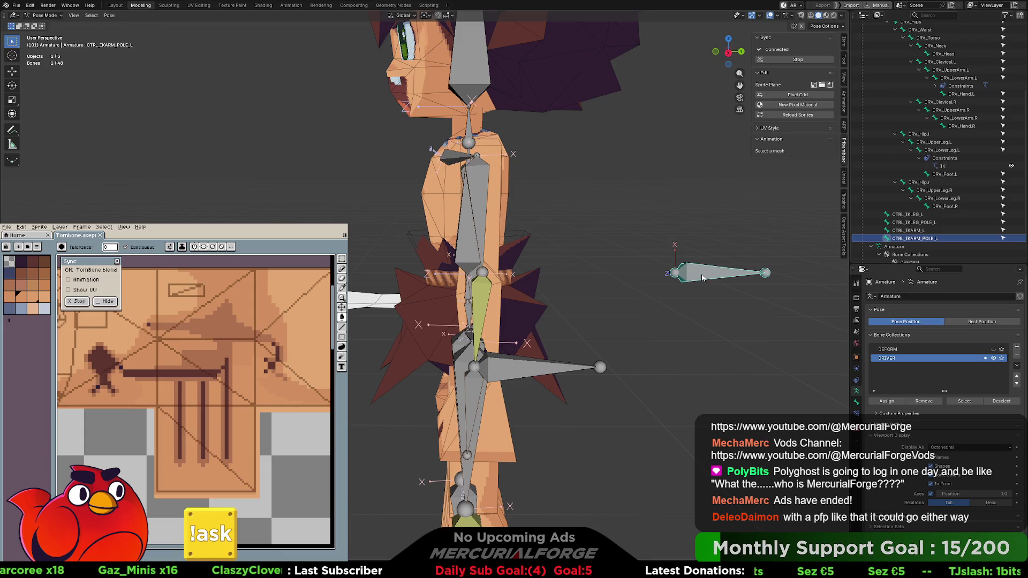
{"action": "left_click", "coordinate": [548, 367]}
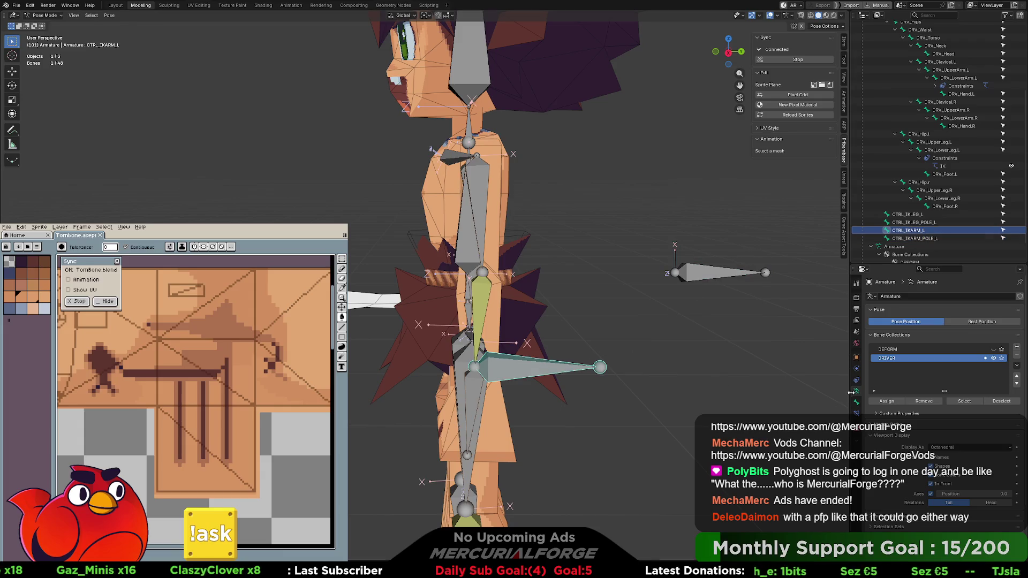
{"action": "left_click", "coordinate": [857, 413]}
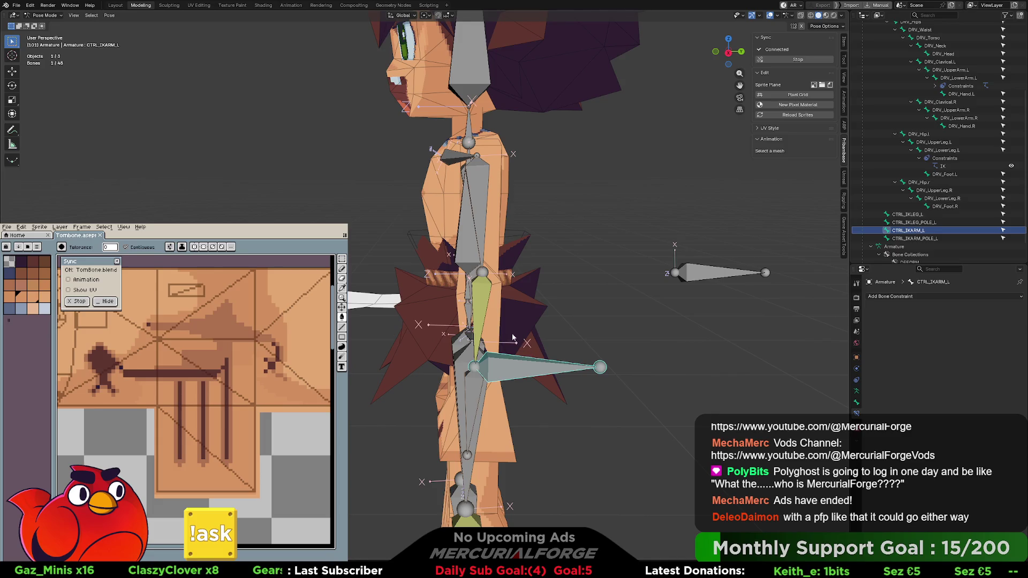
{"action": "left_click", "coordinate": [490, 308]}
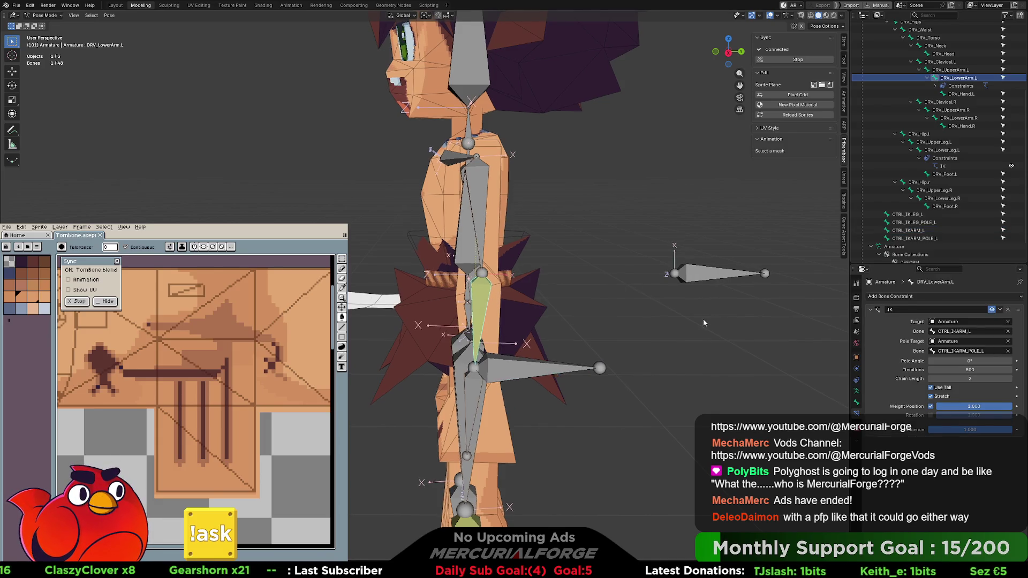
{"action": "middle_click_drag", "start_coordinate": [703, 322], "coordinate": [683, 325], "text": "shift"}
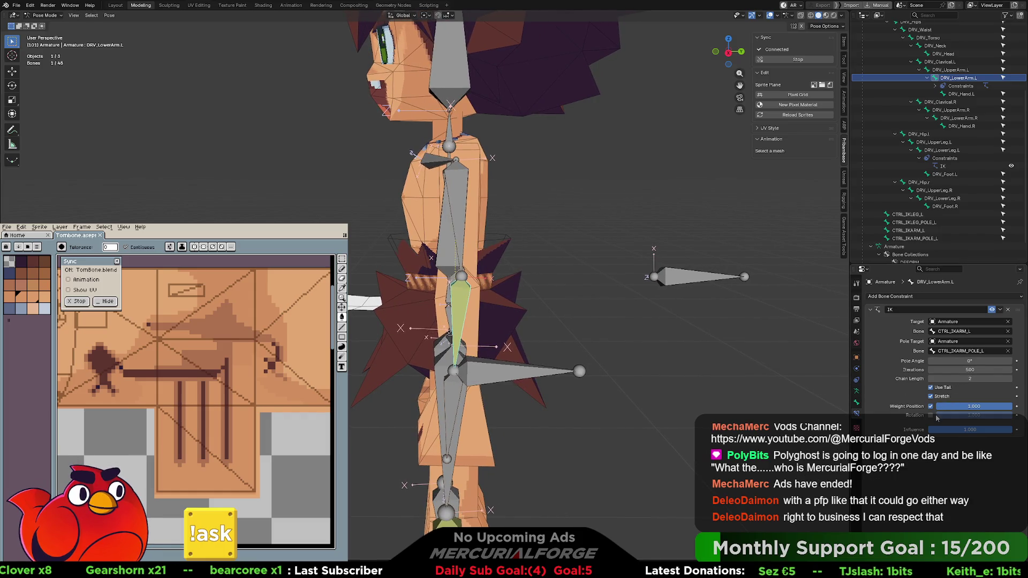
{"action": "left_click", "coordinate": [931, 415]}
{"action": "left_click", "coordinate": [931, 416]}
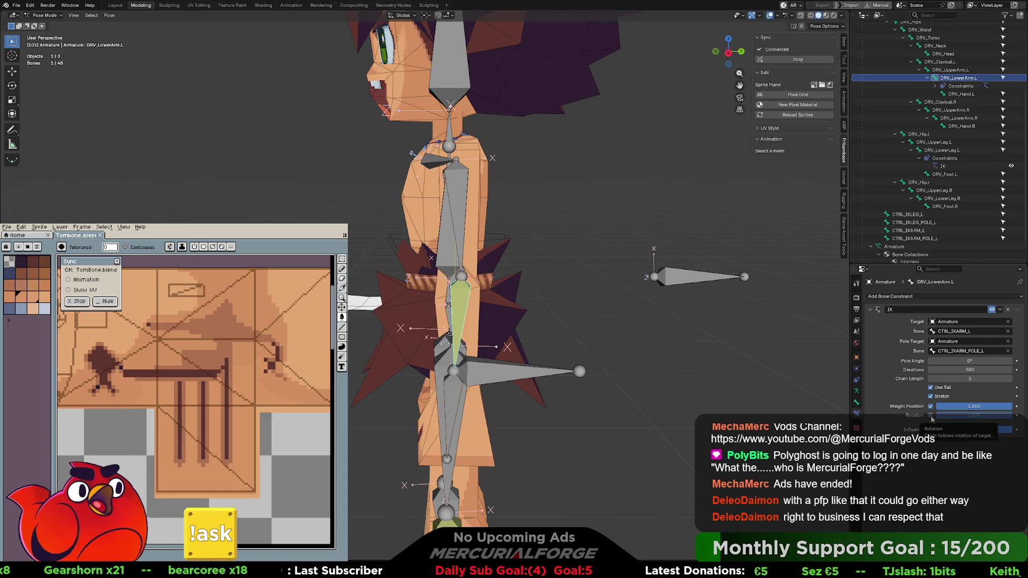
{"action": "left_click", "coordinate": [930, 416]}
{"action": "left_click", "coordinate": [931, 416]}
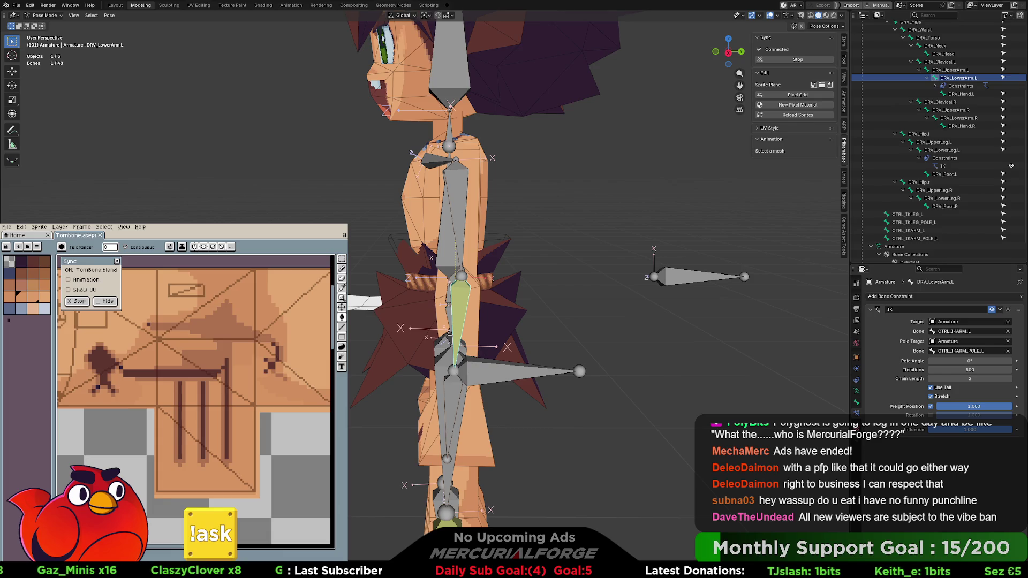
{"action": "mouse_move", "coordinate": [493, 281]}
{"action": "middle_mouse_down"}
{"action": "mouse_move", "coordinate": [586, 278]}
{"action": "mouse_move", "coordinate": [497, 282]}
{"action": "mouse_move", "coordinate": [436, 313]}
{"action": "mouse_move", "coordinate": [486, 292]}
{"action": "mouse_move", "coordinate": [569, 222]}
{"action": "mouse_move", "coordinate": [538, 225]}
{"action": "mouse_move", "coordinate": [551, 278]}
{"action": "mouse_move", "coordinate": [560, 304]}
{"action": "mouse_move", "coordinate": [593, 305]}
{"action": "mouse_move", "coordinate": [527, 291]}
{"action": "mouse_move", "coordinate": [506, 323]}
{"action": "mouse_move", "coordinate": [517, 341]}
{"action": "middle_mouse_up"}
{"action": "scroll", "coordinate": [410, 321], "scroll_direction": "up", "scroll_amount": 5}
{"action": "scroll", "coordinate": [410, 322], "scroll_direction": "down", "scroll_amount": 2}
{"action": "left_click", "coordinate": [502, 316]}
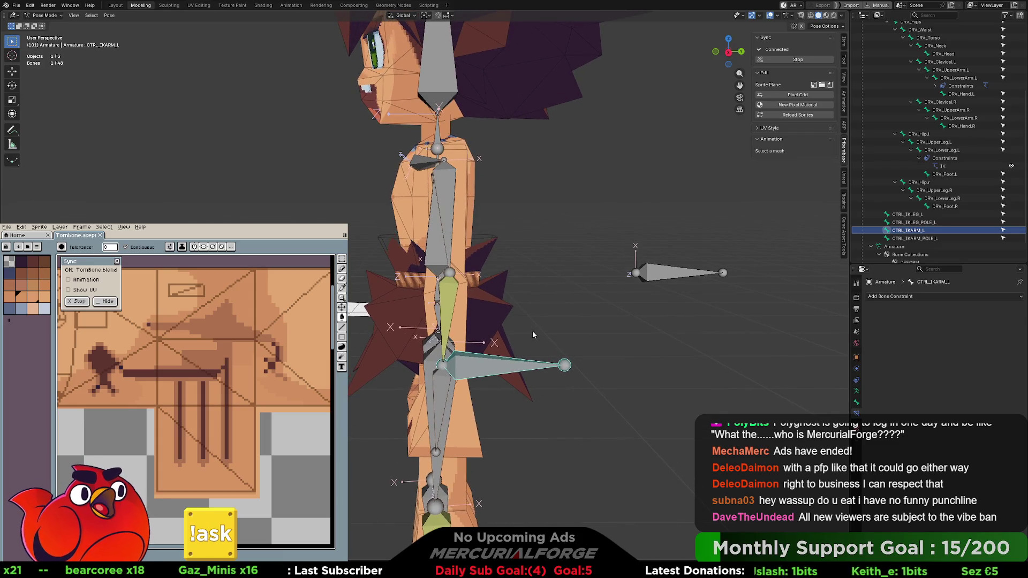
Lower CTRL_IKARM_L to bend the left arm, then select DRV_LowerArm.L to view its IK constraint
{"action": "key", "text": "g"}
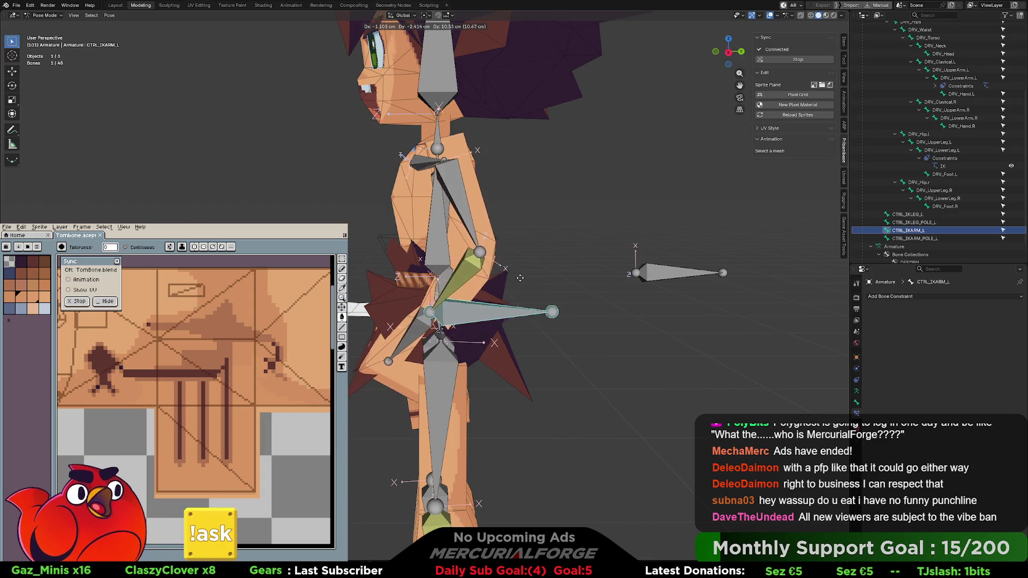
{"action": "left_click", "coordinate": [520, 311]}
{"action": "mouse_move", "coordinate": [520, 311]}
{"action": "middle_mouse_down"}
{"action": "mouse_move", "coordinate": [426, 299]}
{"action": "mouse_move", "coordinate": [427, 315]}
{"action": "mouse_move", "coordinate": [691, 272]}
{"action": "mouse_move", "coordinate": [651, 303]}
{"action": "mouse_move", "coordinate": [711, 301]}
{"action": "mouse_move", "coordinate": [670, 306]}
{"action": "mouse_move", "coordinate": [840, 249]}
{"action": "middle_mouse_up"}
{"action": "left_click", "coordinate": [688, 272]}
{"action": "left_click", "coordinate": [513, 372]}
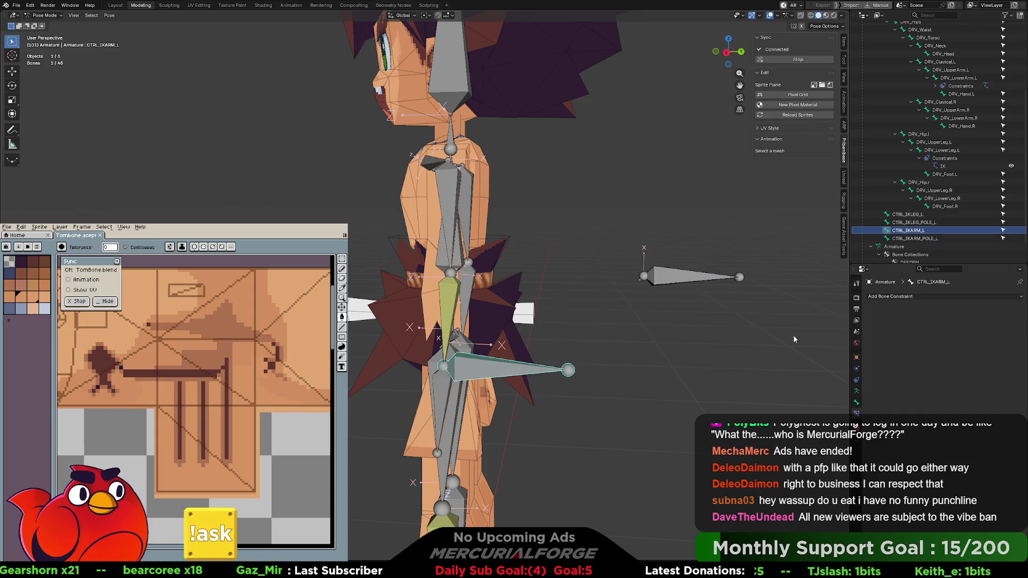
{"action": "left_click", "coordinate": [449, 294]}
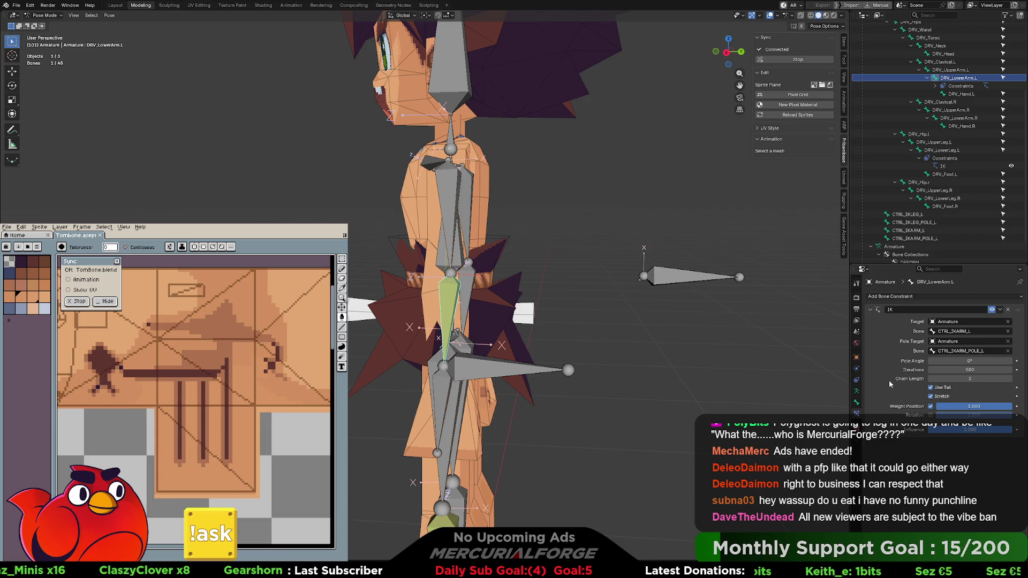
{"action": "left_click", "coordinate": [856, 402]}
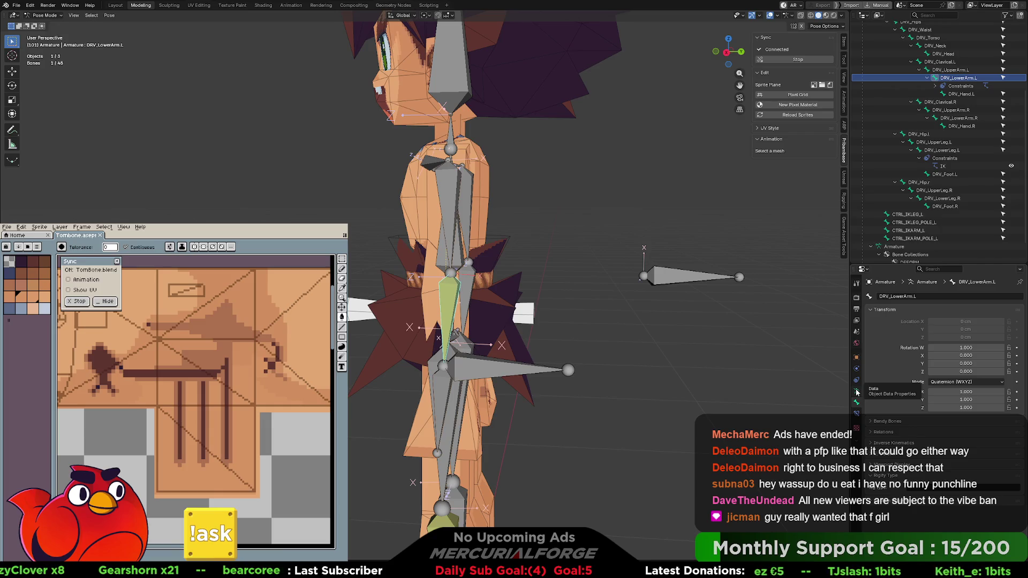
{"action": "left_click", "coordinate": [856, 392]}
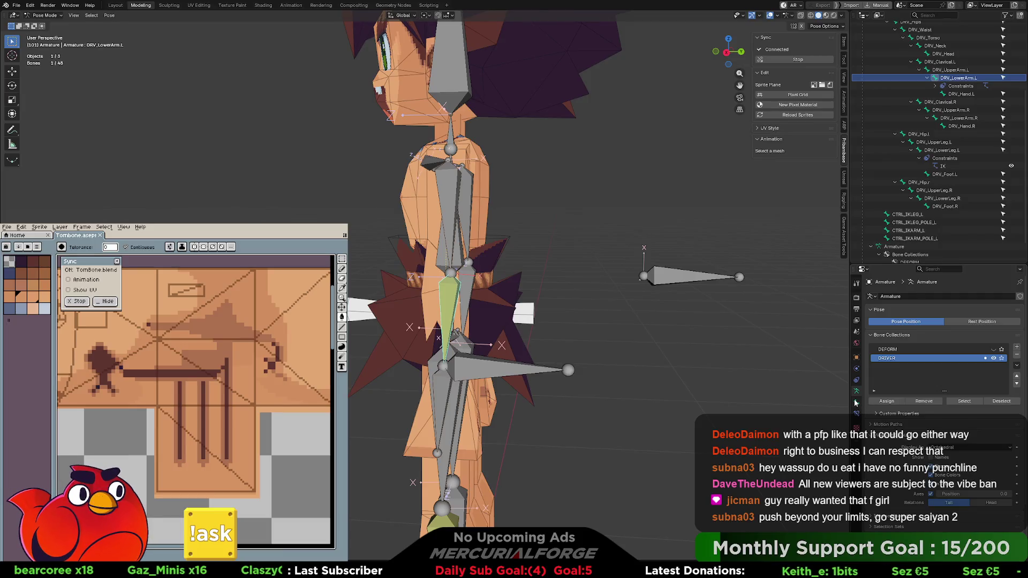
{"action": "left_click", "coordinate": [856, 382]}
{"action": "left_click", "coordinate": [857, 369]}
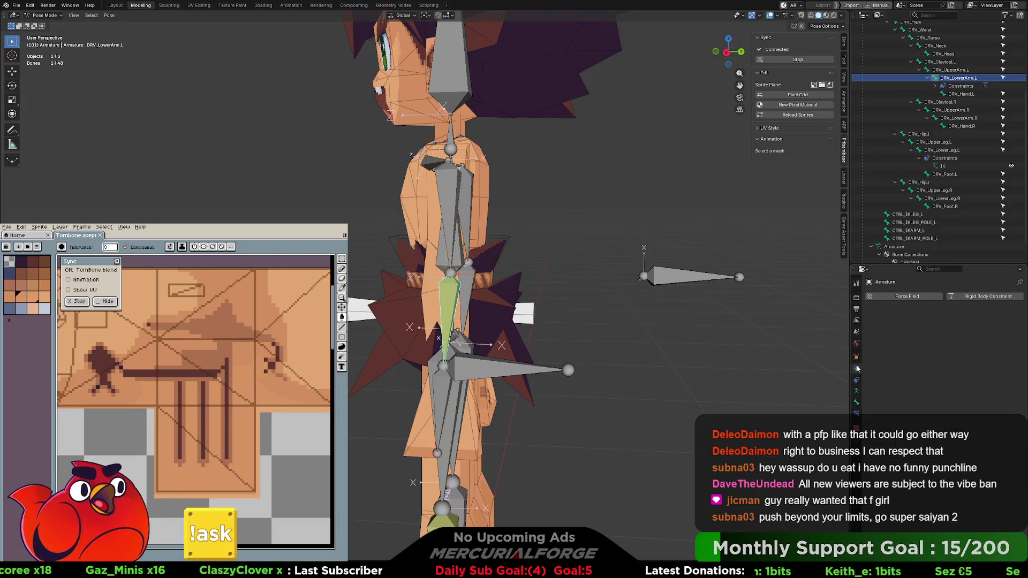
{"action": "left_click", "coordinate": [856, 401]}
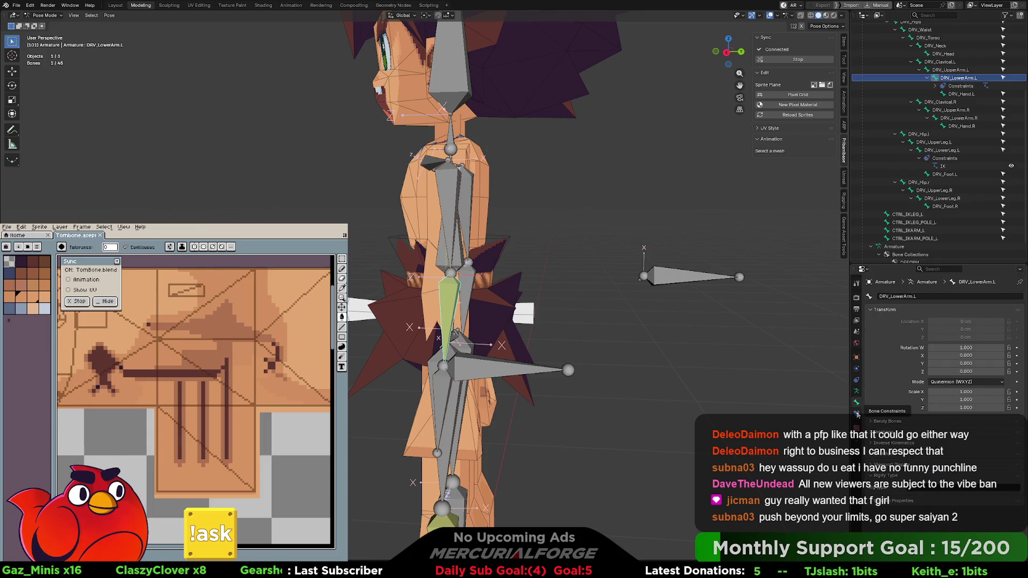
{"action": "left_click", "coordinate": [856, 414]}
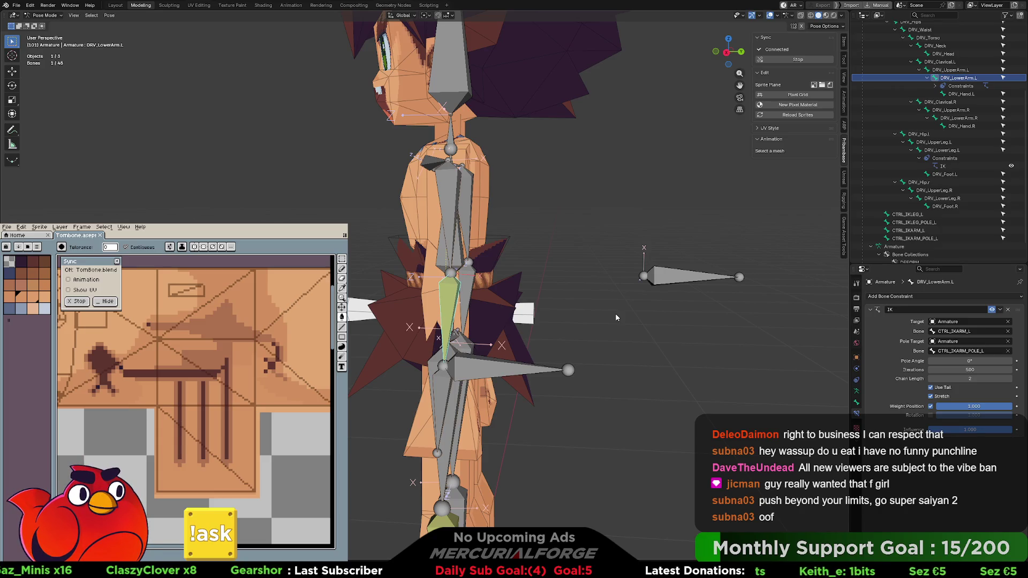
Select CTRL_IKARM_L and lower it in front view to bend the left arm
{"action": "mouse_move", "coordinate": [621, 326]}
{"action": "middle_mouse_down"}
{"action": "mouse_move", "coordinate": [674, 327]}
{"action": "mouse_move", "coordinate": [588, 359]}
{"action": "mouse_move", "coordinate": [616, 357]}
{"action": "middle_mouse_up"}
{"action": "left_click", "coordinate": [608, 358]}
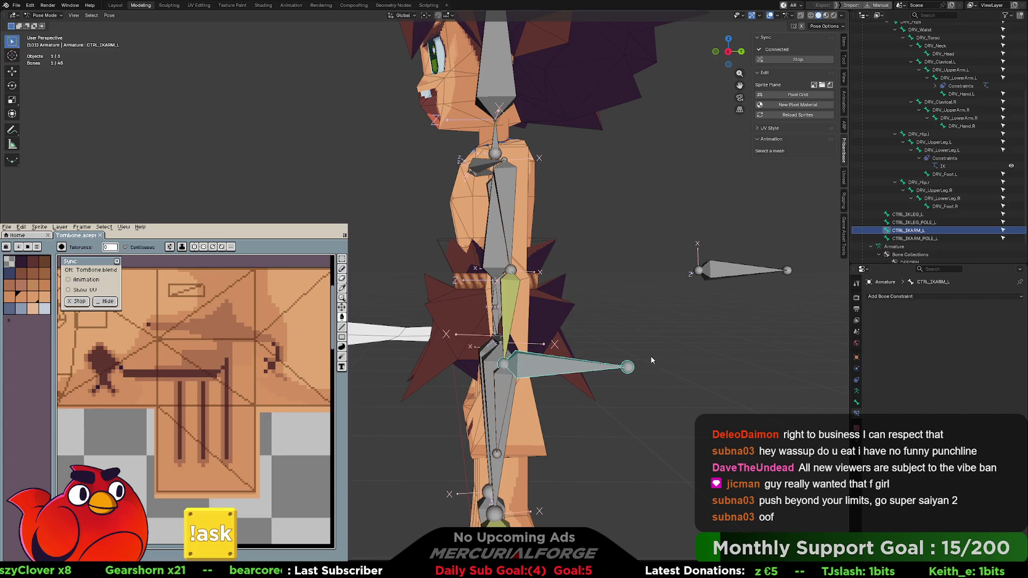
{"action": "key", "text": "g"}
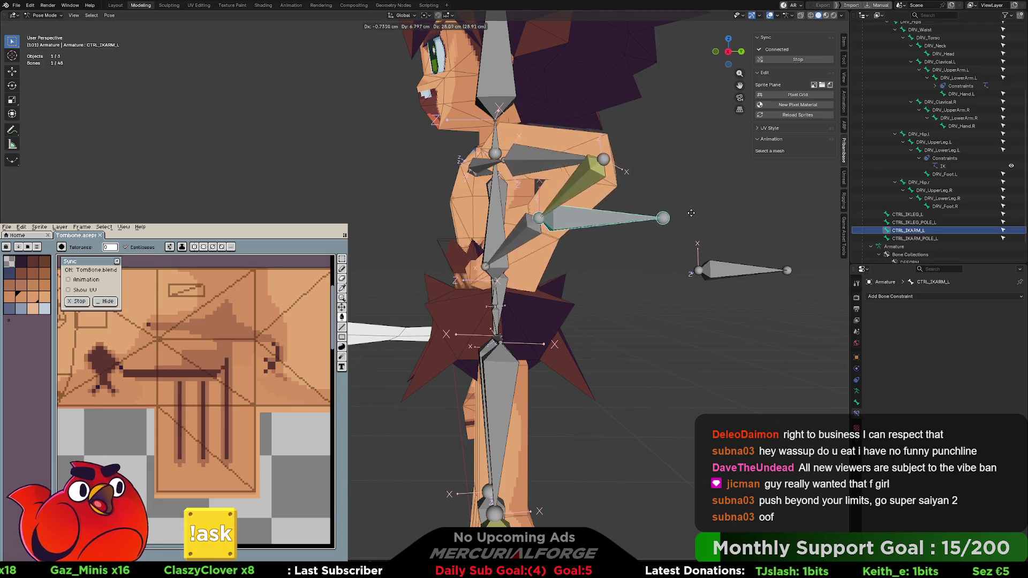
{"action": "key", "text": "KP_1"}
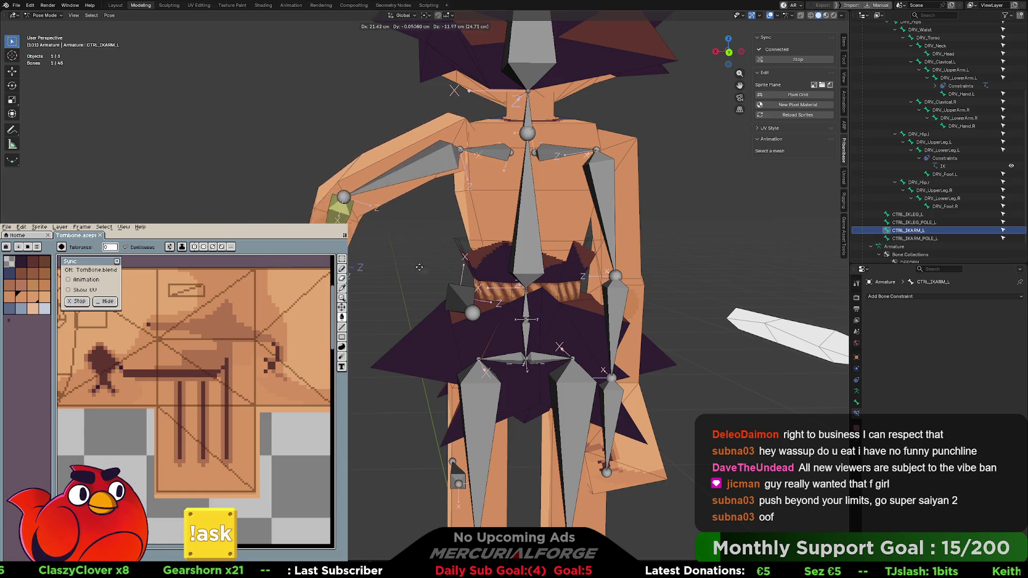
{"action": "left_click", "coordinate": [436, 265]}
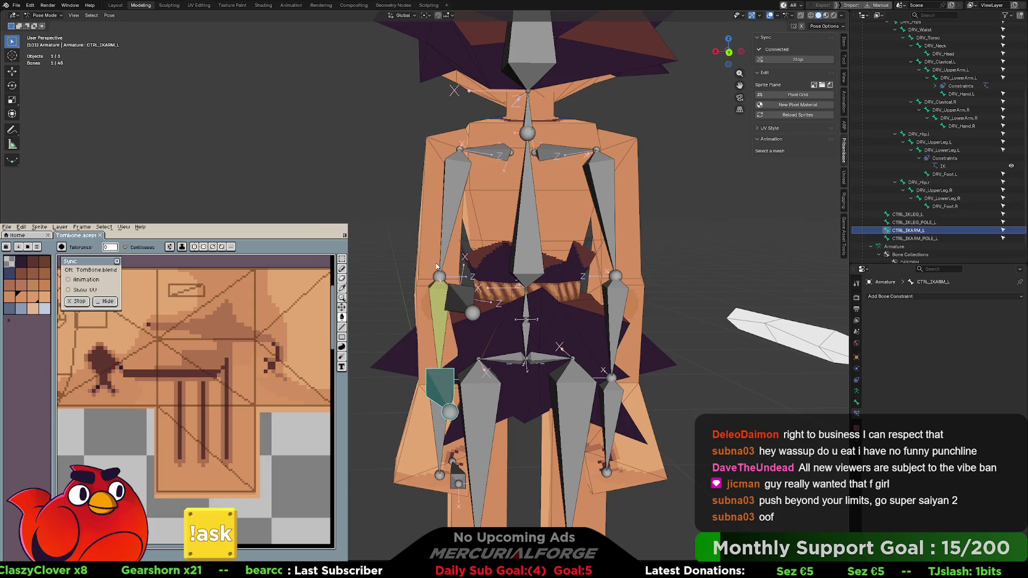
{"action": "middle_click_drag", "start_coordinate": [399, 253], "coordinate": [409, 233]}
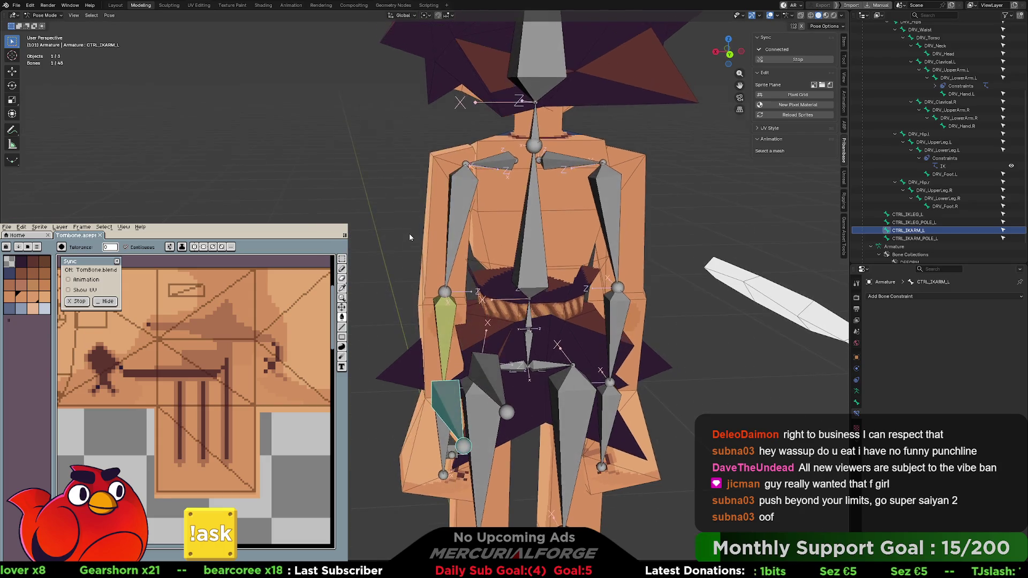
Reposition CTRL_IKARM_L once more, then switch the armature to Edit Mode
{"action": "middle_click_drag", "start_coordinate": [468, 165], "coordinate": [450, 163]}
{"action": "mouse_move", "coordinate": [447, 215]}
{"action": "middle_mouse_down"}
{"action": "mouse_move", "coordinate": [434, 282]}
{"action": "mouse_move", "coordinate": [463, 301]}
{"action": "middle_mouse_up"}
{"action": "key", "text": "g"}
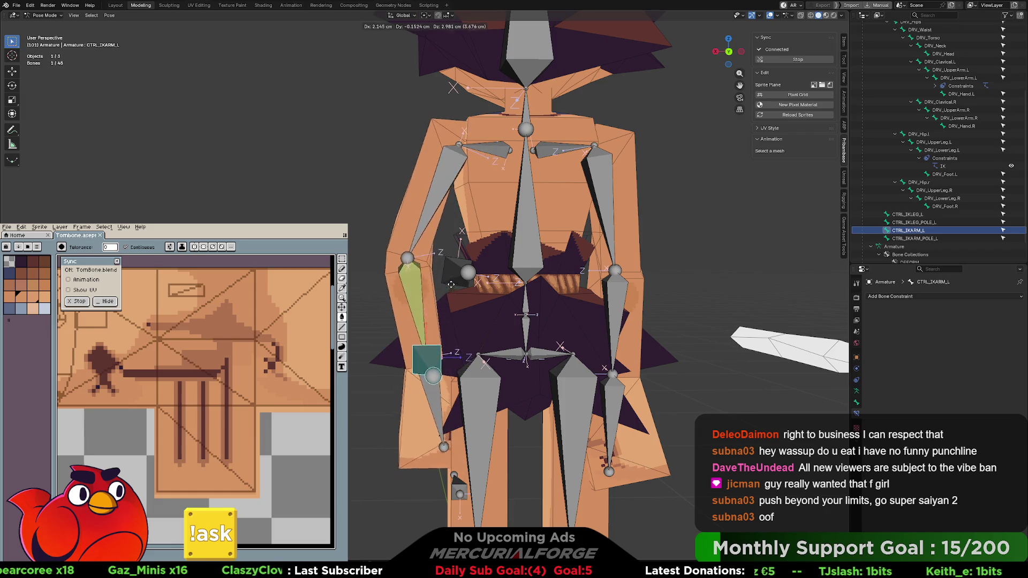
{"action": "left_click", "coordinate": [454, 292]}
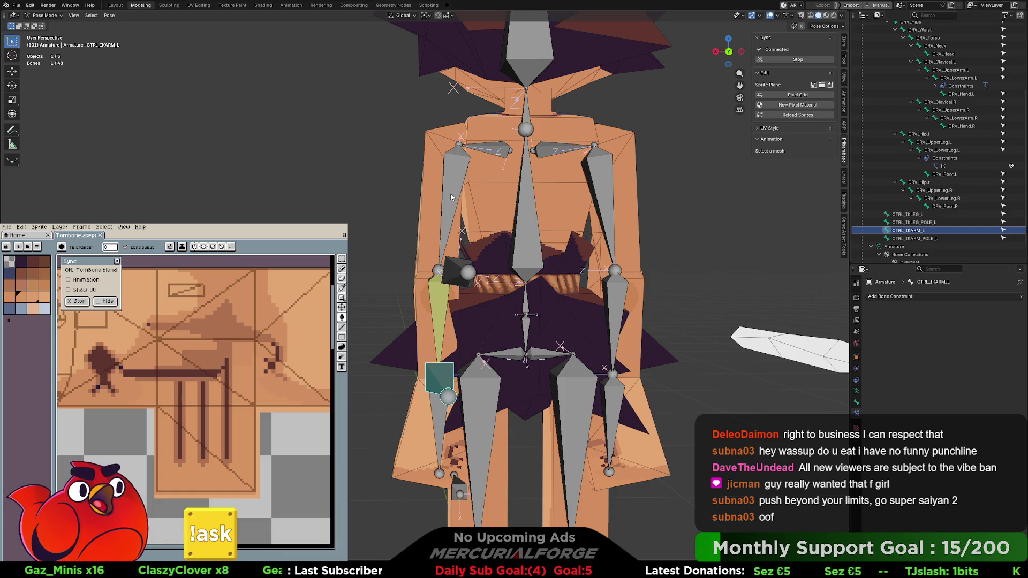
{"action": "mouse_move", "coordinate": [455, 296]}
{"action": "middle_mouse_down"}
{"action": "mouse_move", "coordinate": [469, 197]}
{"action": "mouse_move", "coordinate": [445, 195]}
{"action": "mouse_move", "coordinate": [538, 208]}
{"action": "middle_mouse_up"}
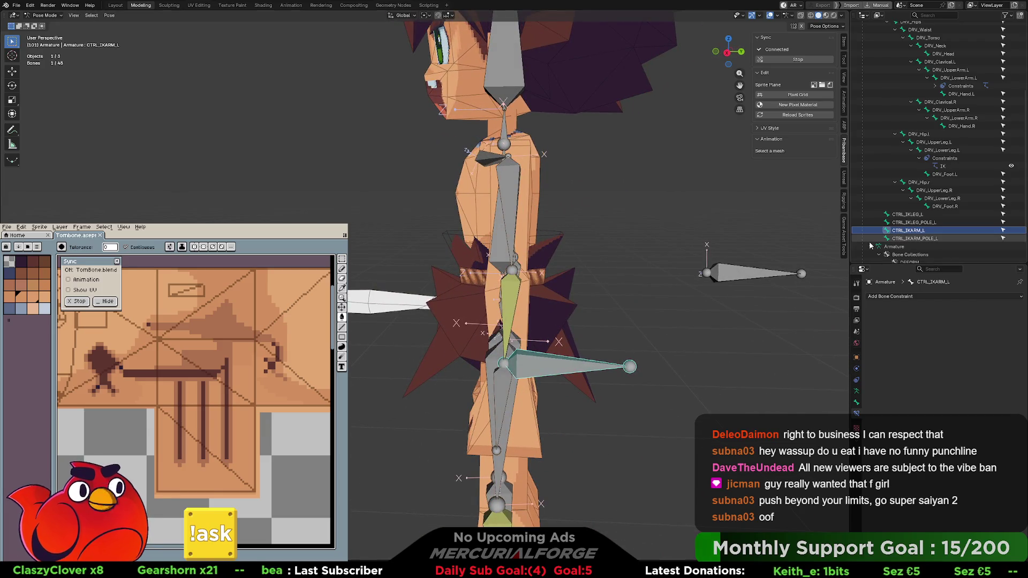
{"action": "key", "text": "Tab"}
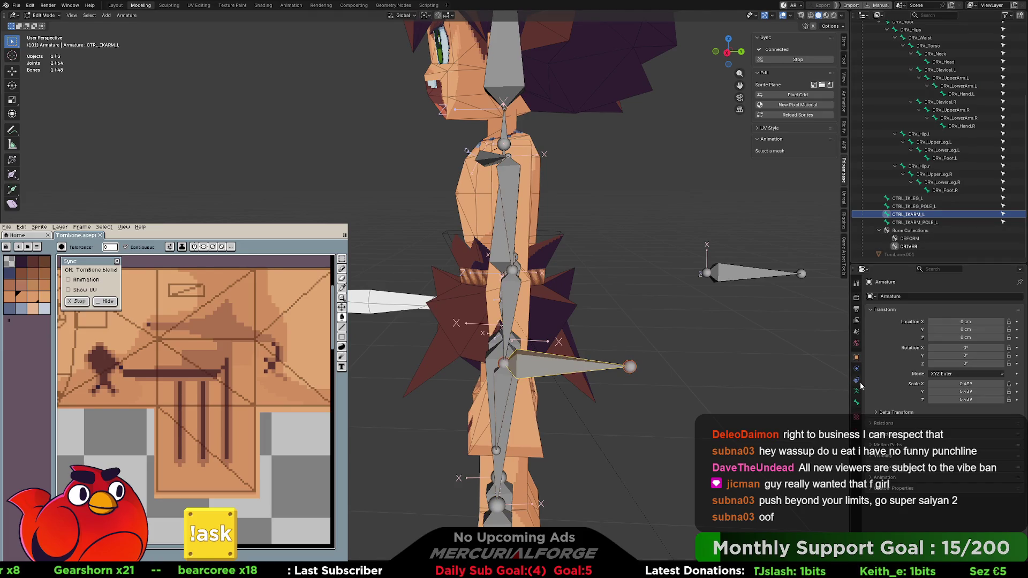
In Edit Mode, select the left upper arm bone UpperArm.L and slide it along global X
{"action": "middle_click_drag", "start_coordinate": [508, 230], "coordinate": [432, 229]}
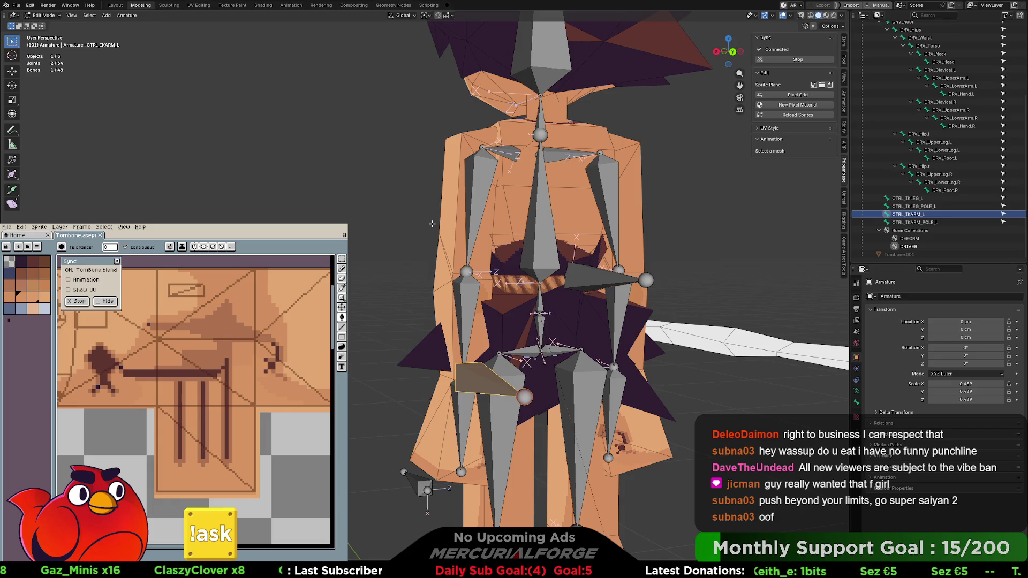
{"action": "mouse_move", "coordinate": [432, 223]}
{"action": "middle_mouse_down"}
{"action": "mouse_move", "coordinate": [496, 236]}
{"action": "mouse_move", "coordinate": [488, 214]}
{"action": "mouse_move", "coordinate": [443, 205]}
{"action": "mouse_move", "coordinate": [487, 214]}
{"action": "middle_mouse_up"}
{"action": "left_click", "coordinate": [484, 228]}
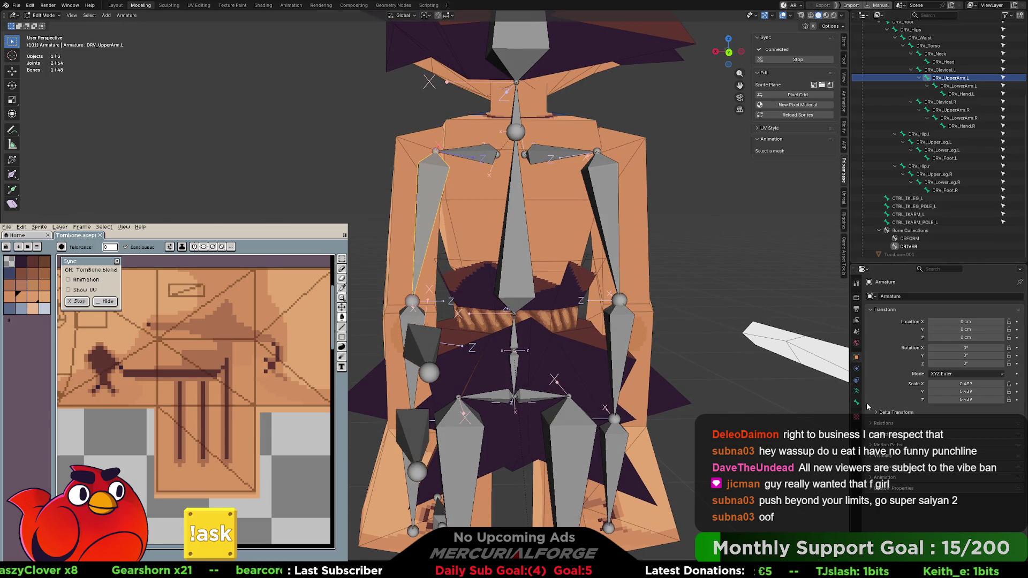
{"action": "left_click", "coordinate": [856, 392]}
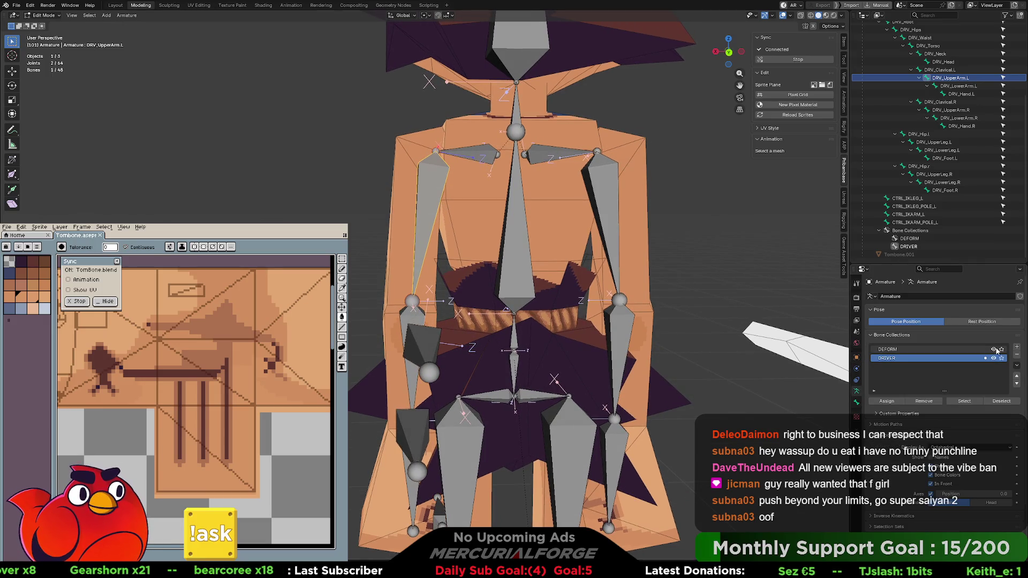
{"action": "key", "text": "ctrl+Tab"}
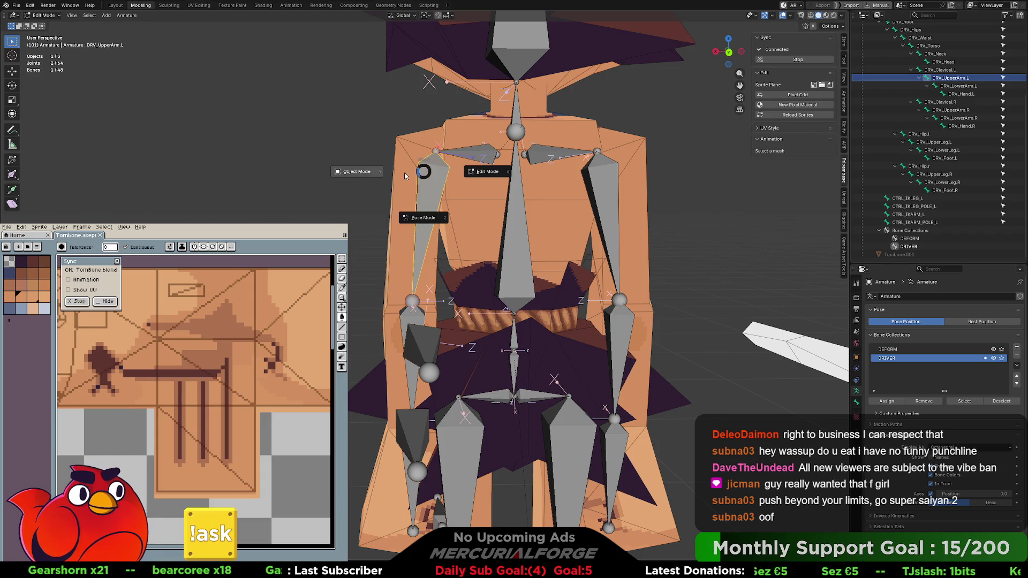
{"action": "left_click", "coordinate": [478, 173]}
{"action": "left_click", "coordinate": [437, 150]}
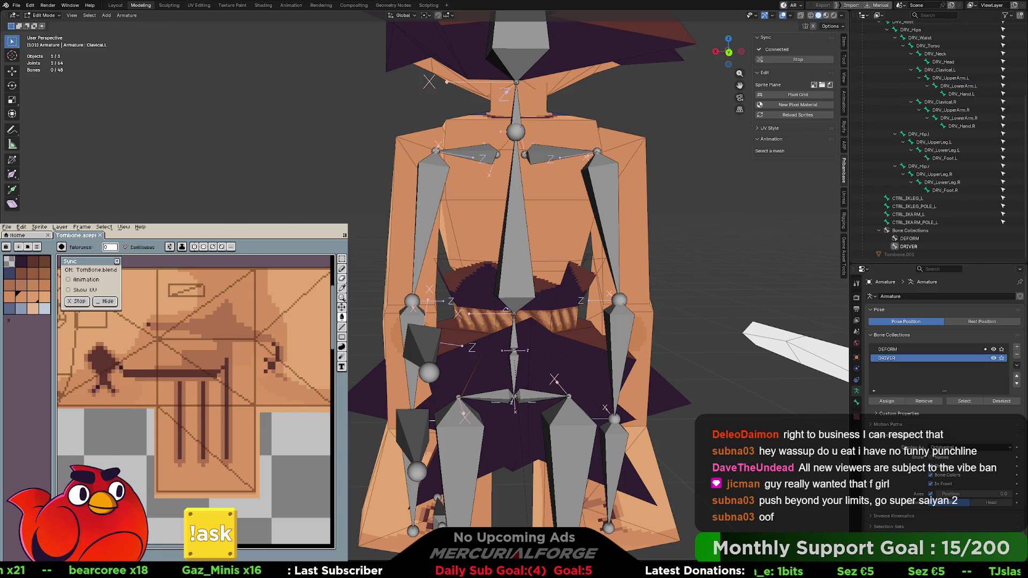
{"action": "left_click", "coordinate": [436, 150]}
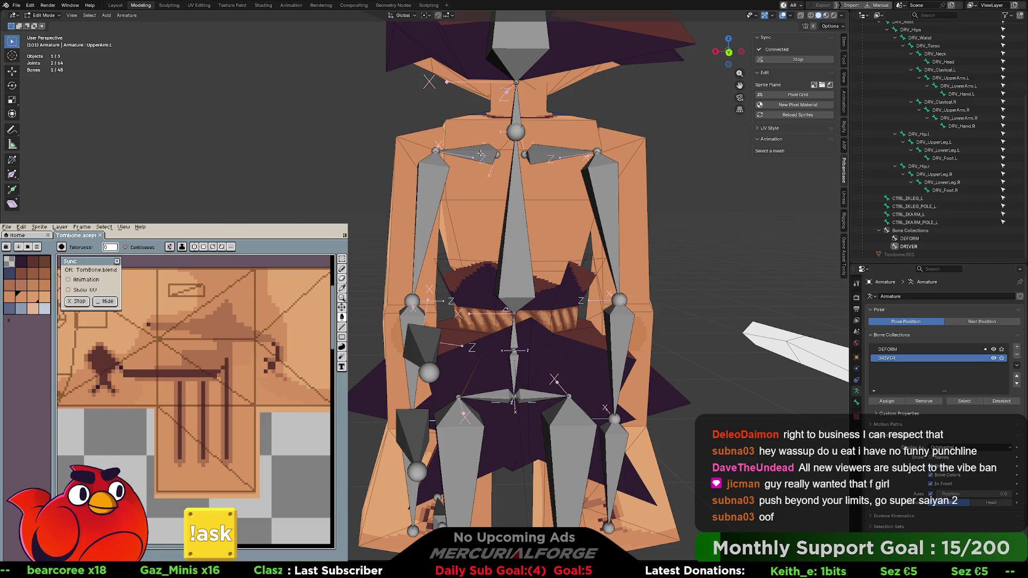
{"action": "key", "text": "g"}
{"action": "key", "text": "x"}
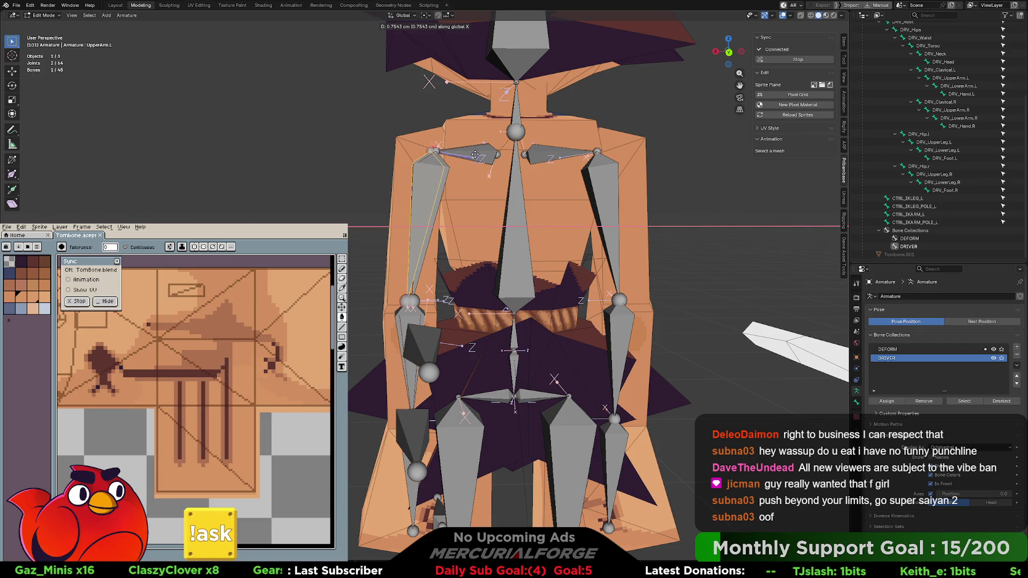
{"action": "left_click", "coordinate": [475, 155]}
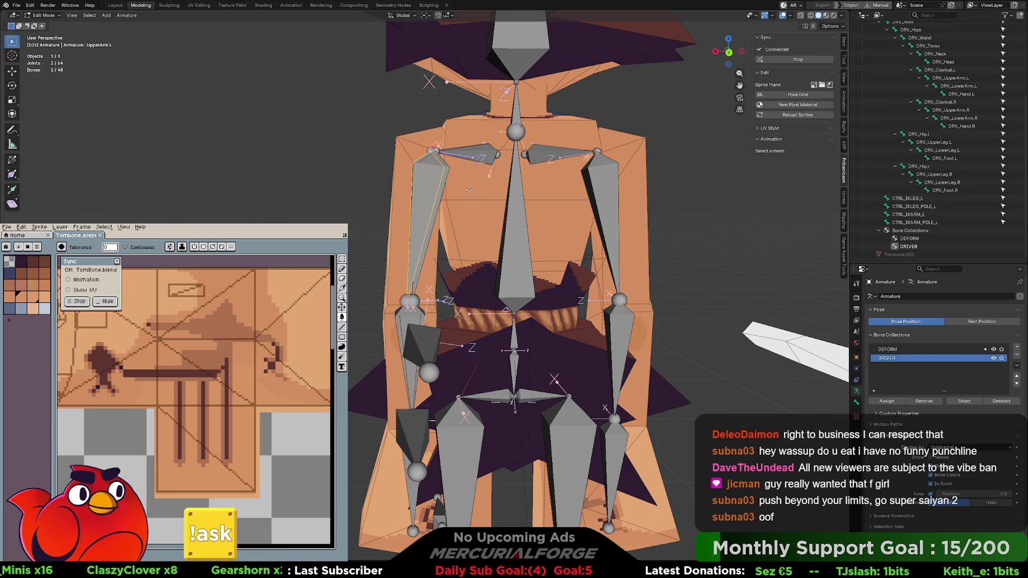
{"action": "left_click", "coordinate": [436, 152]}
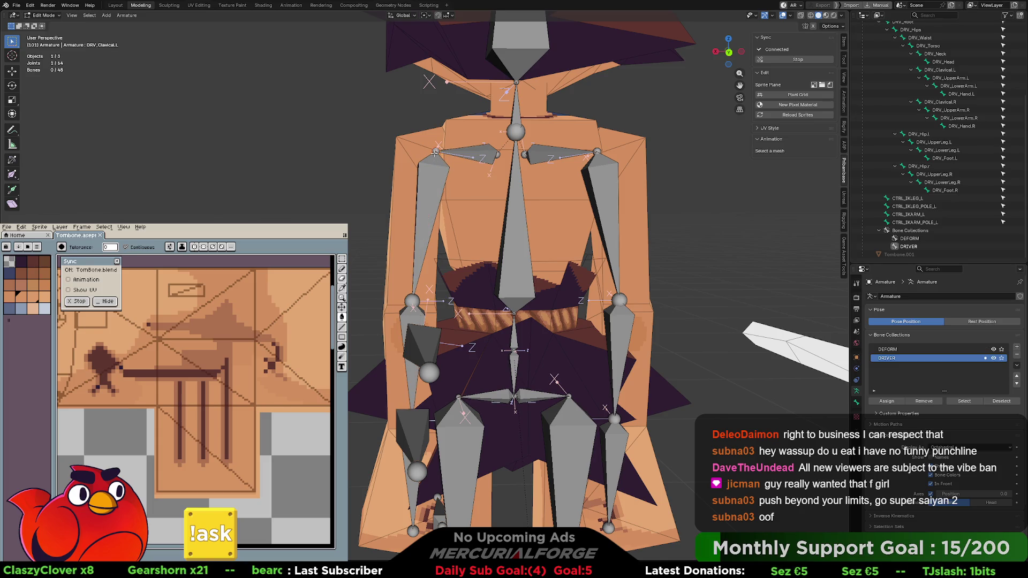
Select both clavicle joints and try a 15-unit X move, then cancel it
{"action": "left_click", "coordinate": [436, 150], "text": "shift"}
{"action": "key", "text": "g"}
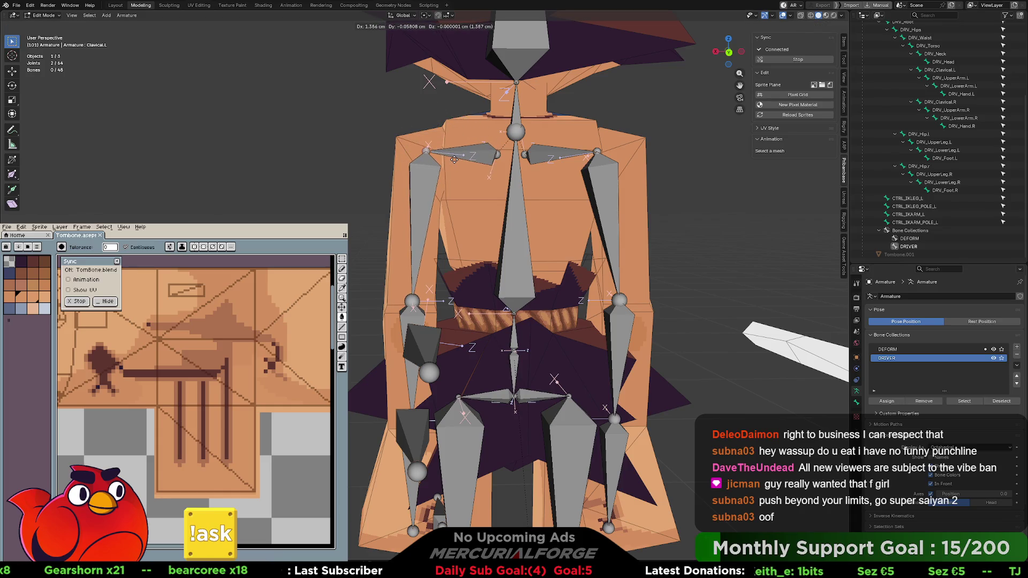
{"action": "key", "text": "x"}
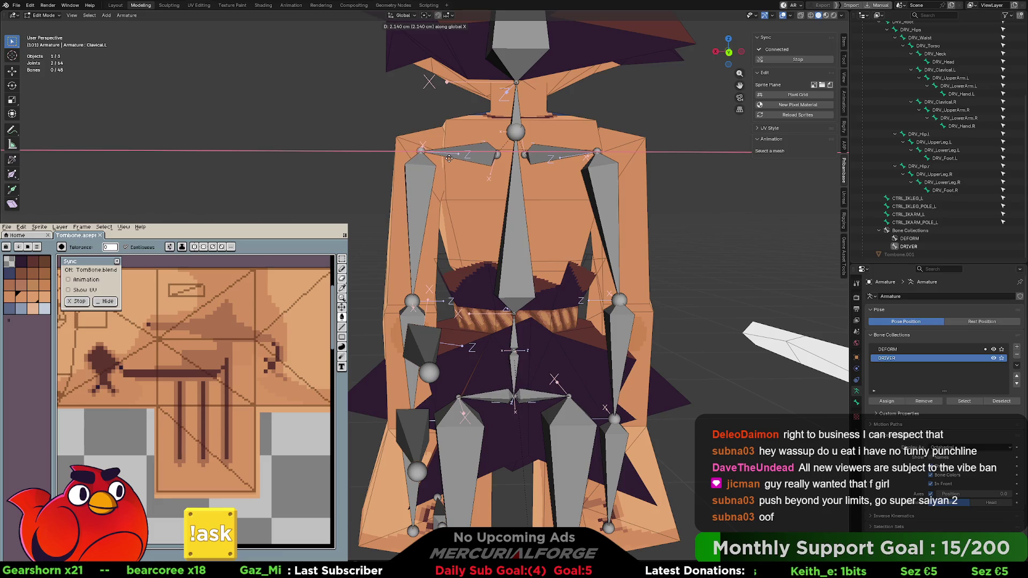
{"action": "type", "text": "15"}
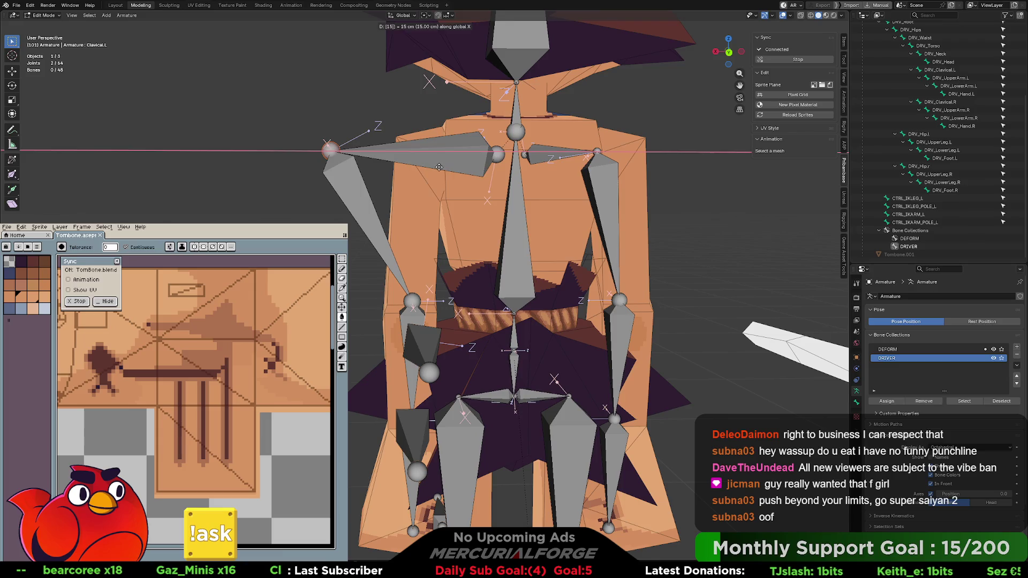
{"action": "key", "text": "Escape"}
In Back Orthographic view, slide the left clavicle joint along X, then deselect all bones
{"action": "key", "text": "KP_1"}
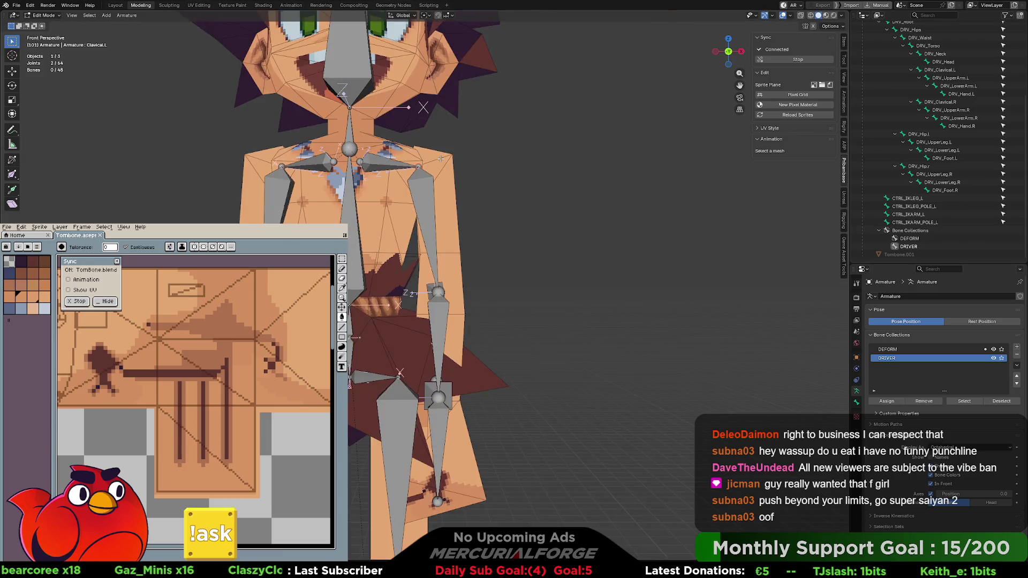
{"action": "key", "text": "ctrl+KP_1"}
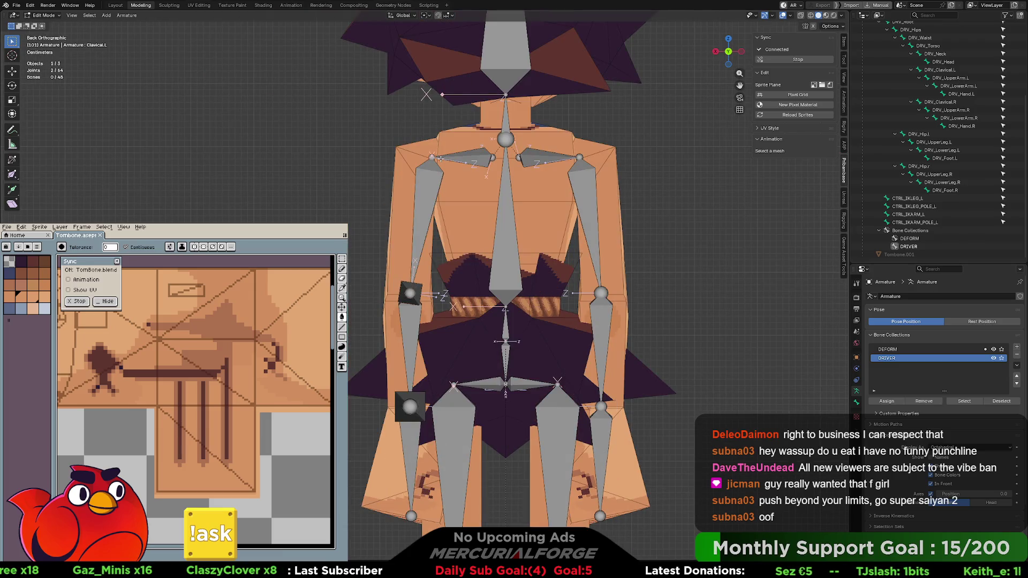
{"action": "key", "text": "g"}
{"action": "key", "text": "x"}
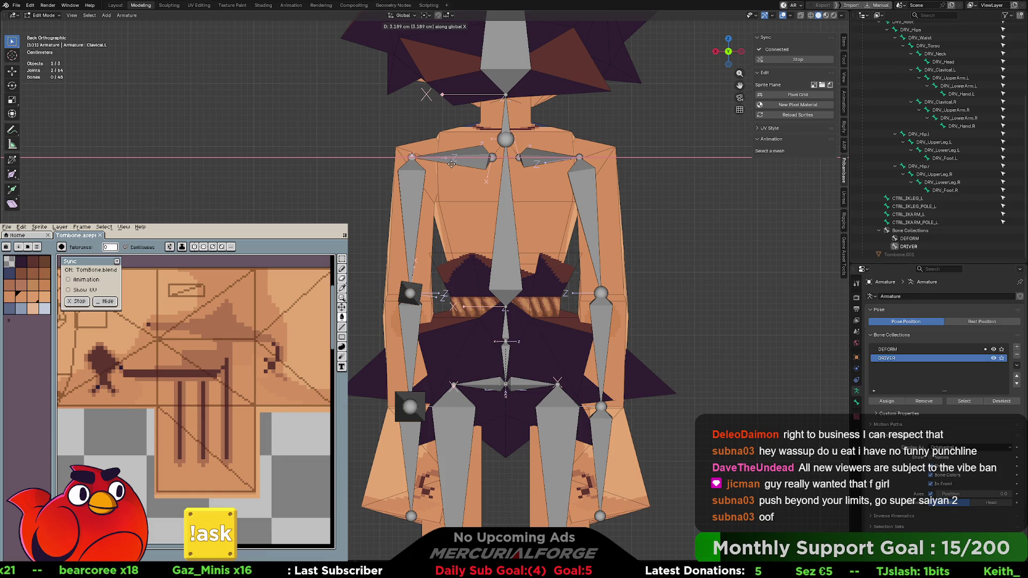
{"action": "left_click", "coordinate": [451, 164]}
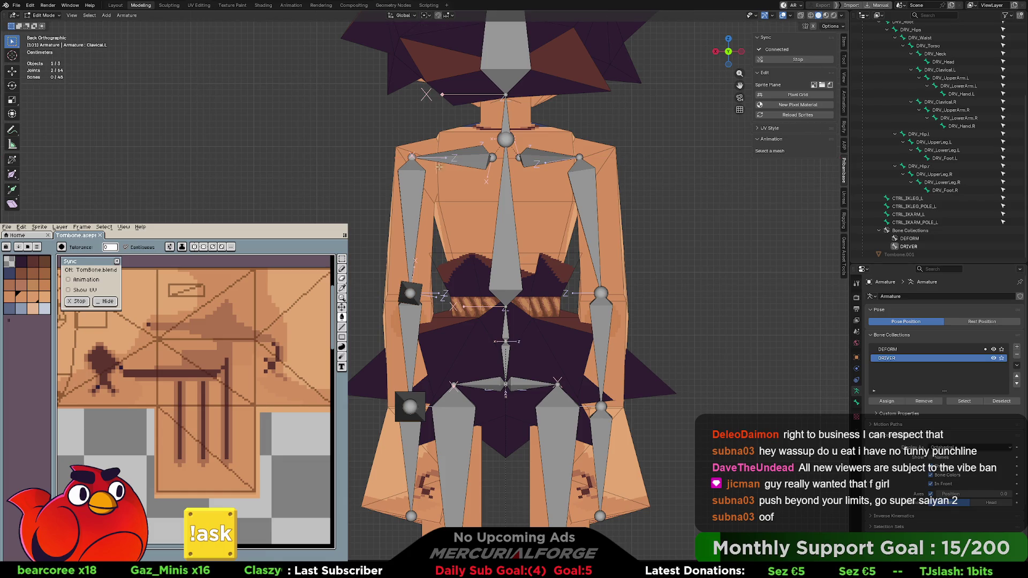
{"action": "mouse_move", "coordinate": [363, 132]}
{"action": "left_mouse_down"}
{"action": "mouse_move", "coordinate": [382, 464]}
{"action": "mouse_move", "coordinate": [428, 530]}
{"action": "left_mouse_up"}
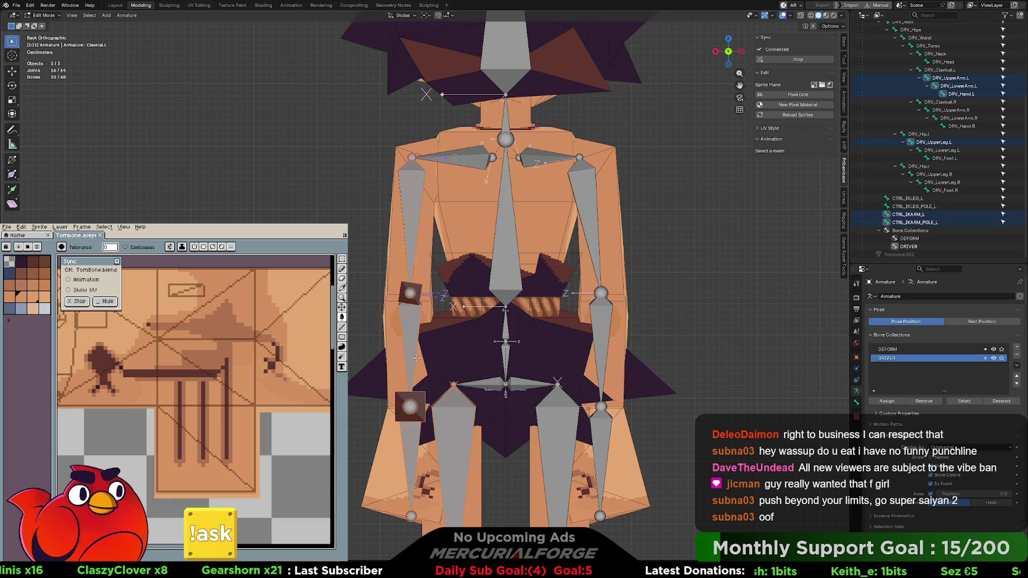
{"action": "key", "text": "alt+a"}
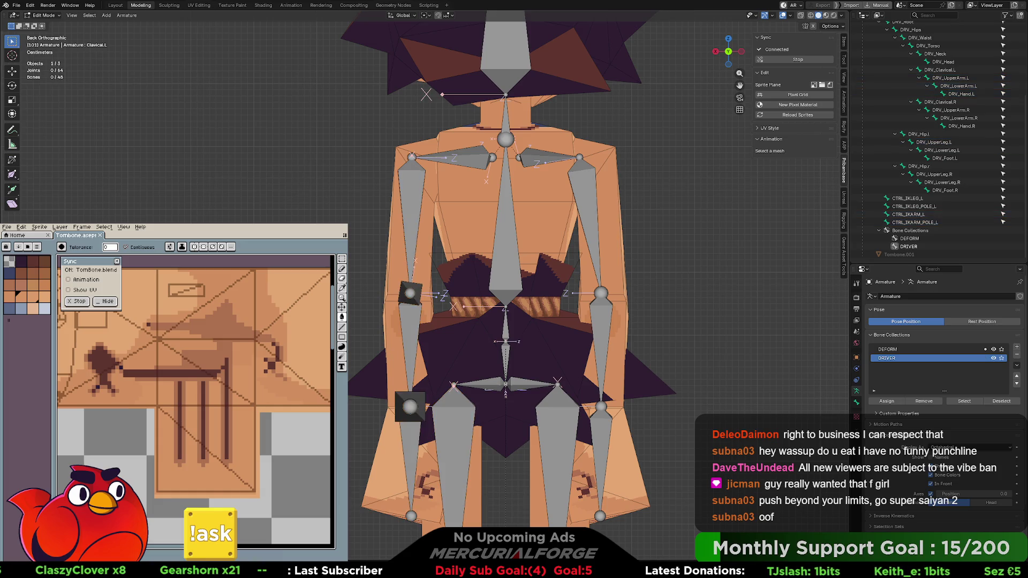
{"action": "mouse_move", "coordinate": [471, 332]}
{"action": "middle_mouse_down"}
{"action": "mouse_move", "coordinate": [521, 333]}
{"action": "mouse_move", "coordinate": [519, 351]}
{"action": "mouse_move", "coordinate": [477, 345]}
{"action": "middle_mouse_up"}
In Pose Mode, move the CTRL_IKARM_L control to start posing the left arm
{"action": "key", "text": "ctrl+Tab"}
{"action": "left_click", "coordinate": [539, 362]}
{"action": "key", "text": "g"}
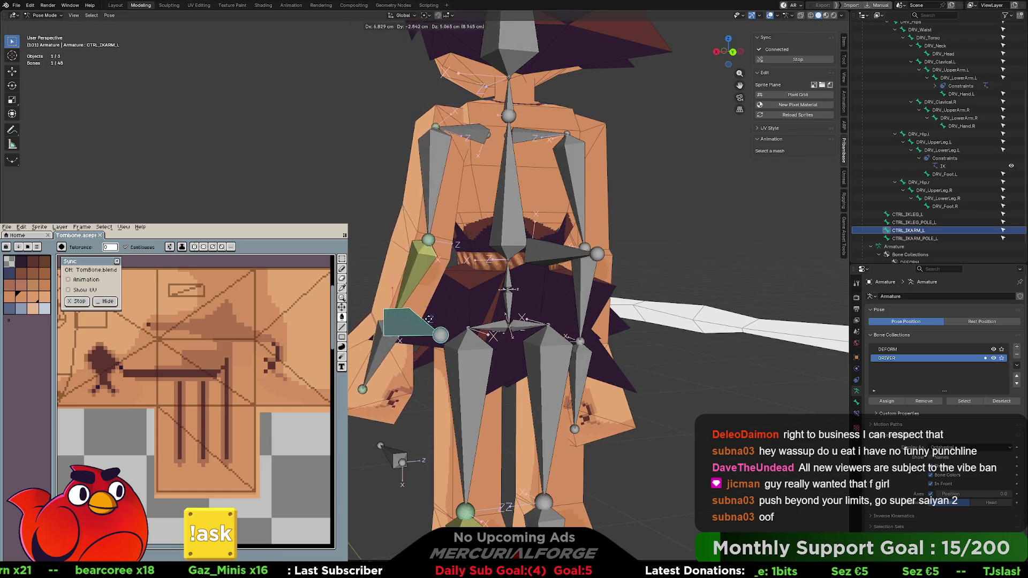
{"action": "middle_click_drag", "start_coordinate": [447, 267], "coordinate": [578, 277]}
{"action": "key", "text": "g"}
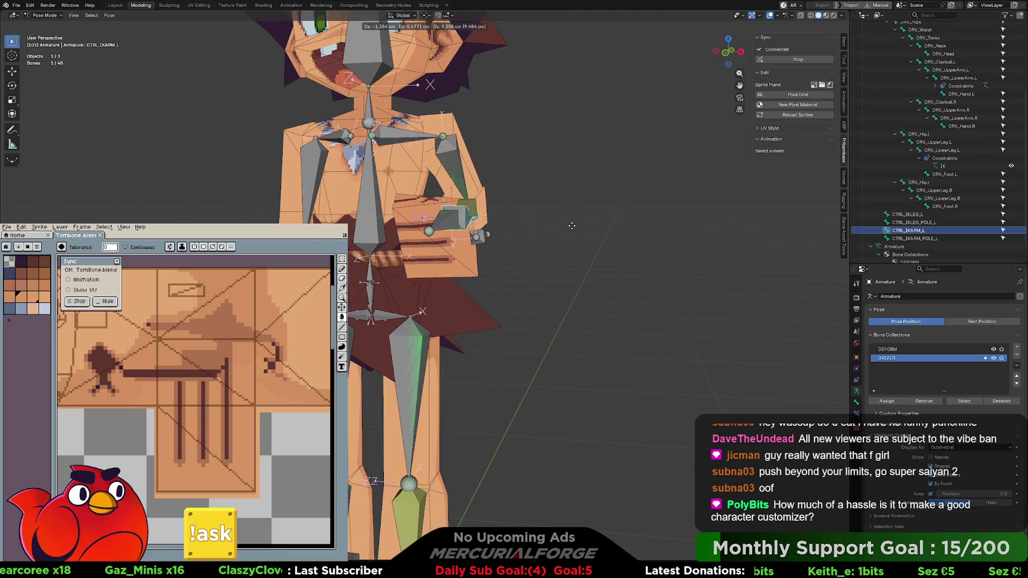
{"action": "left_click", "coordinate": [569, 215]}
Raise CTRL_IKARM_L upward so the left arm lifts toward the head
{"action": "mouse_move", "coordinate": [552, 226]}
{"action": "middle_mouse_down"}
{"action": "mouse_move", "coordinate": [504, 237]}
{"action": "mouse_move", "coordinate": [533, 260]}
{"action": "mouse_move", "coordinate": [493, 285]}
{"action": "mouse_move", "coordinate": [473, 330]}
{"action": "mouse_move", "coordinate": [499, 285]}
{"action": "middle_mouse_up"}
{"action": "scroll", "coordinate": [488, 305], "scroll_direction": "up", "scroll_amount": 3}
{"action": "mouse_move", "coordinate": [437, 333]}
{"action": "middle_mouse_down"}
{"action": "mouse_move", "coordinate": [476, 325]}
{"action": "mouse_move", "coordinate": [494, 264]}
{"action": "middle_mouse_up"}
{"action": "scroll", "coordinate": [488, 281], "scroll_direction": "down", "scroll_amount": 5}
{"action": "mouse_move", "coordinate": [546, 286]}
{"action": "middle_mouse_down"}
{"action": "mouse_move", "coordinate": [458, 286]}
{"action": "mouse_move", "coordinate": [566, 321]}
{"action": "middle_mouse_up"}
{"action": "scroll", "coordinate": [458, 286], "scroll_direction": "up", "scroll_amount": 4}
{"action": "scroll", "coordinate": [458, 286], "scroll_direction": "down", "scroll_amount": 3}
{"action": "scroll", "coordinate": [509, 300], "scroll_direction": "up", "scroll_amount": 3}
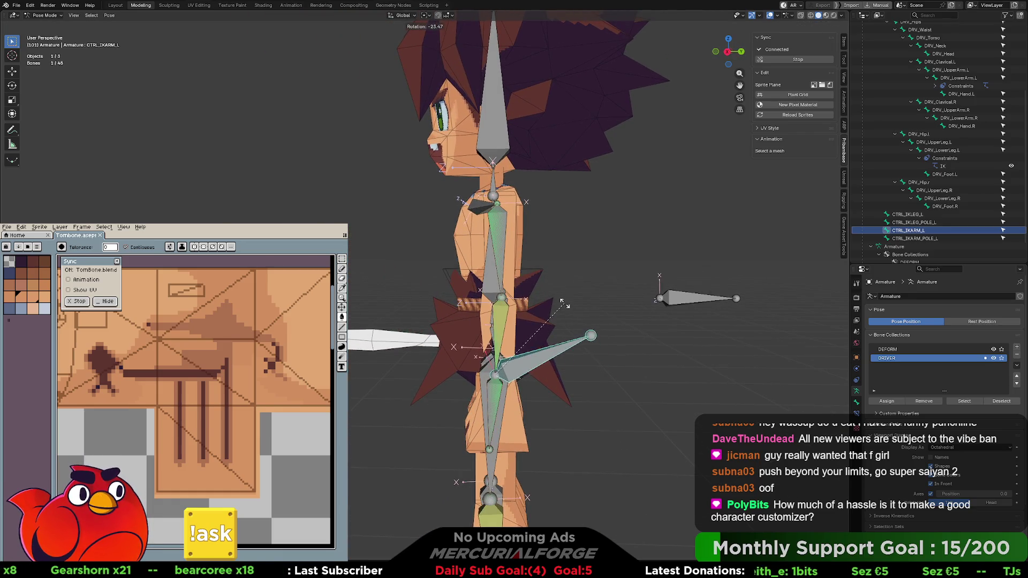
{"action": "key", "text": "g"}
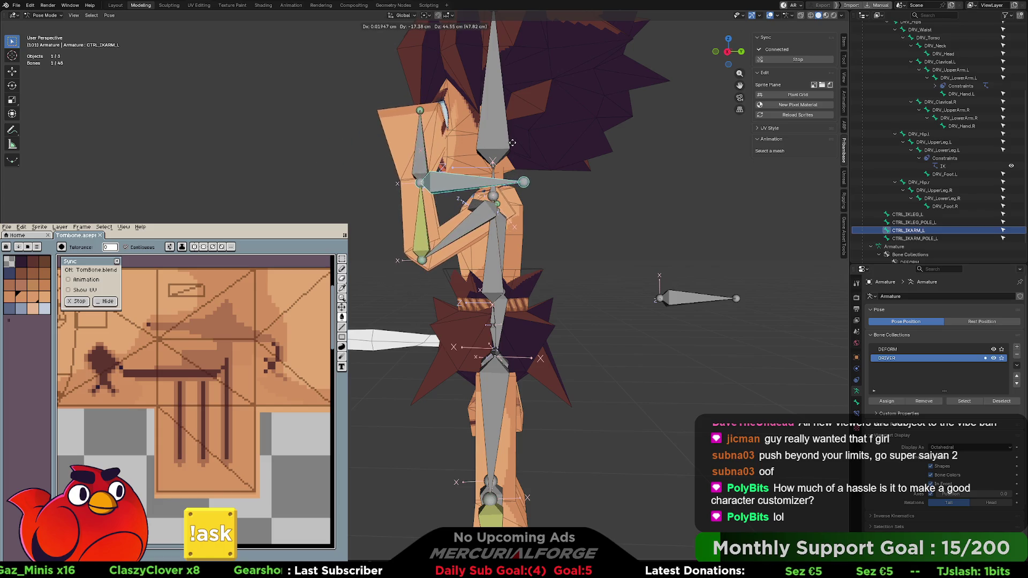
{"action": "left_click", "coordinate": [509, 144]}
Move CTRL_IKARM_POLE_L to redirect the left elbow
{"action": "middle_click_drag", "start_coordinate": [589, 284], "coordinate": [580, 352]}
{"action": "left_click", "coordinate": [557, 350]}
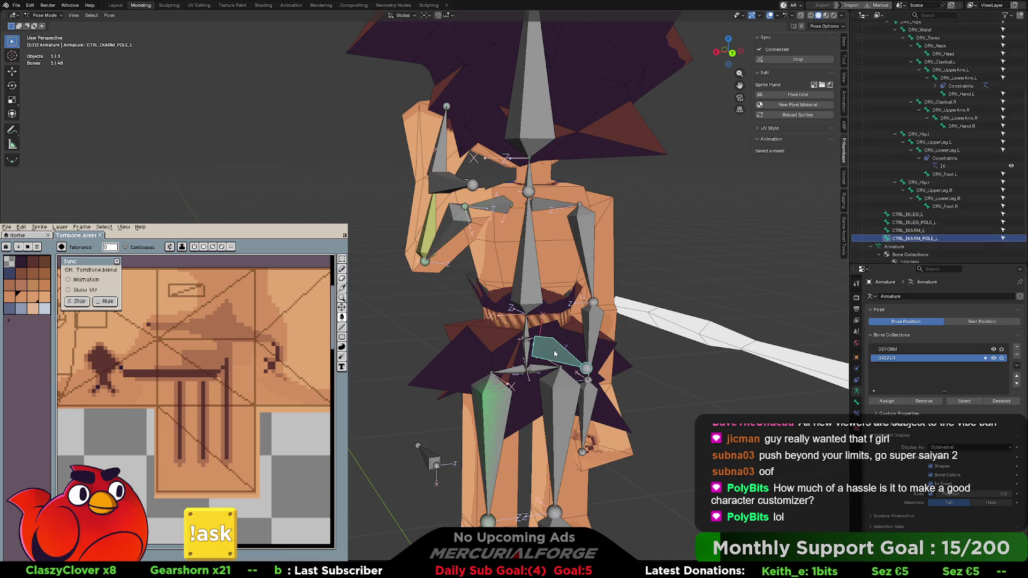
{"action": "key", "text": "g"}
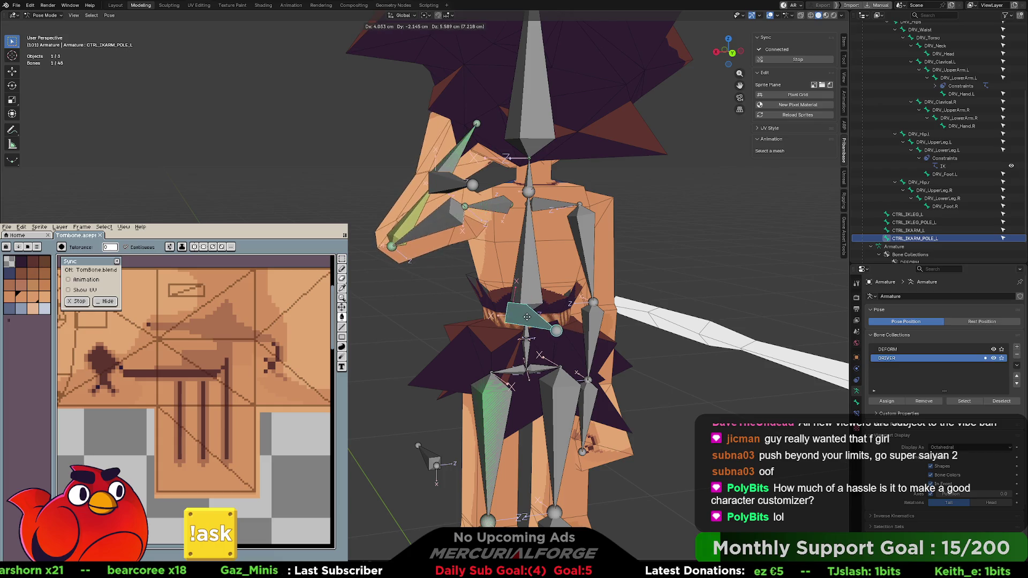
{"action": "left_click", "coordinate": [527, 317]}
{"action": "middle_click_drag", "start_coordinate": [527, 317], "coordinate": [484, 191]}
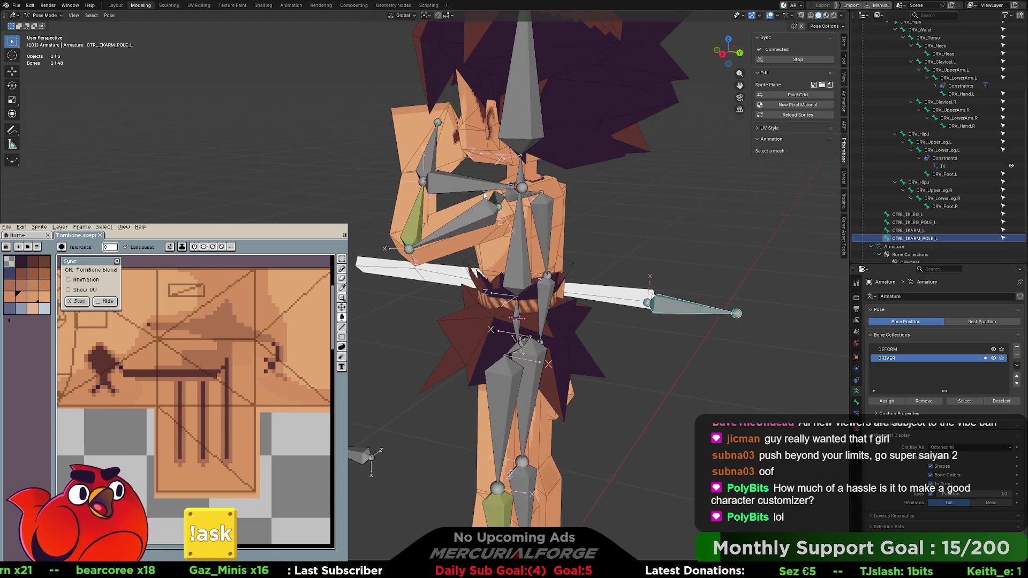
Re-pose the arm with CTRL_IKARM_L and hide overlays to view only the mesh
{"action": "left_click", "coordinate": [450, 174]}
{"action": "key", "text": "g"}
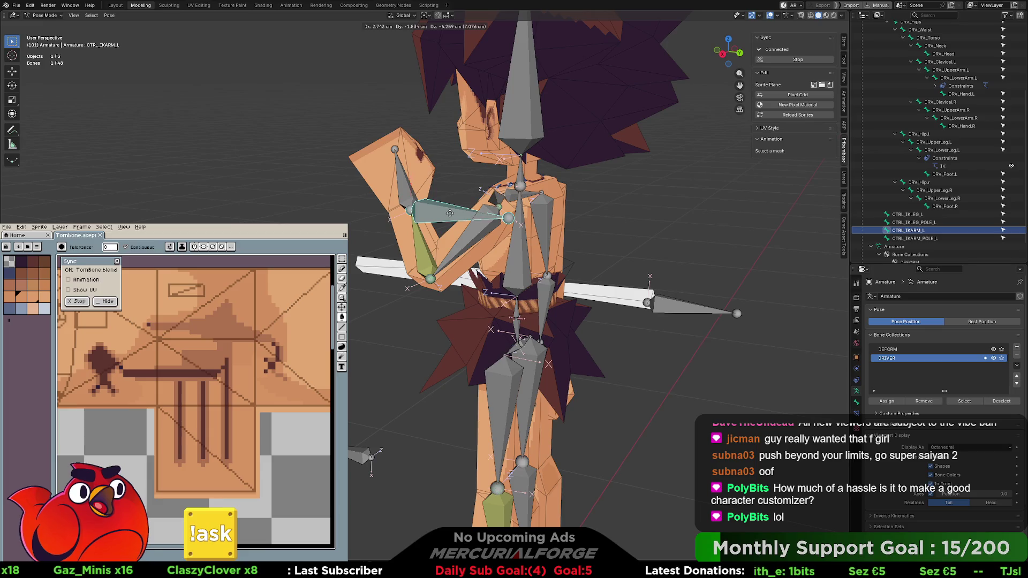
{"action": "scroll", "coordinate": [450, 217], "scroll_direction": "up", "scroll_amount": 3}
{"action": "mouse_move", "coordinate": [450, 216]}
{"action": "middle_mouse_down"}
{"action": "mouse_move", "coordinate": [537, 206]}
{"action": "mouse_move", "coordinate": [422, 224]}
{"action": "mouse_move", "coordinate": [522, 242]}
{"action": "mouse_move", "coordinate": [301, 183]}
{"action": "middle_mouse_up"}
{"action": "scroll", "coordinate": [481, 206], "scroll_direction": "up", "scroll_amount": 2}
{"action": "key", "text": "shift+alt+z"}
{"action": "scroll", "coordinate": [488, 201], "scroll_direction": "up", "scroll_amount": 5}
{"action": "scroll", "coordinate": [321, 184], "scroll_direction": "down", "scroll_amount": 8}
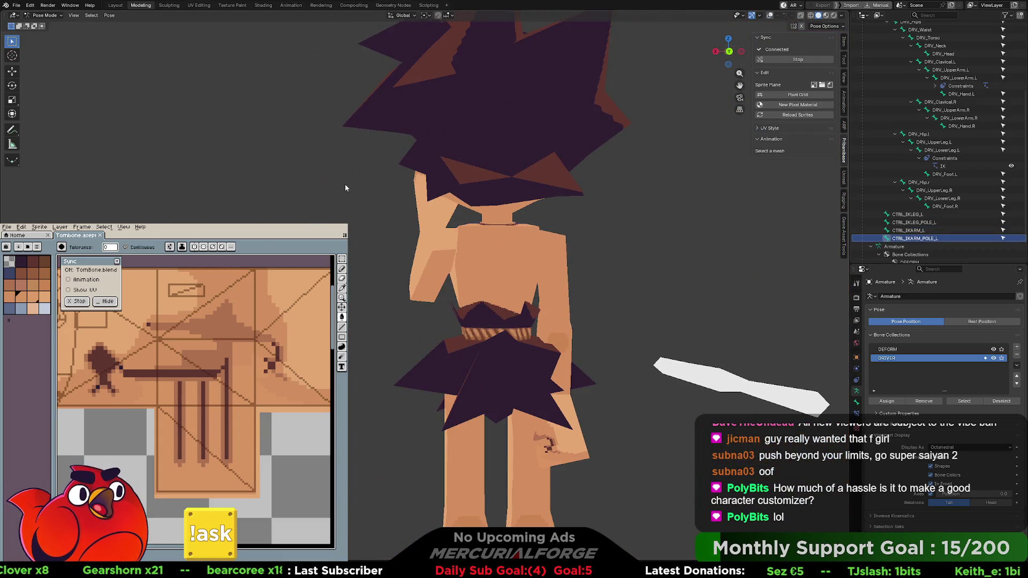
{"action": "mouse_move", "coordinate": [346, 188]}
{"action": "middle_mouse_down"}
{"action": "mouse_move", "coordinate": [386, 207]}
{"action": "mouse_move", "coordinate": [420, 190]}
{"action": "middle_mouse_up"}
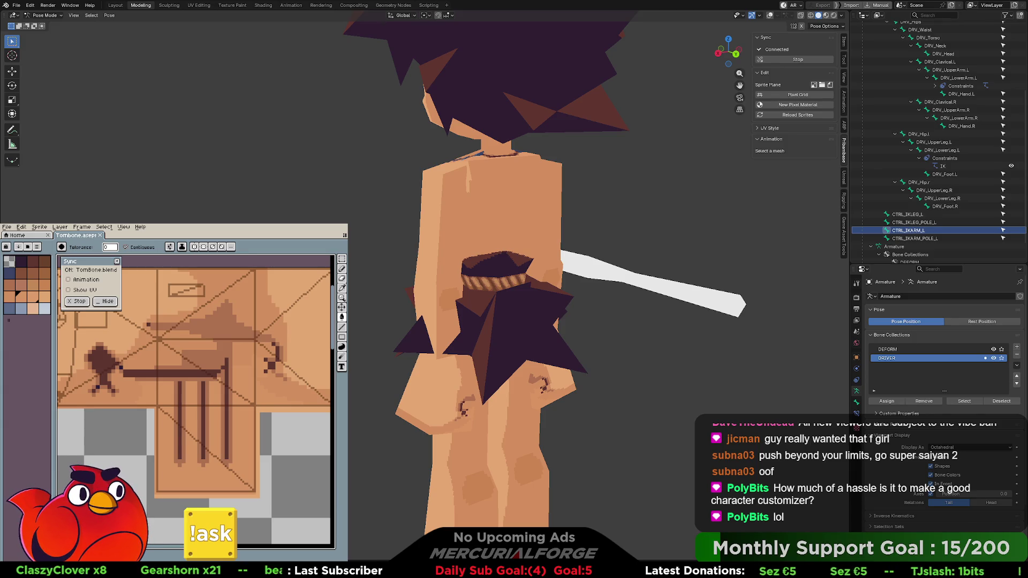
{"action": "key", "text": "alt+Tab"}
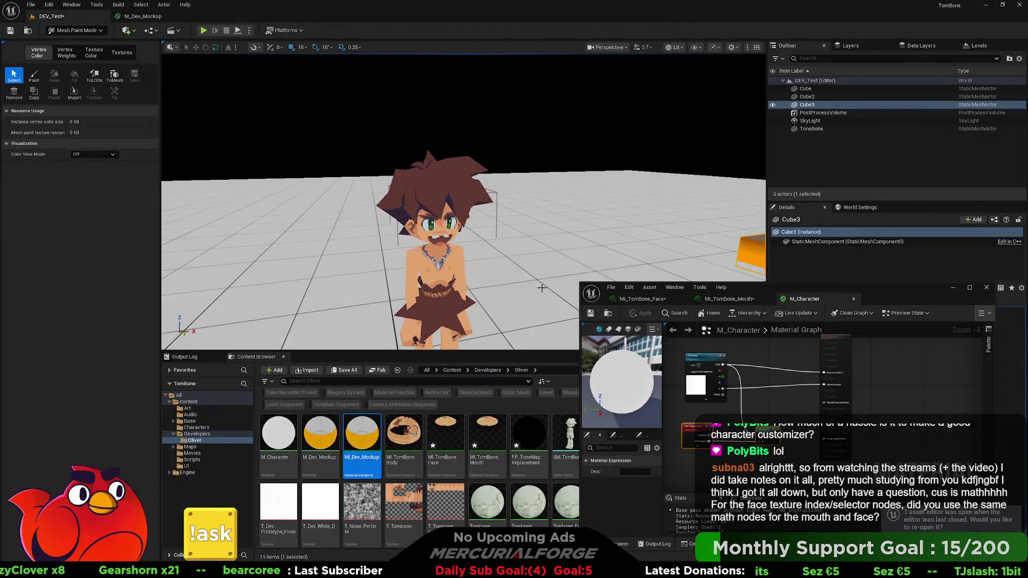
Move the M_Character material editor aside and set the level editor to Selection Mode
{"action": "left_click_drag", "start_coordinate": [845, 293], "coordinate": [695, 213]}
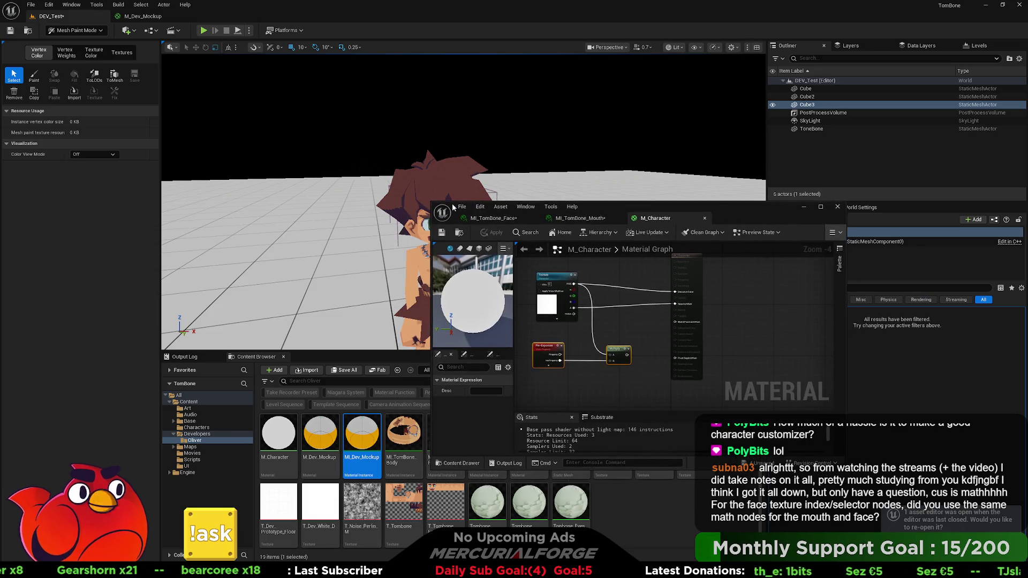
{"action": "left_click_drag", "start_coordinate": [432, 202], "coordinate": [262, 81]}
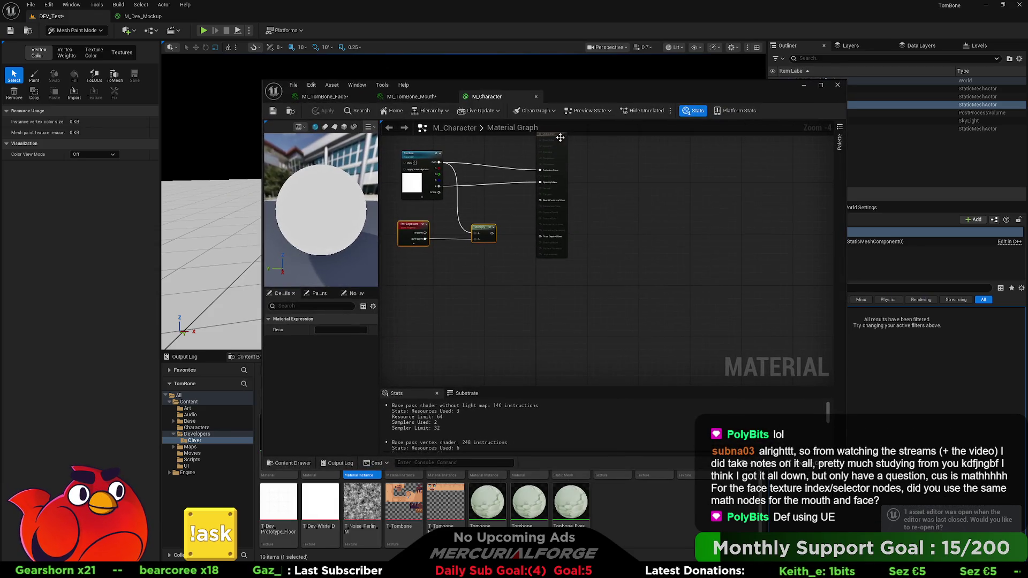
{"action": "mouse_move", "coordinate": [693, 90]}
{"action": "left_mouse_down"}
{"action": "mouse_move", "coordinate": [785, 98]}
{"action": "mouse_move", "coordinate": [849, 87]}
{"action": "left_mouse_up"}
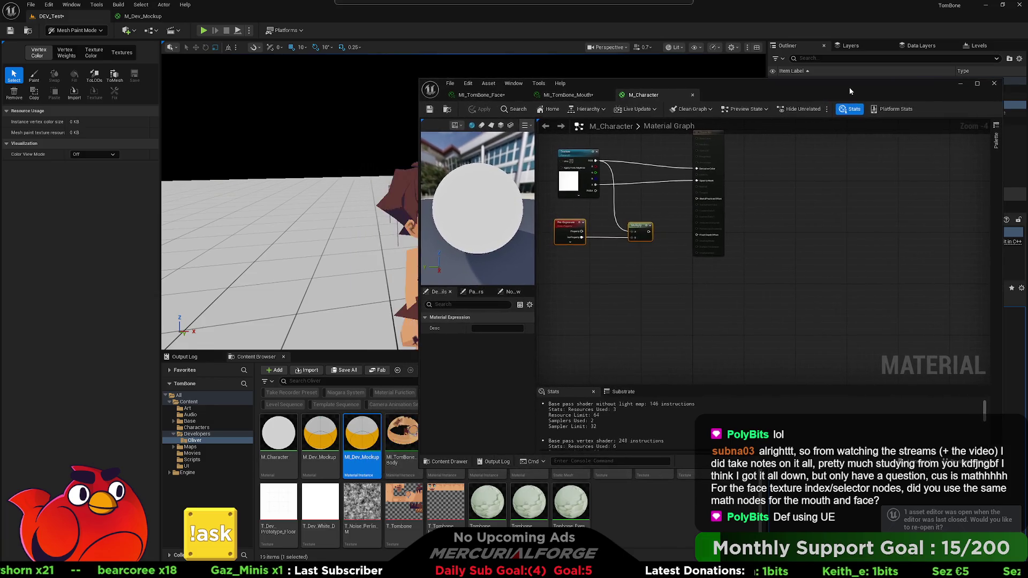
{"action": "left_click", "coordinate": [80, 30]}
{"action": "left_click", "coordinate": [69, 41]}
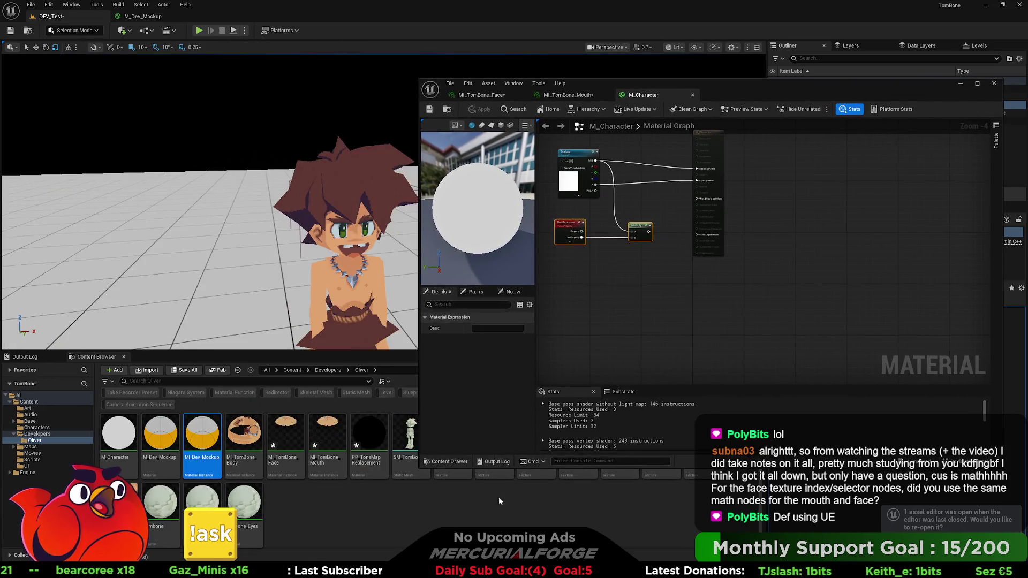
Create an Actor Blueprint Class, NewBlueprint, in the Oliver folder and open it
{"action": "right_click", "coordinate": [291, 517]}
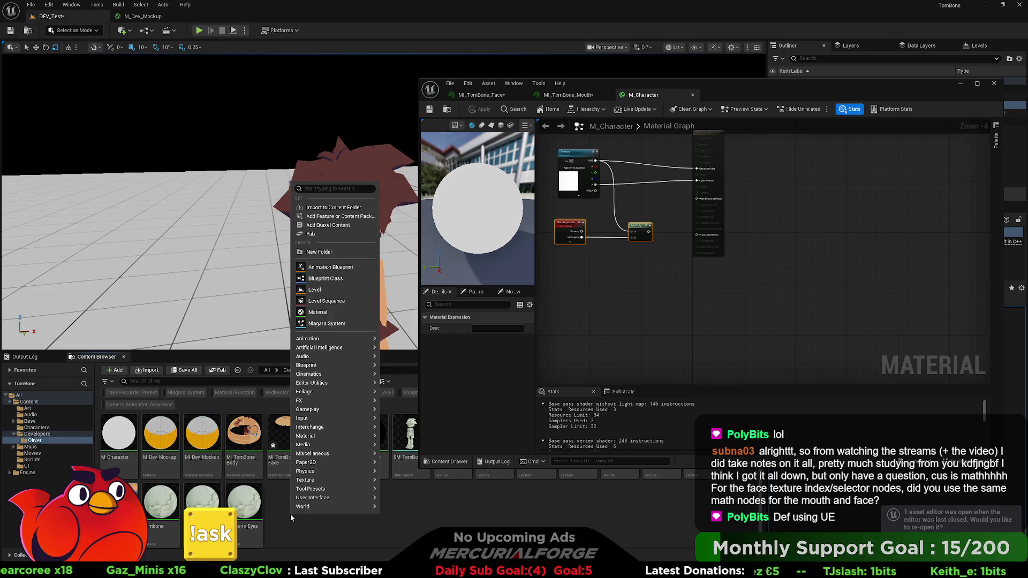
{"action": "left_click", "coordinate": [325, 278]}
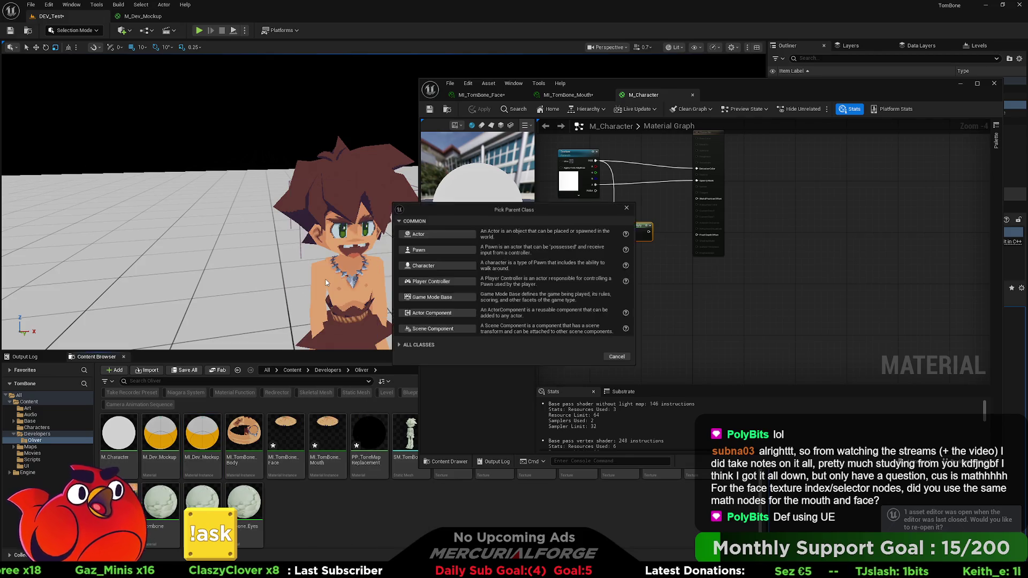
{"action": "left_click", "coordinate": [431, 233]}
{"action": "double_click", "coordinate": [367, 432]}
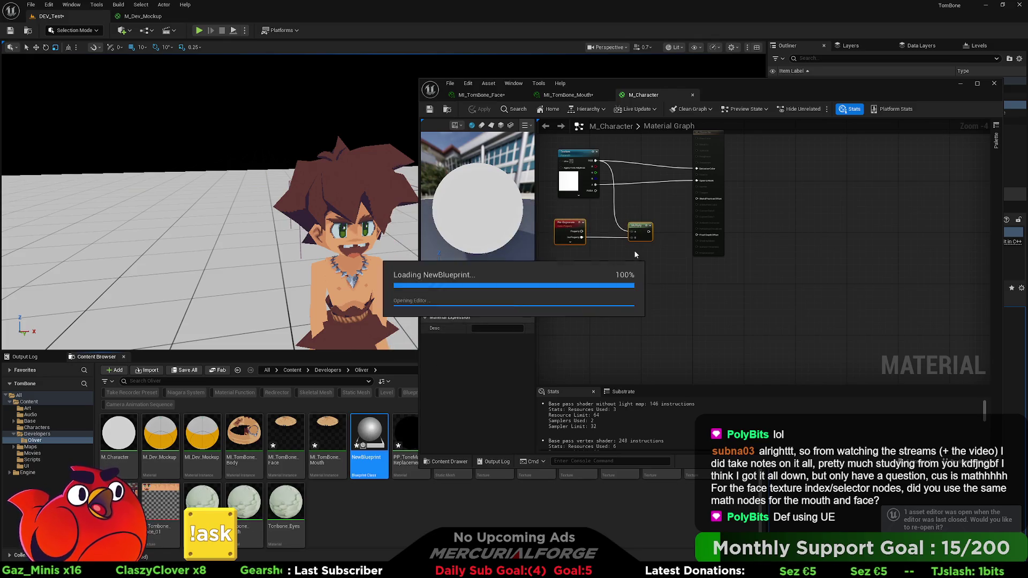
{"action": "mouse_move", "coordinate": [809, 94]}
{"action": "left_mouse_down"}
{"action": "mouse_move", "coordinate": [654, 94]}
{"action": "mouse_move", "coordinate": [574, 68]}
{"action": "left_mouse_up"}
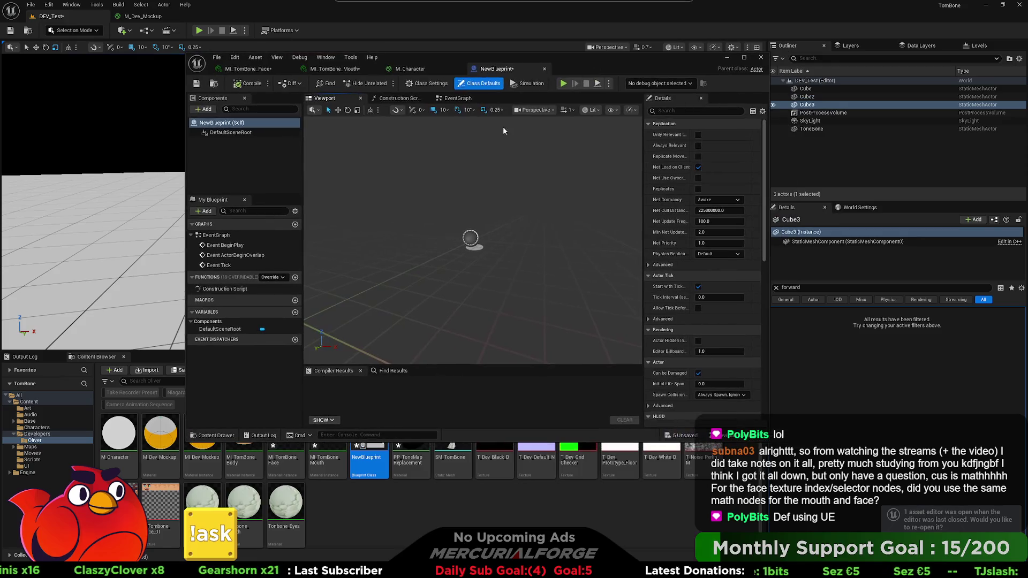
Add a Skeletal Mesh component named SkeletalMesh to NewBlueprint
{"action": "left_click", "coordinate": [228, 149]}
{"action": "left_click", "coordinate": [209, 110]}
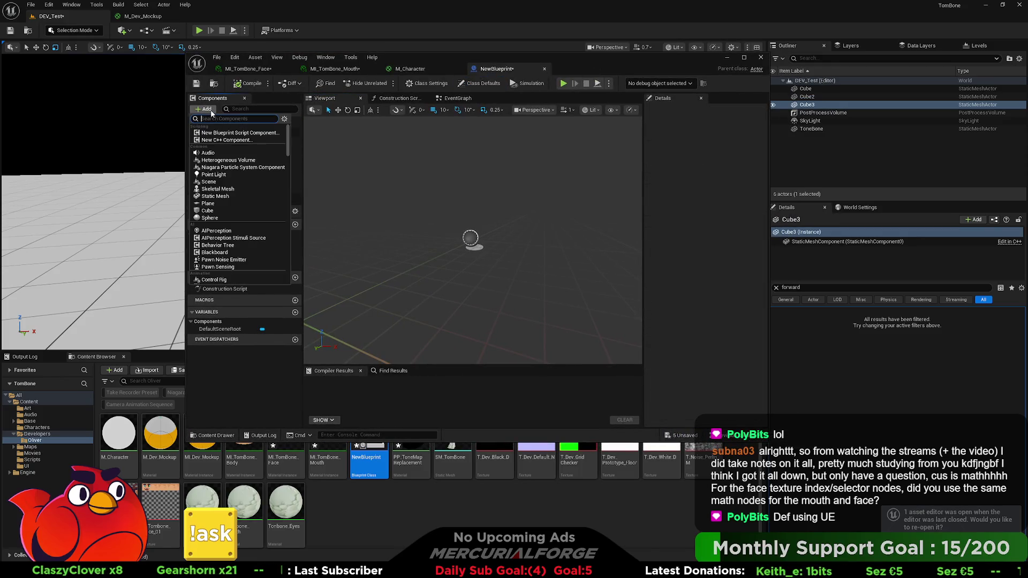
{"action": "type", "text": "ske"}
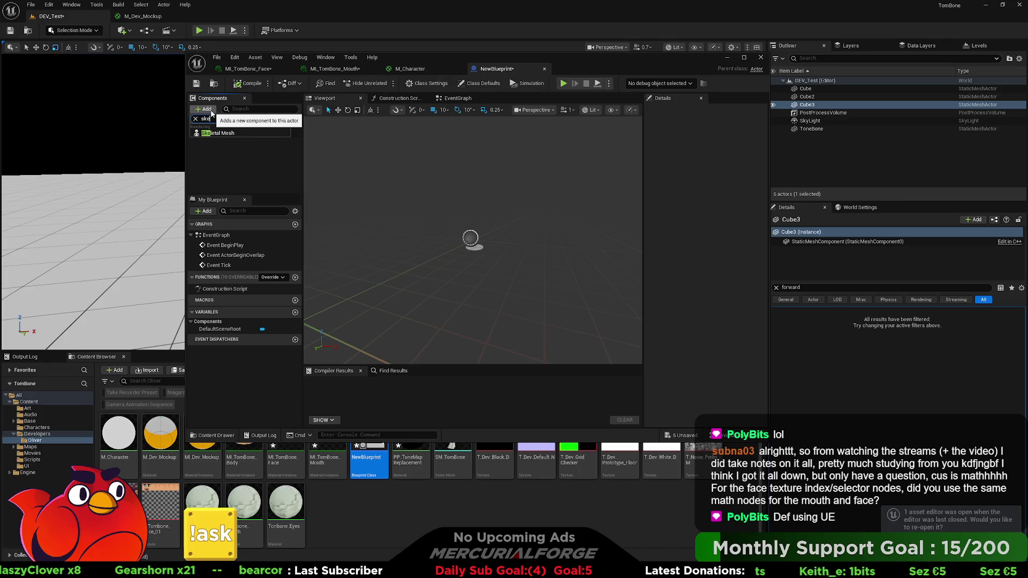
{"action": "left_click", "coordinate": [218, 133]}
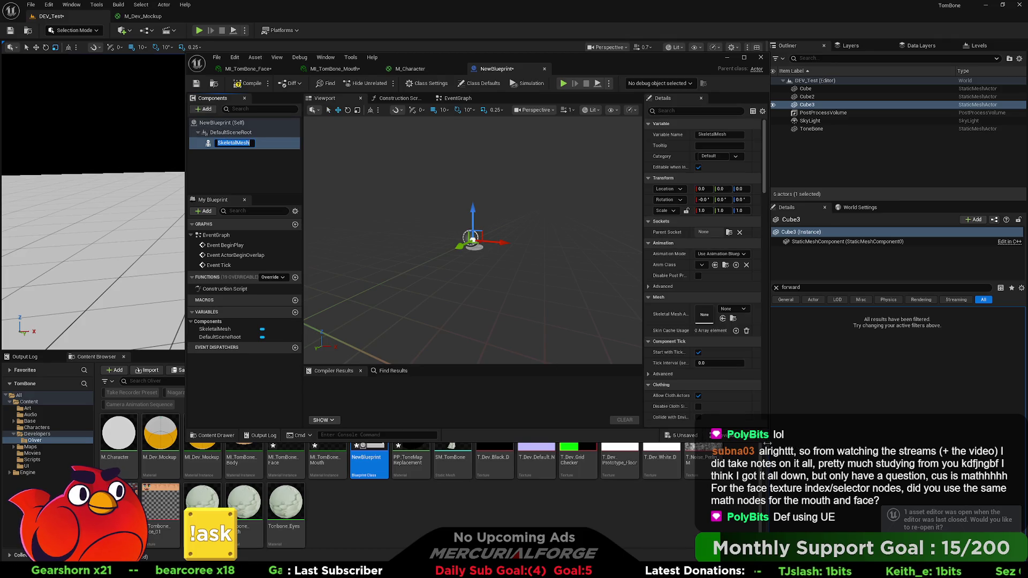
{"action": "left_click_drag", "start_coordinate": [769, 440], "coordinate": [884, 513]}
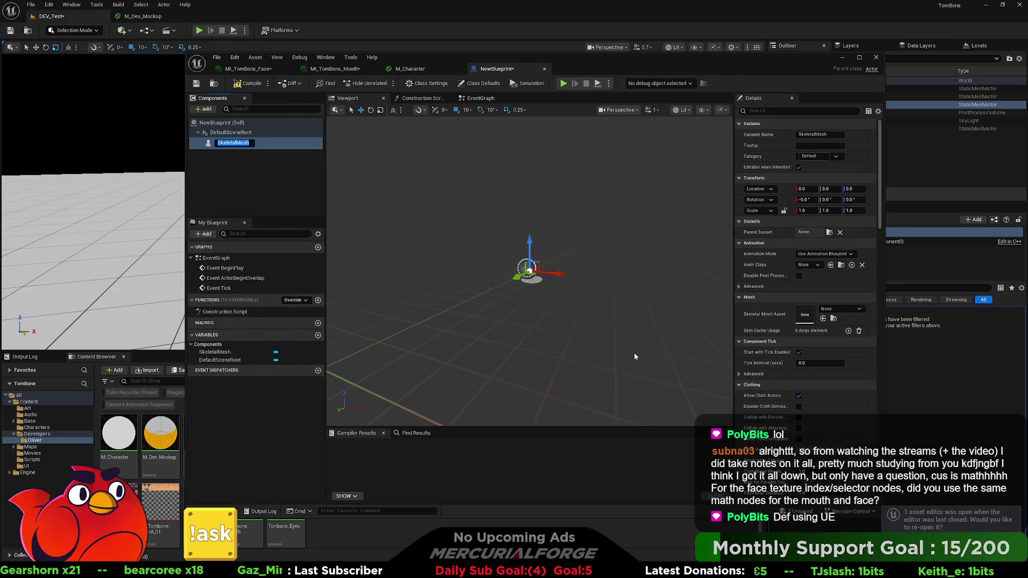
{"action": "left_click", "coordinate": [233, 155]}
{"action": "left_click", "coordinate": [226, 143]}
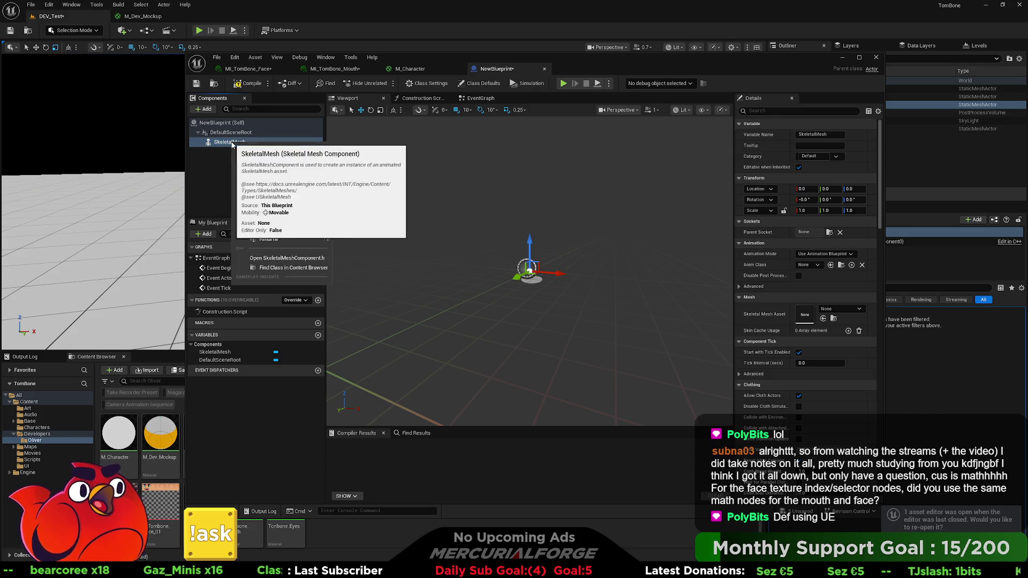
Duplicate SkeletalMesh and attach the copy, SkeletalMesh1, under it
{"action": "right_click", "coordinate": [232, 143]}
{"action": "left_click", "coordinate": [281, 220]}
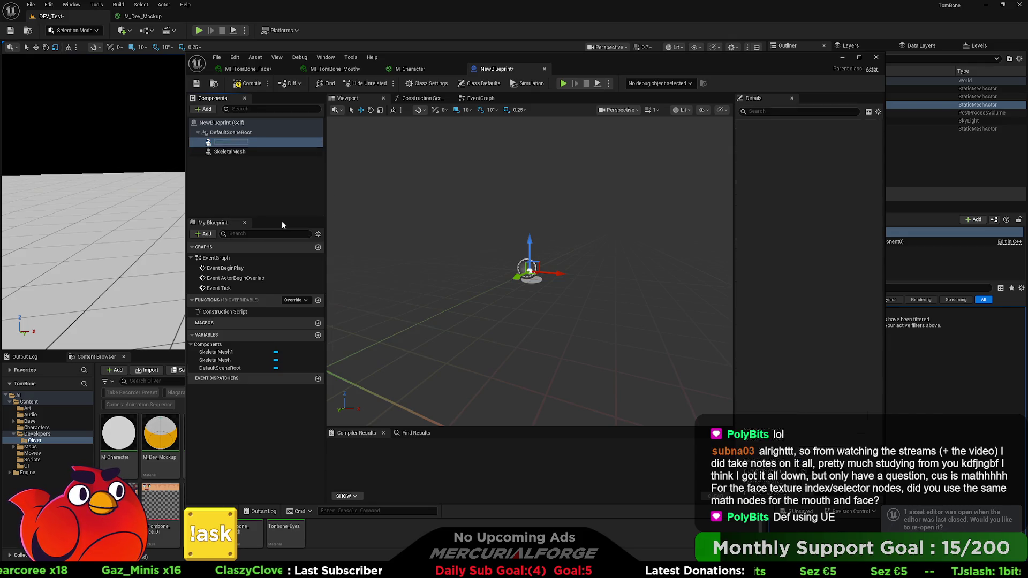
{"action": "mouse_move", "coordinate": [229, 142]}
{"action": "left_mouse_down"}
{"action": "mouse_move", "coordinate": [231, 156]}
{"action": "mouse_move", "coordinate": [218, 137]}
{"action": "left_mouse_up"}
{"action": "left_click", "coordinate": [225, 152]}
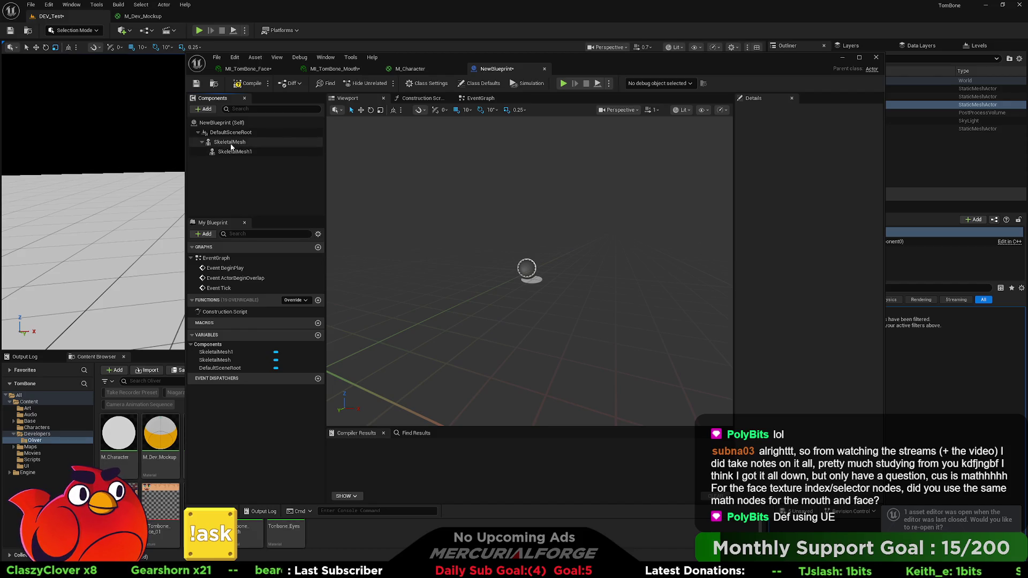
Review both skeletal mesh components and bring up the Construction Script graph
{"action": "left_click", "coordinate": [220, 146]}
{"action": "left_click", "coordinate": [219, 151]}
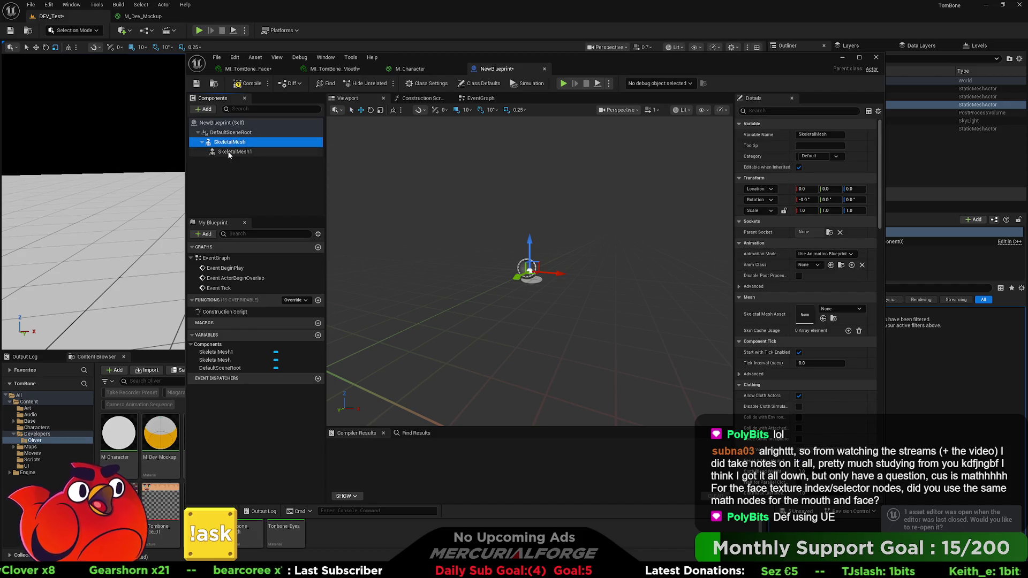
{"action": "left_click", "coordinate": [230, 143]}
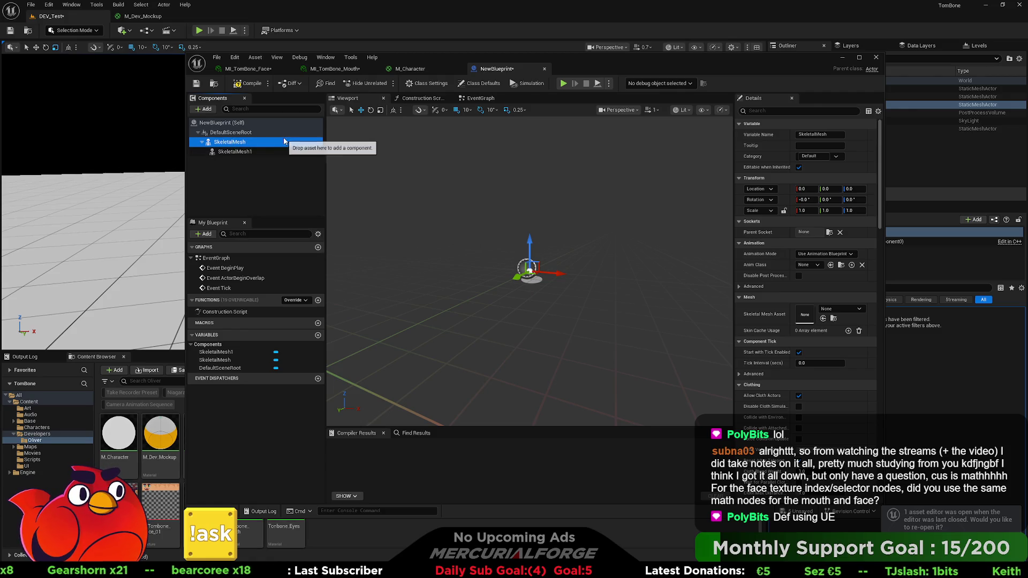
{"action": "left_click", "coordinate": [417, 99]}
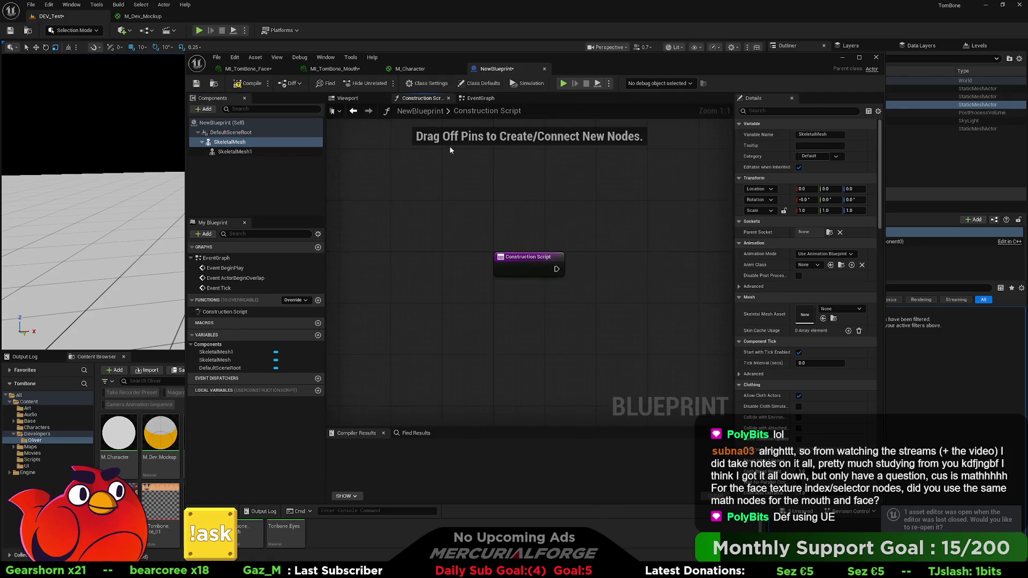
Place SkeletalMesh and SkeletalMesh1 reference nodes in the Construction Script graph
{"action": "left_click_drag", "start_coordinate": [233, 143], "coordinate": [509, 301]}
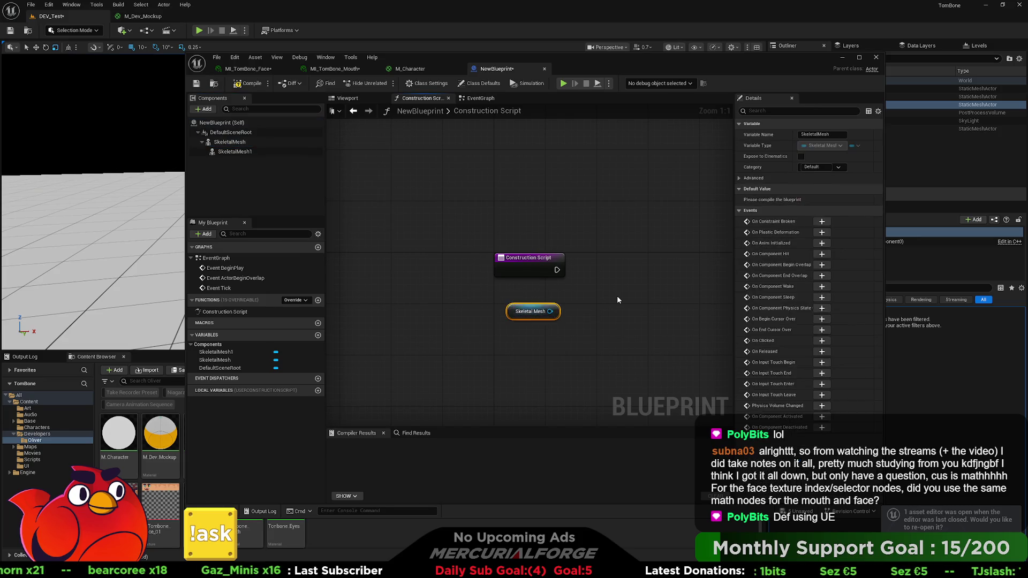
{"action": "right_click_drag", "start_coordinate": [619, 296], "coordinate": [537, 253]}
{"action": "left_click_drag", "start_coordinate": [245, 153], "coordinate": [458, 300]}
{"action": "right_click_drag", "start_coordinate": [493, 291], "coordinate": [416, 287]}
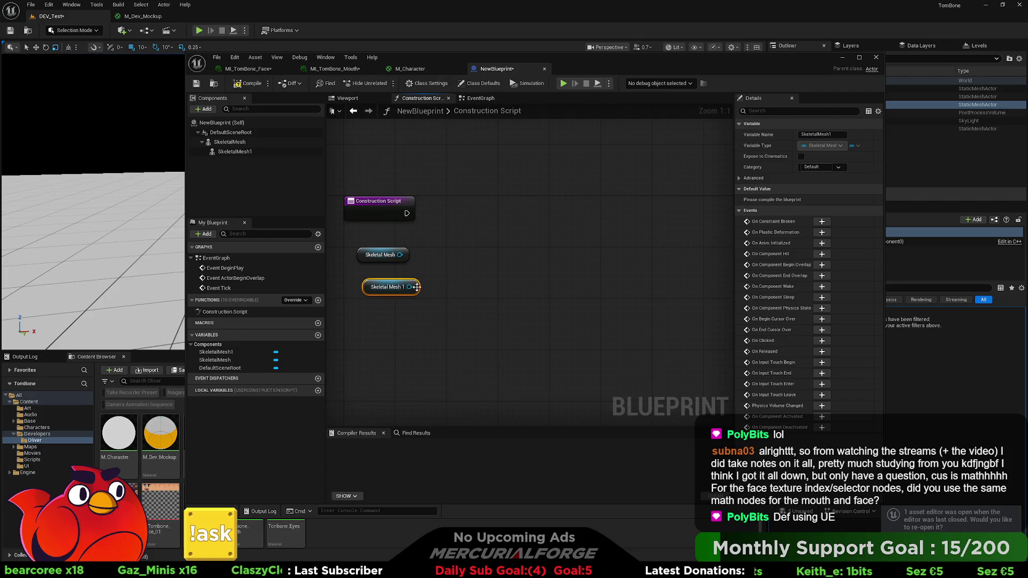
Add a Set Leader Pose Component node, found by searching 'pose', fed by Skeletal Mesh
{"action": "left_click_drag", "start_coordinate": [463, 259], "coordinate": [511, 257]}
{"action": "type", "text": "mast"}
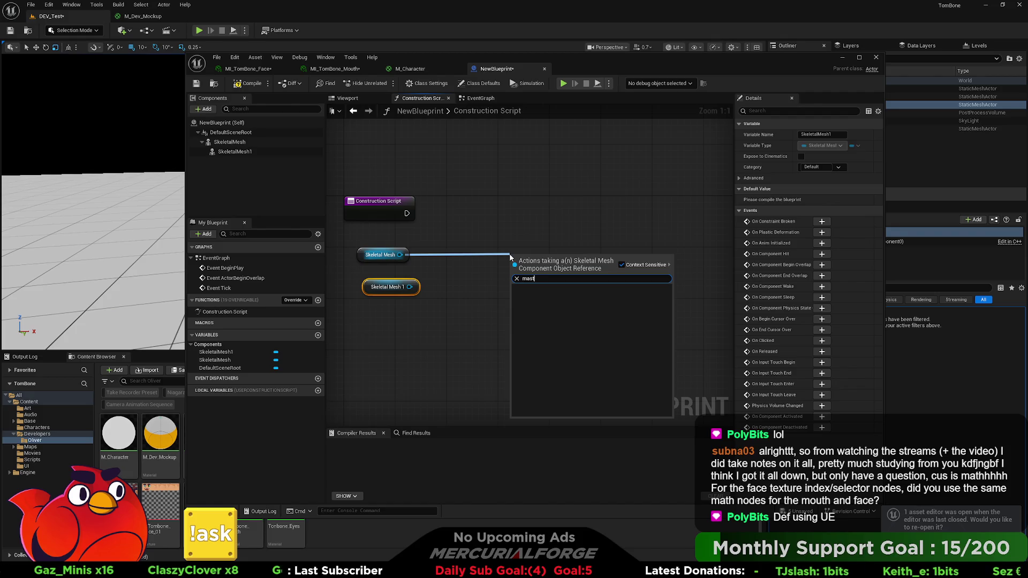
{"action": "key", "text": "BackSpace"}
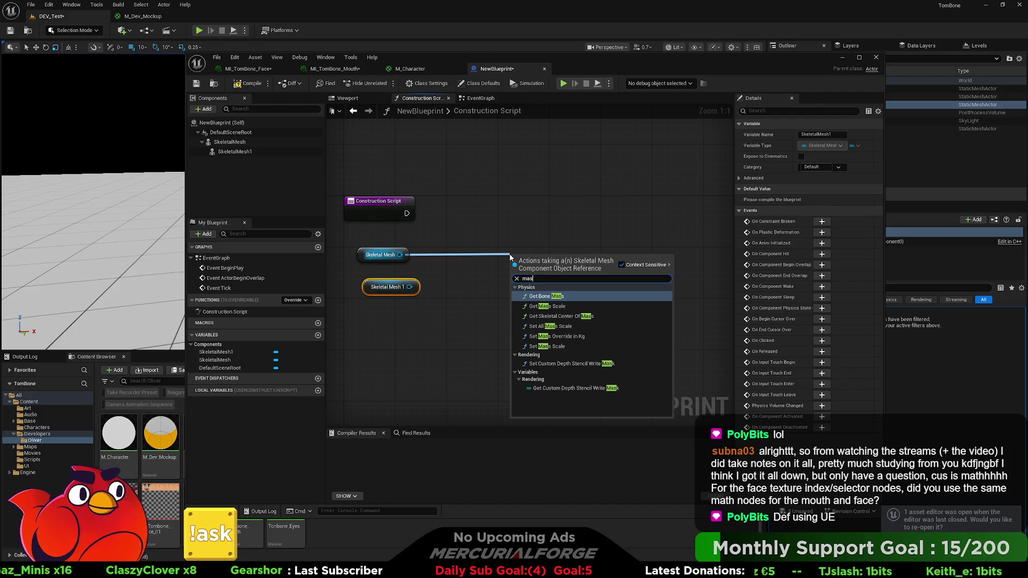
{"action": "key", "text": "BackSpace"}
{"action": "key", "text": "BackSpace"}
{"action": "key", "text": "BackSpace"}
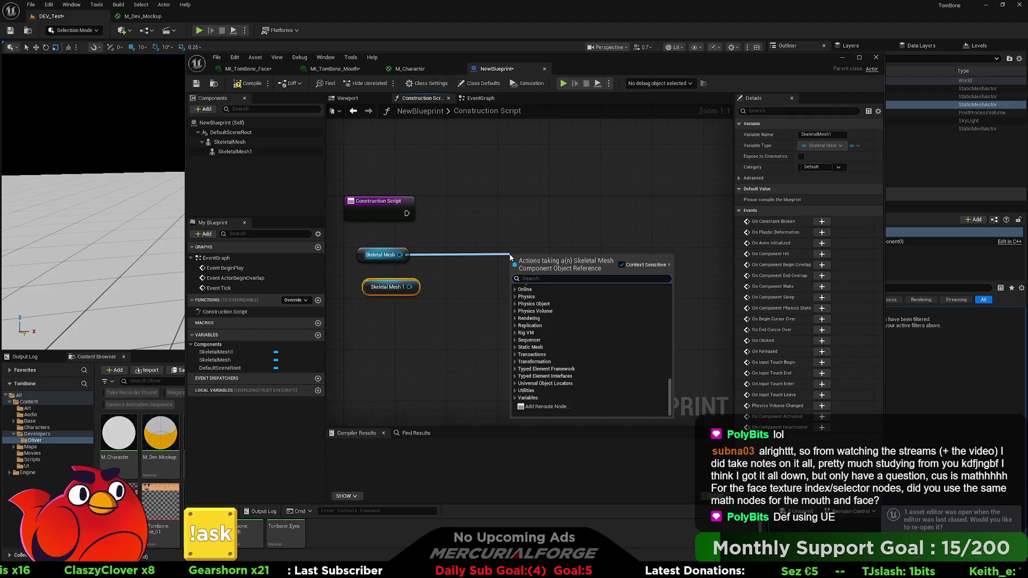
{"action": "type", "text": "pose"}
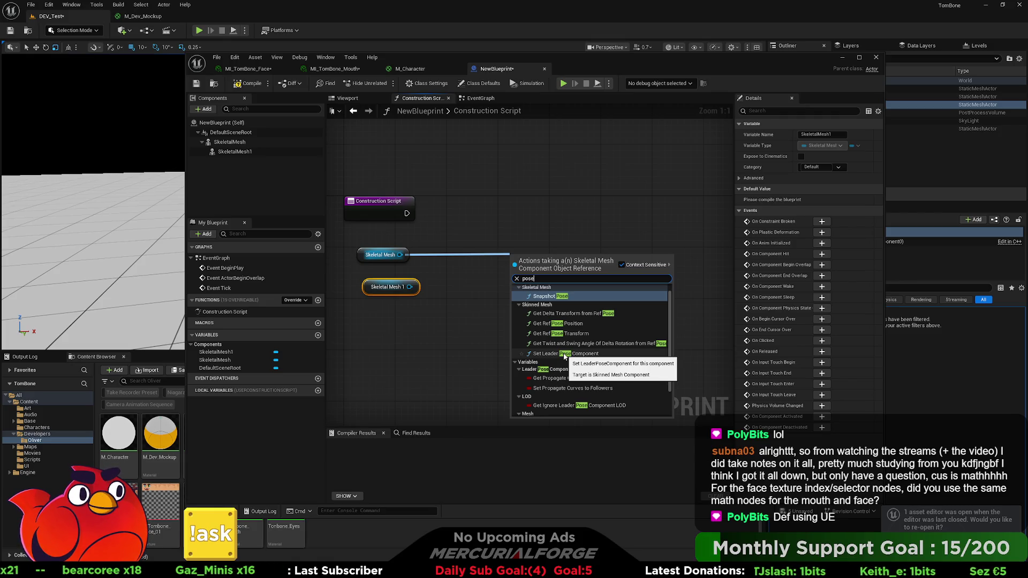
{"action": "scroll", "coordinate": [565, 358], "scroll_direction": "down", "scroll_amount": 2}
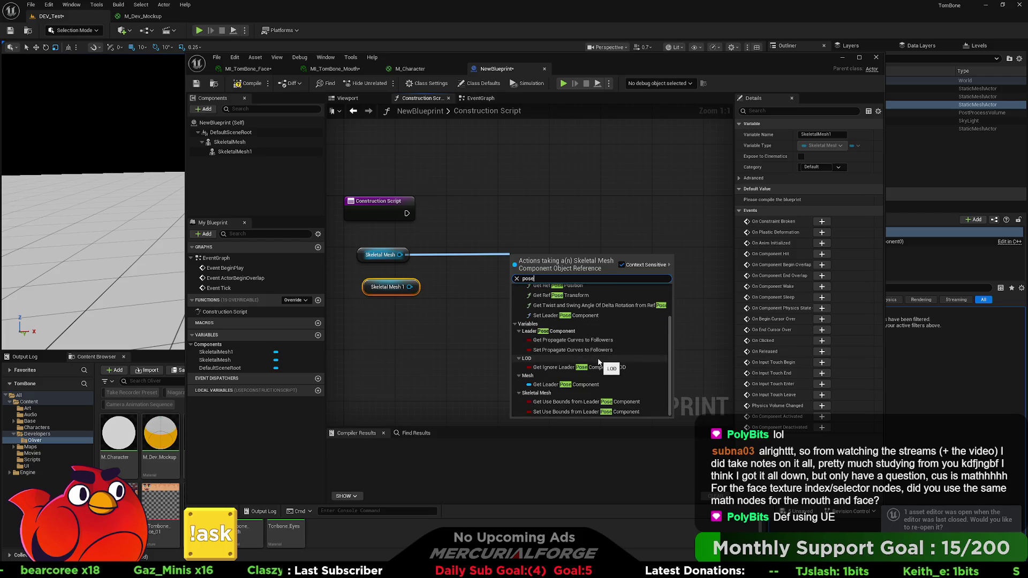
{"action": "left_click", "coordinate": [576, 342]}
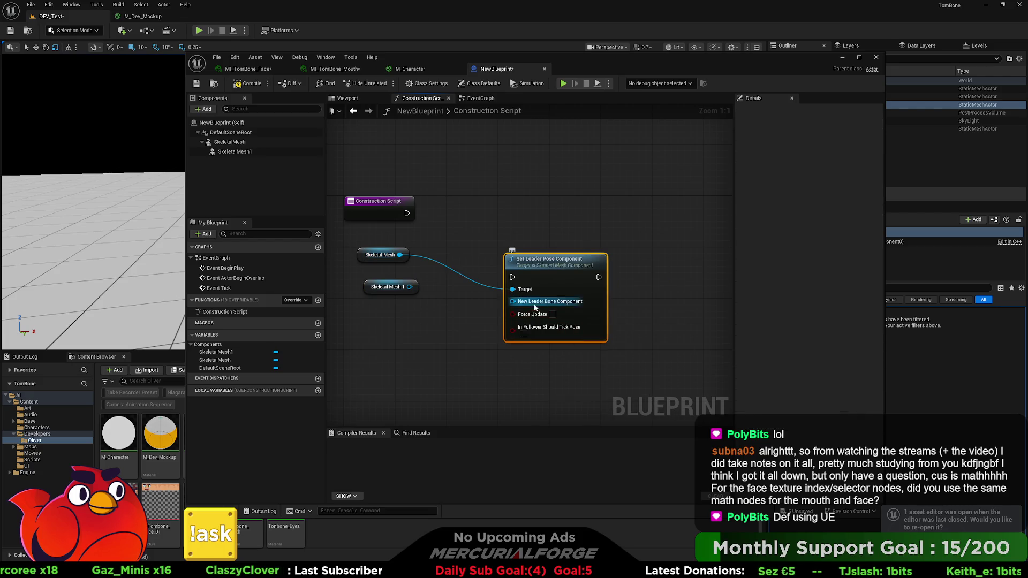
Wire Skeletal Mesh 1 into the Set Leader Pose Component's Target input
{"action": "mouse_move", "coordinate": [558, 266]}
{"action": "left_mouse_down"}
{"action": "mouse_move", "coordinate": [507, 233]}
{"action": "mouse_move", "coordinate": [576, 232]}
{"action": "mouse_move", "coordinate": [548, 236]}
{"action": "left_mouse_up"}
{"action": "left_click_drag", "start_coordinate": [409, 287], "coordinate": [416, 289]}
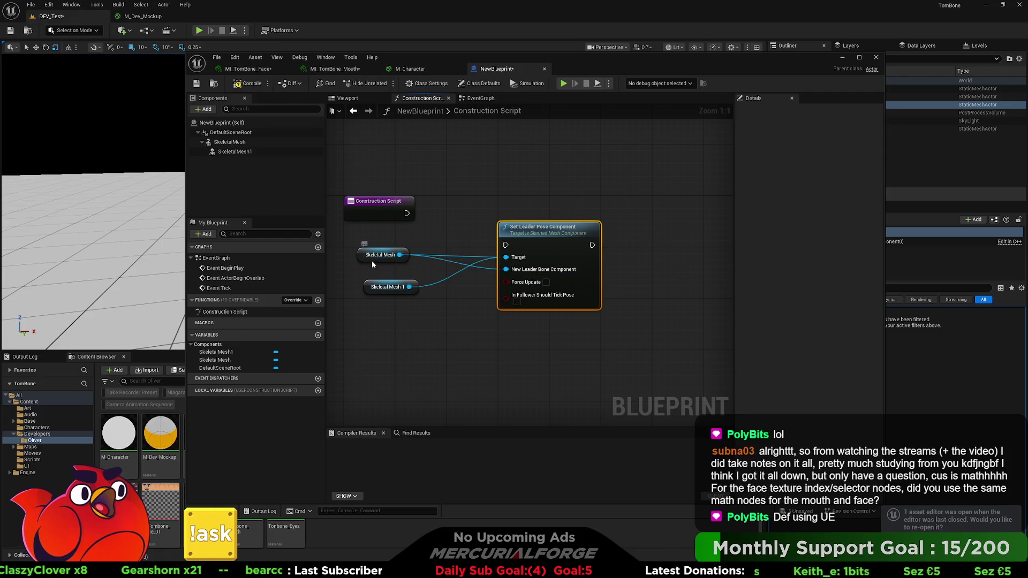
{"action": "left_click_drag", "start_coordinate": [376, 260], "coordinate": [396, 318]}
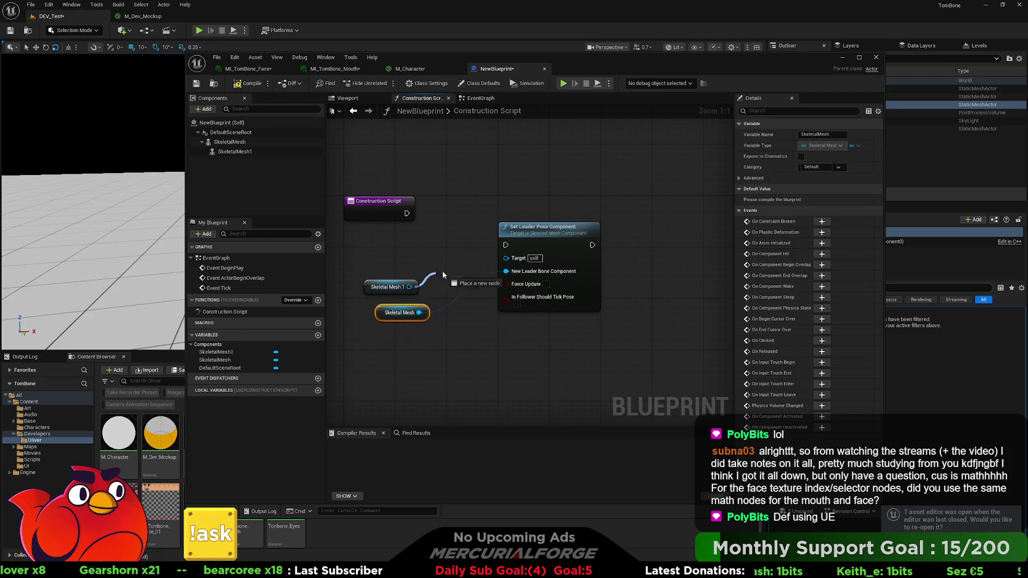
{"action": "left_click_drag", "start_coordinate": [504, 262], "coordinate": [506, 258]}
{"action": "left_click_drag", "start_coordinate": [393, 282], "coordinate": [407, 263]}
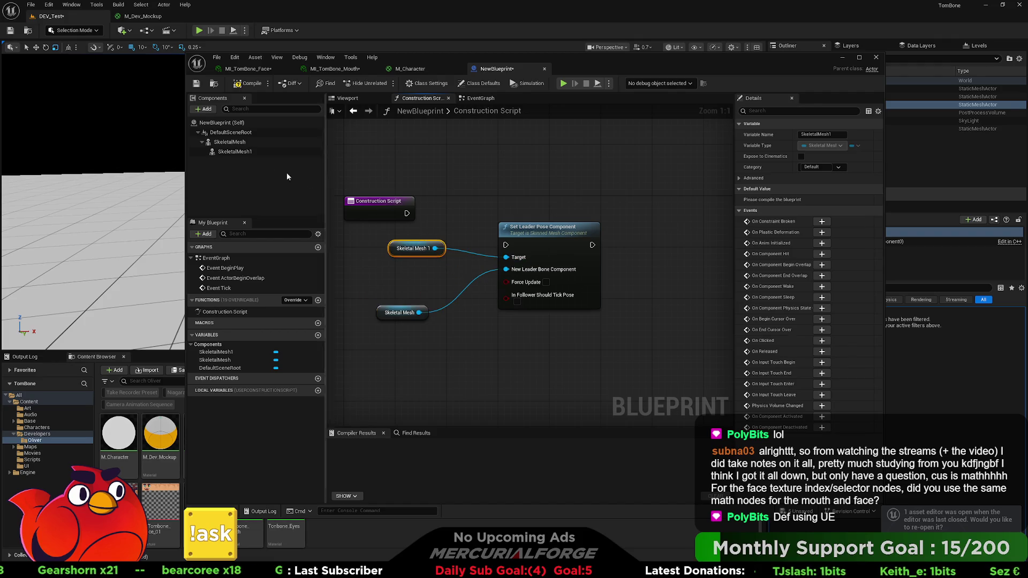
Rename the SkeletalMesh components to Chracter and Shirt
{"action": "left_click", "coordinate": [289, 142]}
{"action": "key", "text": "F2"}
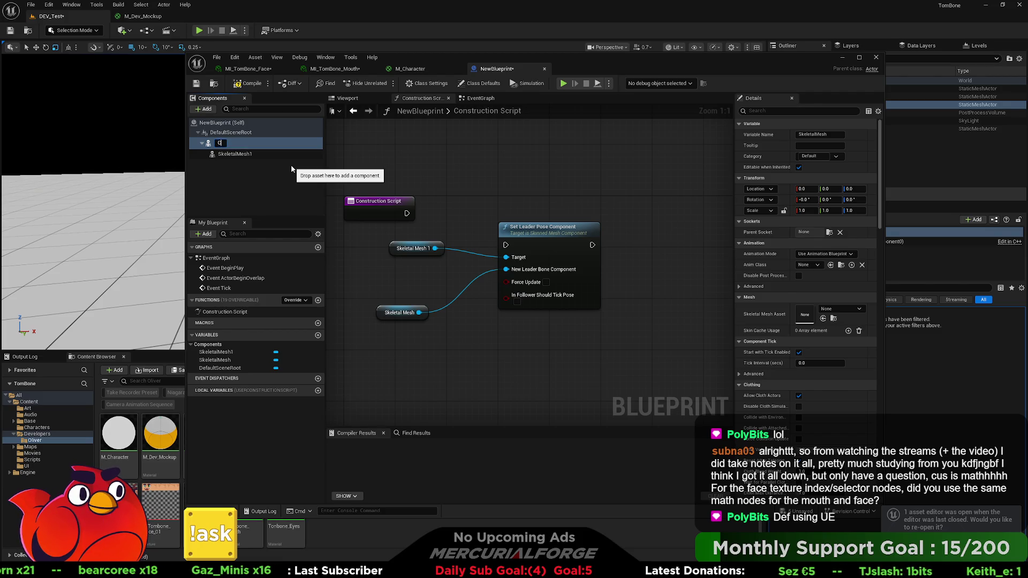
{"action": "type", "text": "hracter"}
{"action": "key", "text": "Return"}
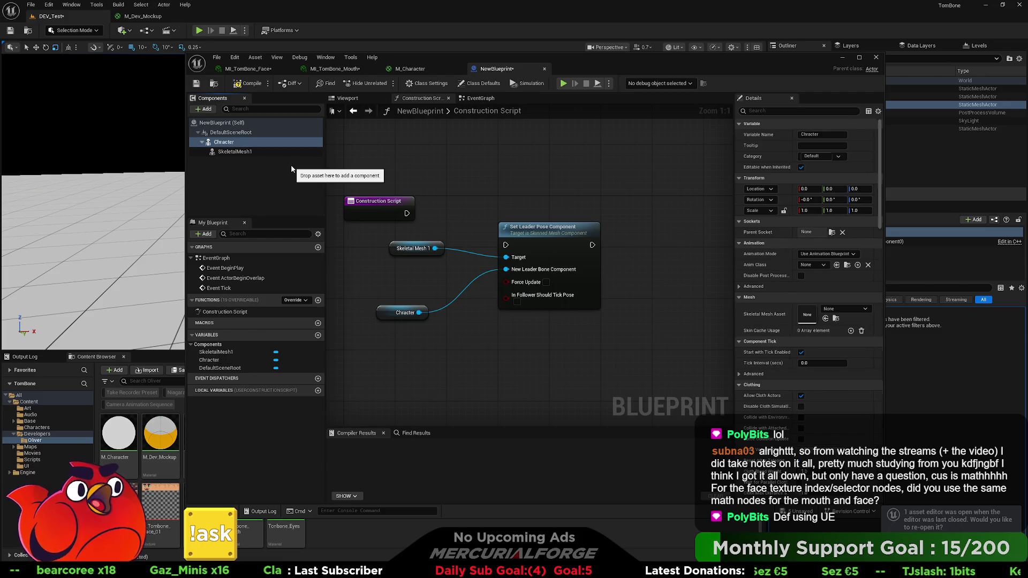
{"action": "left_click", "coordinate": [235, 152]}
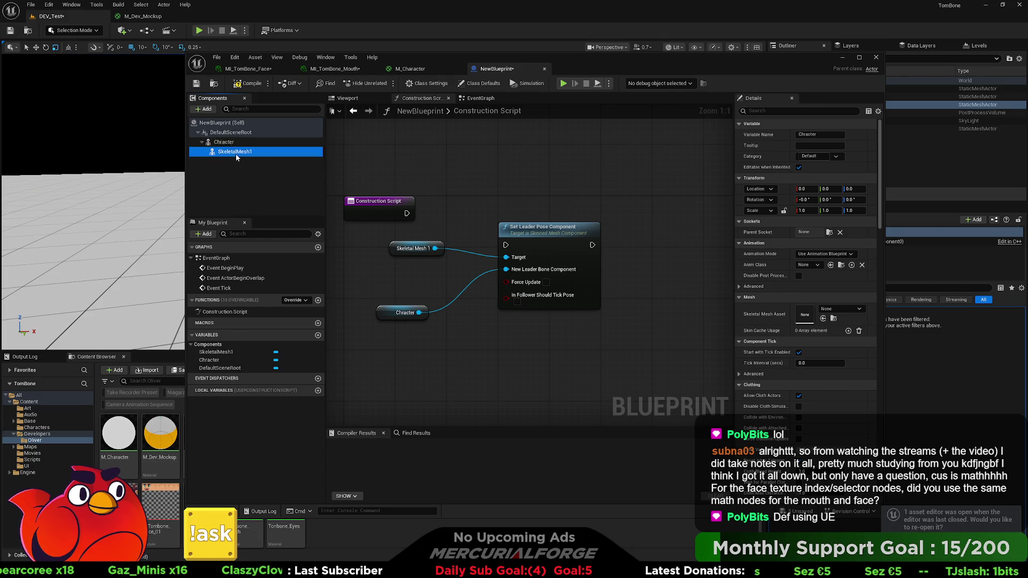
{"action": "key", "text": "F2"}
{"action": "type", "text": "hirt"}
{"action": "key", "text": "Return"}
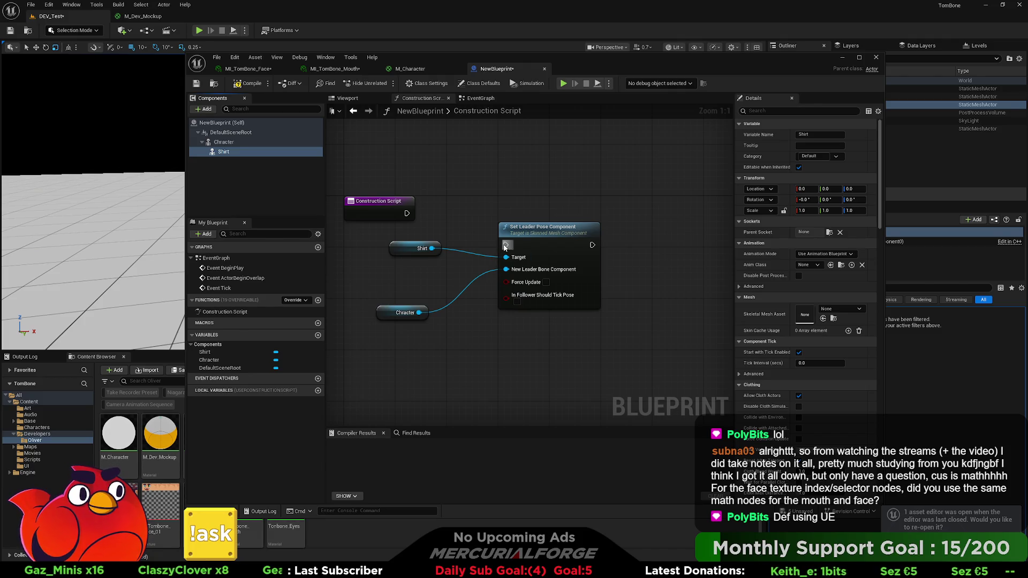
Rearrange the Chracter, Shirt and Set Leader Pose Component nodes in the graph
{"action": "left_click_drag", "start_coordinate": [395, 316], "coordinate": [414, 277]}
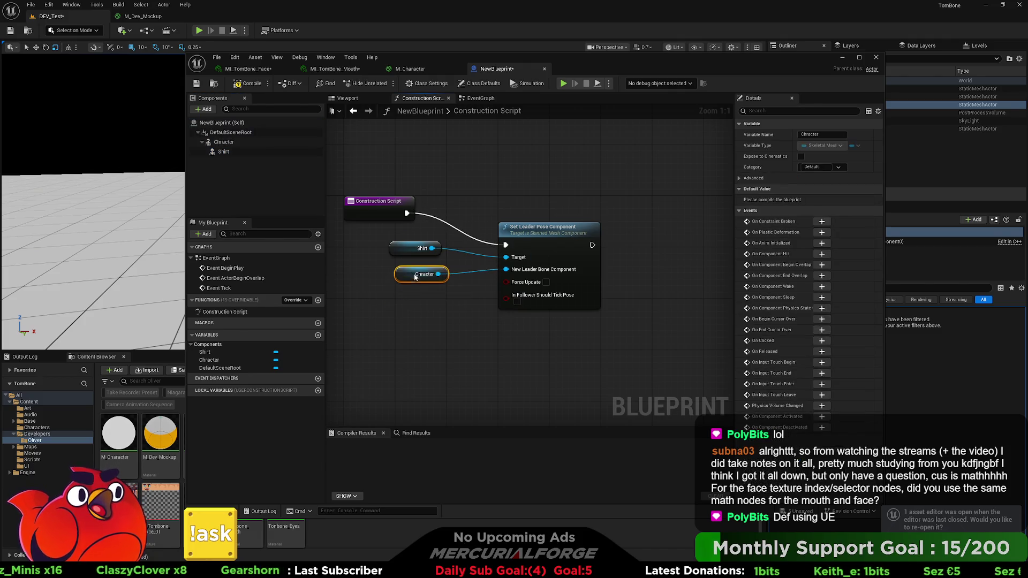
{"action": "mouse_move", "coordinate": [515, 236]}
{"action": "left_mouse_down"}
{"action": "mouse_move", "coordinate": [521, 189]}
{"action": "mouse_move", "coordinate": [528, 196]}
{"action": "left_mouse_up"}
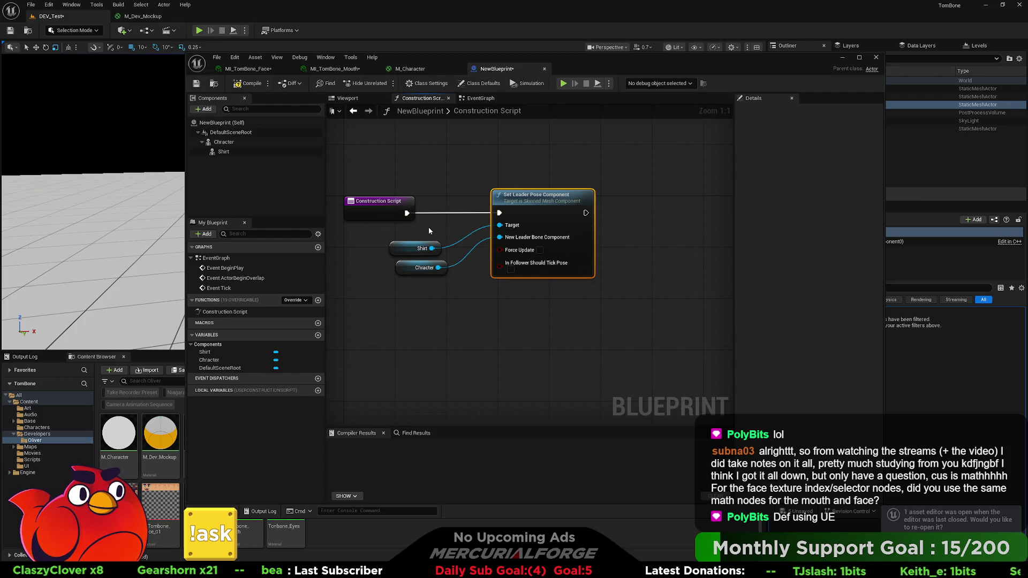
{"action": "left_click_drag", "start_coordinate": [402, 252], "coordinate": [409, 252]}
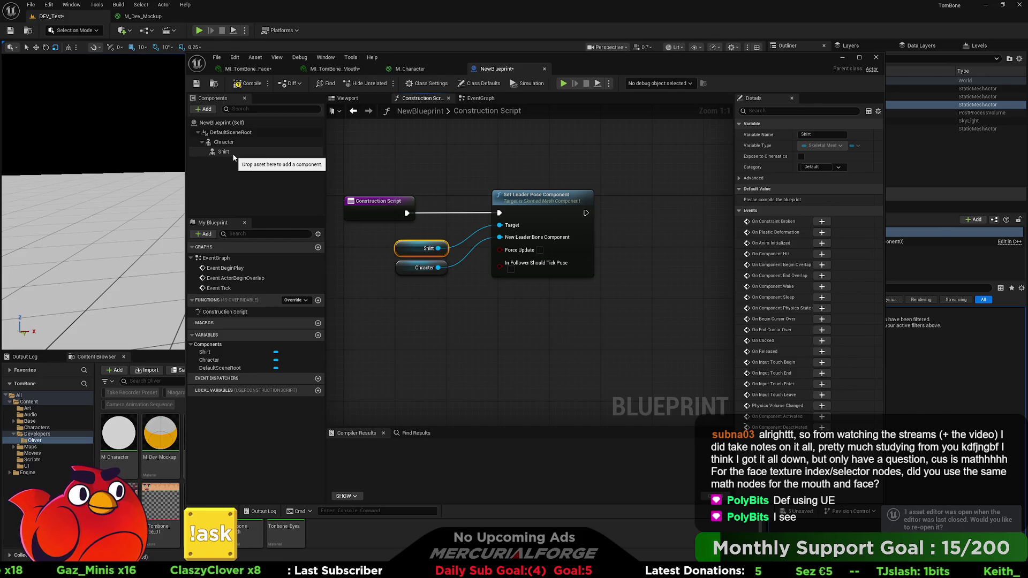
{"action": "key", "text": "alt+Tab"}
{"action": "key", "text": "alt+Tab"}
{"action": "key", "text": "alt+Tab"}
{"action": "key", "text": "alt+Tab"}
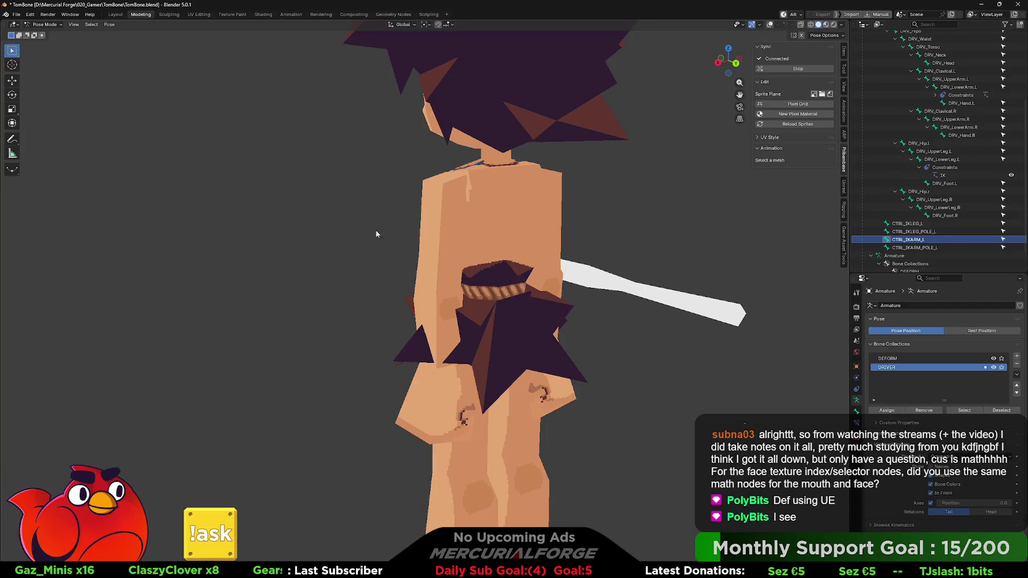
View the Blender character from the front, then return to the Unreal Blueprint editor
{"action": "key", "text": "KP_1"}
{"action": "middle_click_drag", "start_coordinate": [494, 226], "coordinate": [447, 246]}
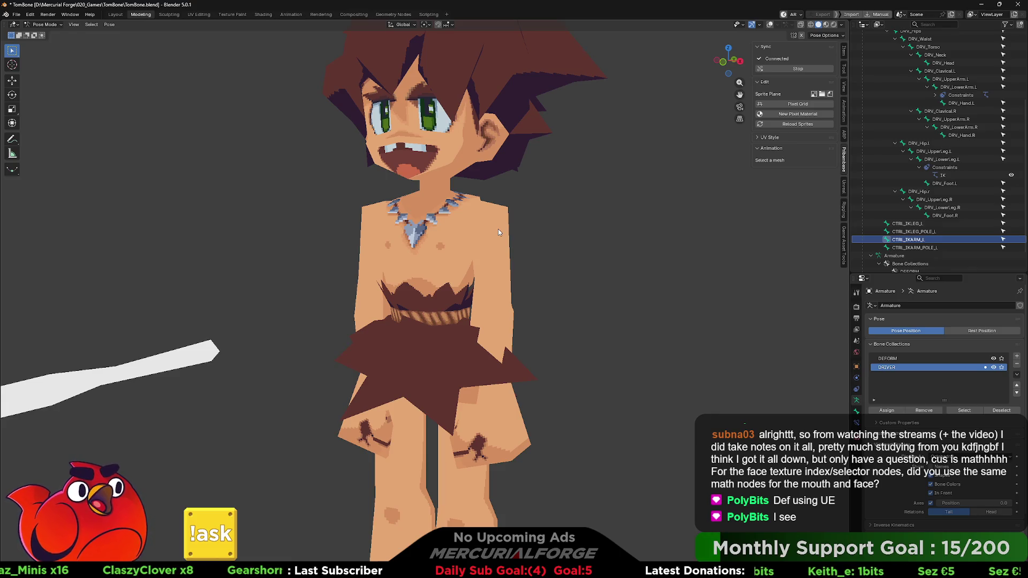
{"action": "key", "text": "alt+Tab"}
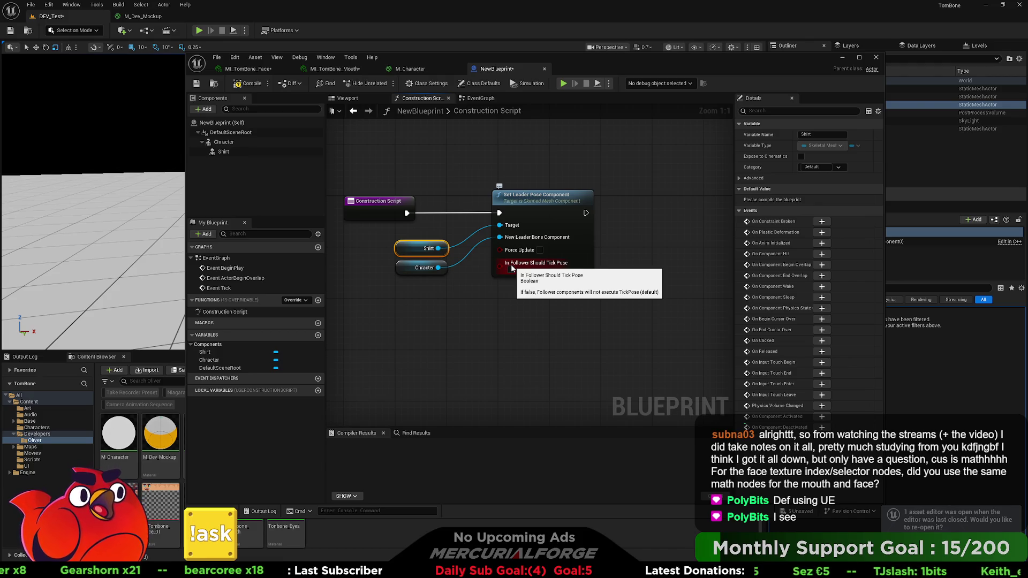
Delete all Construction Script nodes and close the NewBlueprint editor
{"action": "mouse_move", "coordinate": [412, 248]}
{"action": "left_mouse_down"}
{"action": "mouse_move", "coordinate": [386, 256]}
{"action": "mouse_move", "coordinate": [409, 249]}
{"action": "left_mouse_up"}
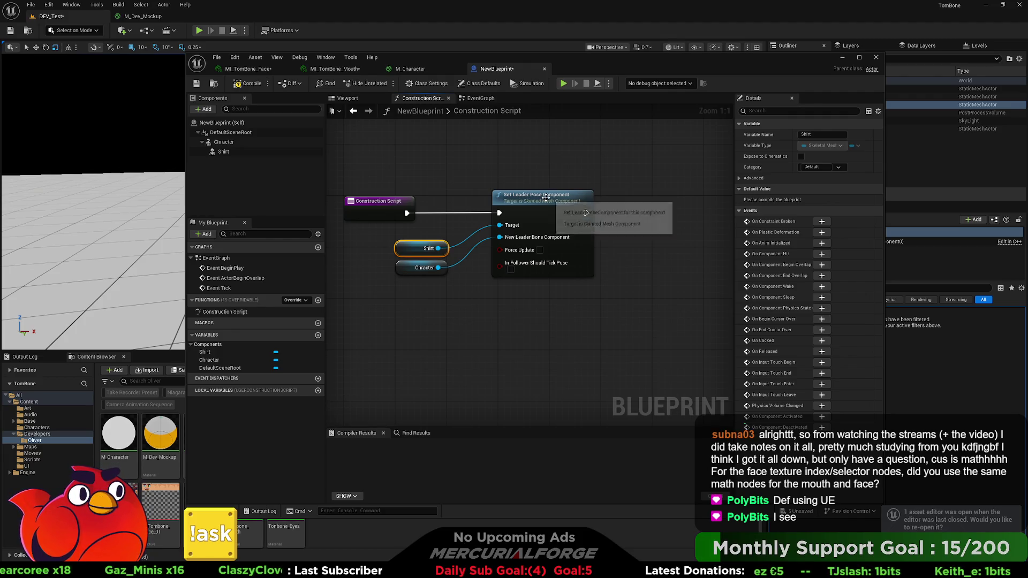
{"action": "left_click_drag", "start_coordinate": [615, 174], "coordinate": [342, 349]}
{"action": "right_click_drag", "start_coordinate": [435, 327], "coordinate": [527, 341]}
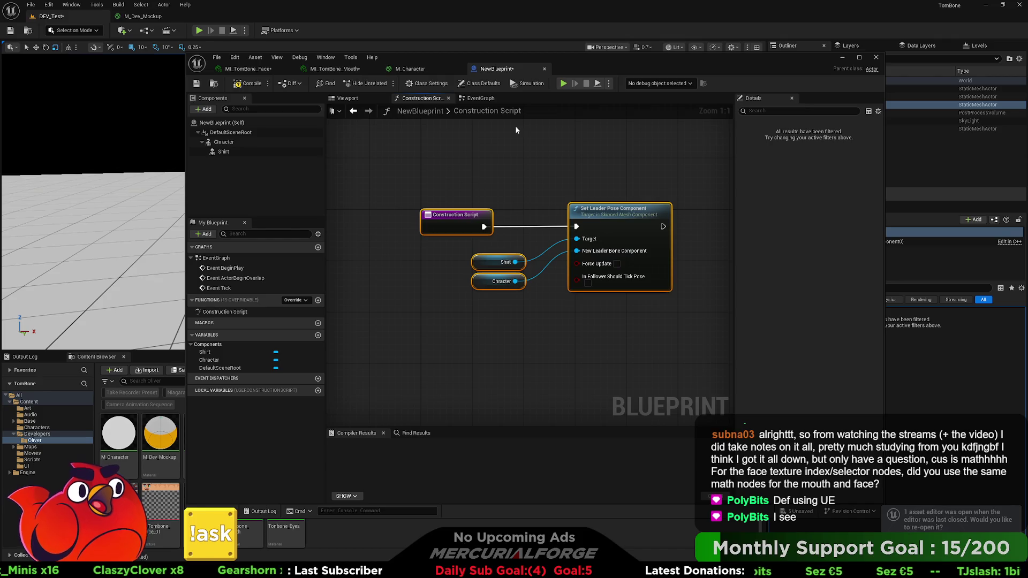
{"action": "key", "text": "Delete"}
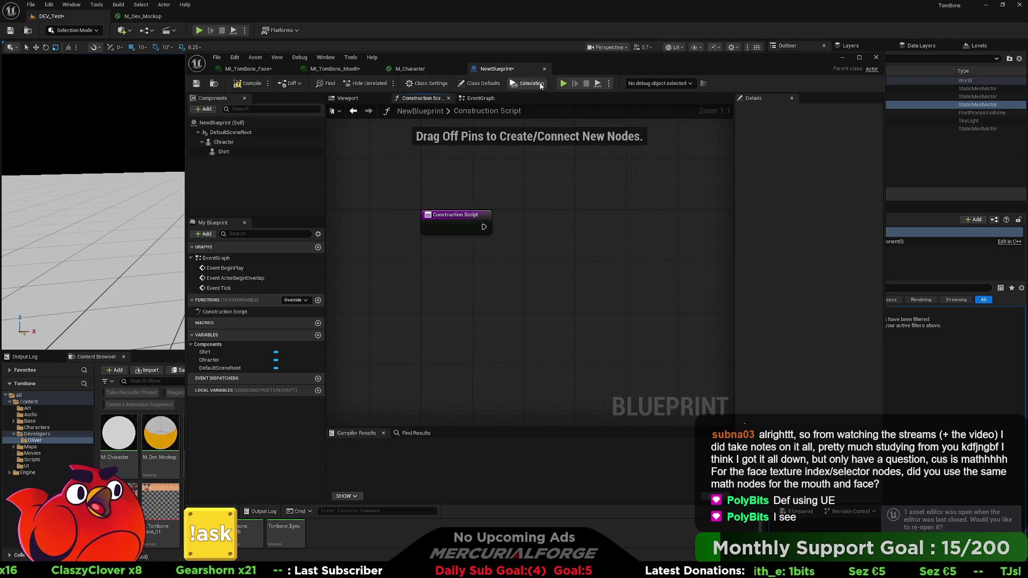
{"action": "left_click", "coordinate": [544, 68]}
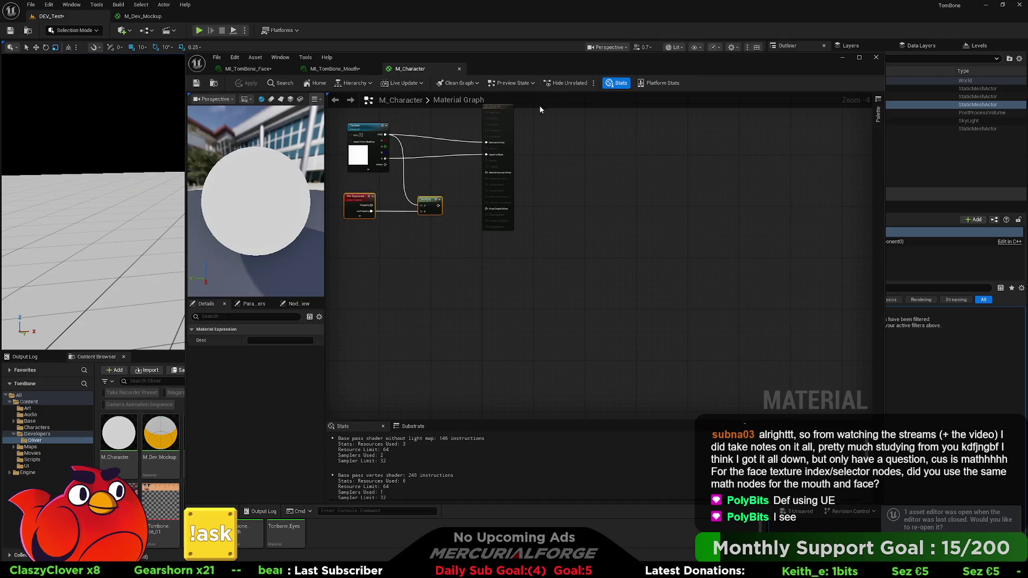
Delete the NewBlueprint asset from the Oliver folder in the Content Browser
{"action": "left_click_drag", "start_coordinate": [525, 56], "coordinate": [762, 45]}
{"action": "left_click", "coordinate": [365, 443]}
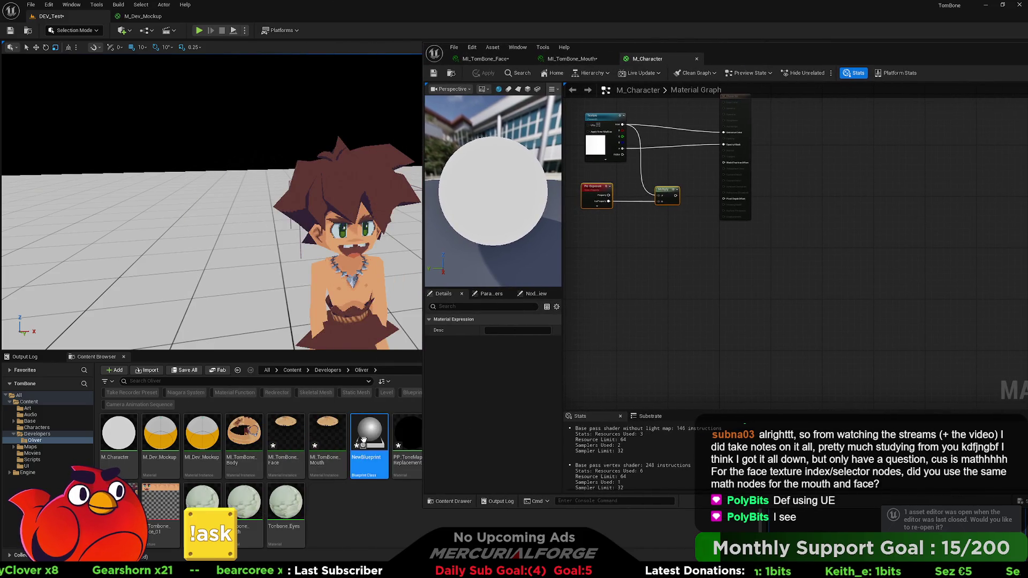
{"action": "key", "text": "Delete"}
{"action": "left_click", "coordinate": [459, 417]}
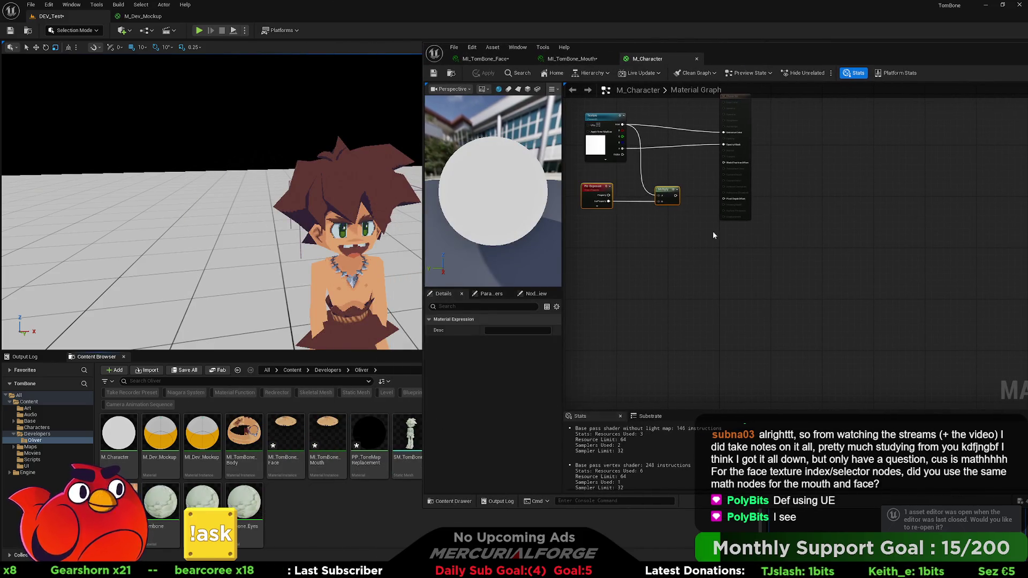
{"action": "left_click_drag", "start_coordinate": [861, 51], "coordinate": [664, 59]}
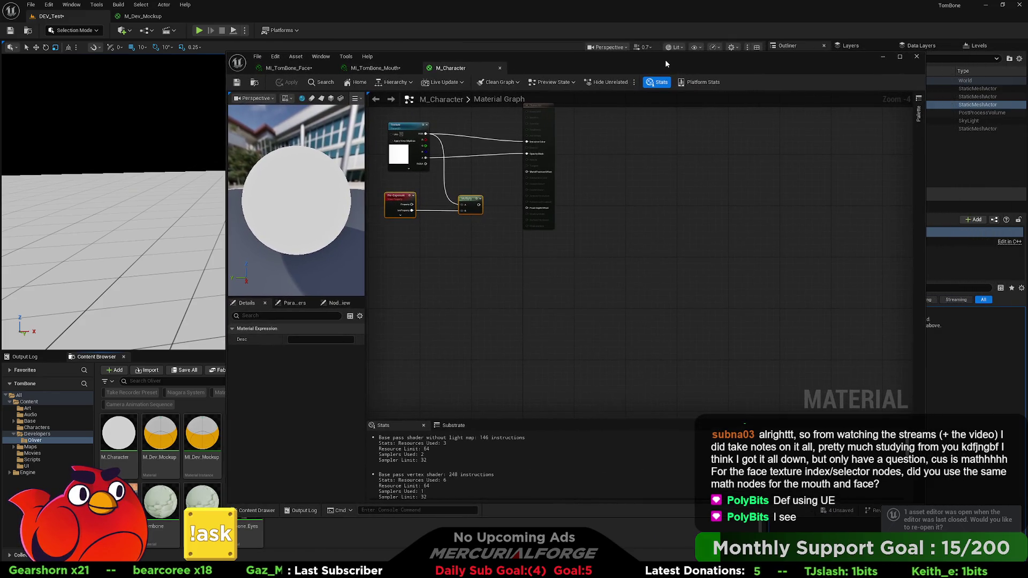
{"action": "key", "text": "alt+Tab"}
{"action": "key", "text": "alt+Tab"}
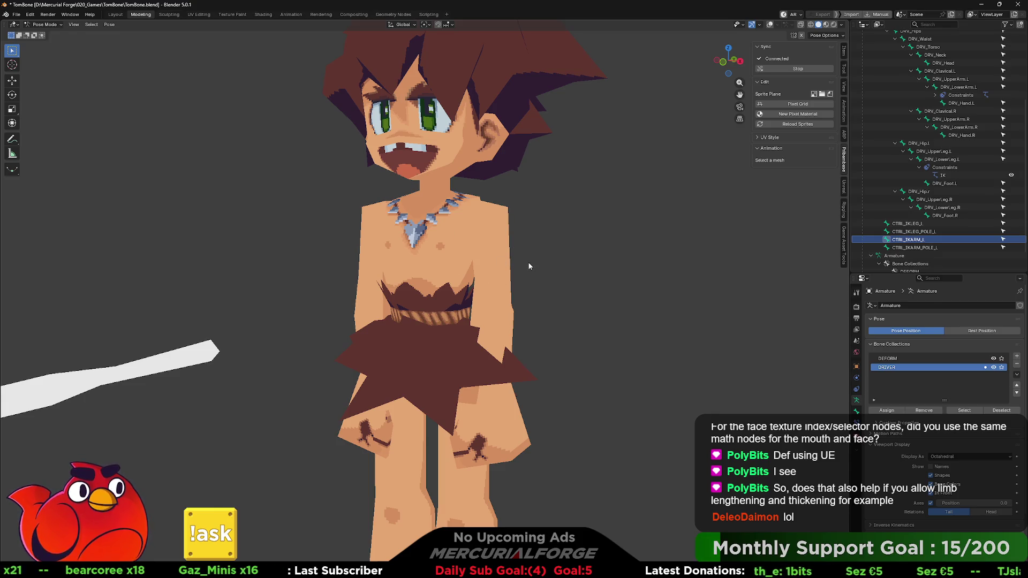
Pan and orbit the Blender view around the pixel-art caveman character
{"action": "middle_click_drag", "start_coordinate": [529, 267], "coordinate": [546, 273], "text": "shift"}
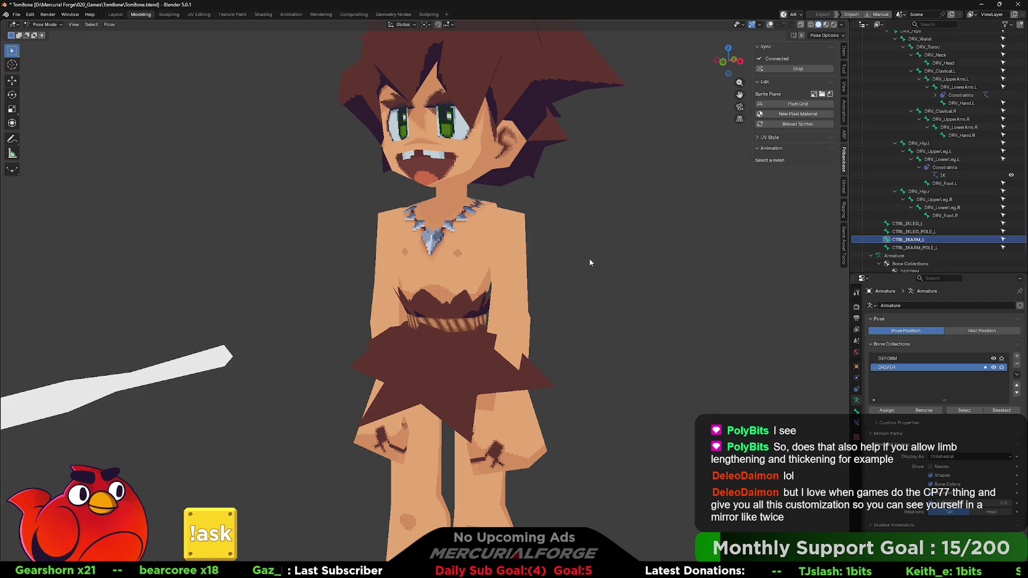
{"action": "mouse_move", "coordinate": [652, 266]}
{"action": "middle_mouse_down"}
{"action": "mouse_move", "coordinate": [667, 300]}
{"action": "mouse_move", "coordinate": [651, 309]}
{"action": "mouse_move", "coordinate": [646, 295]}
{"action": "middle_mouse_up"}
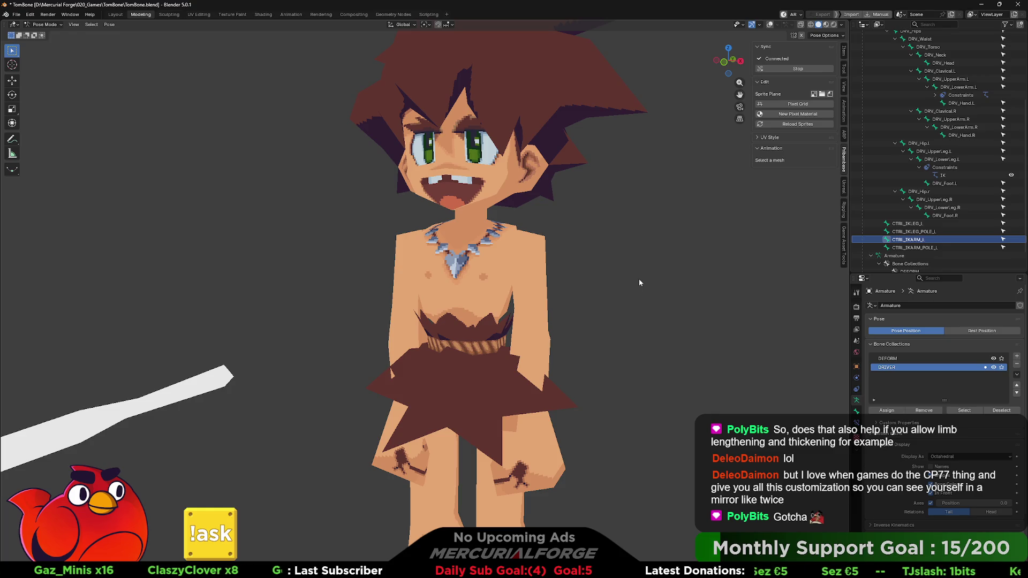
Turn viewport overlays back on with Shift+Alt+Z to show bones and wireframe
{"action": "key", "text": "shift+alt+z"}
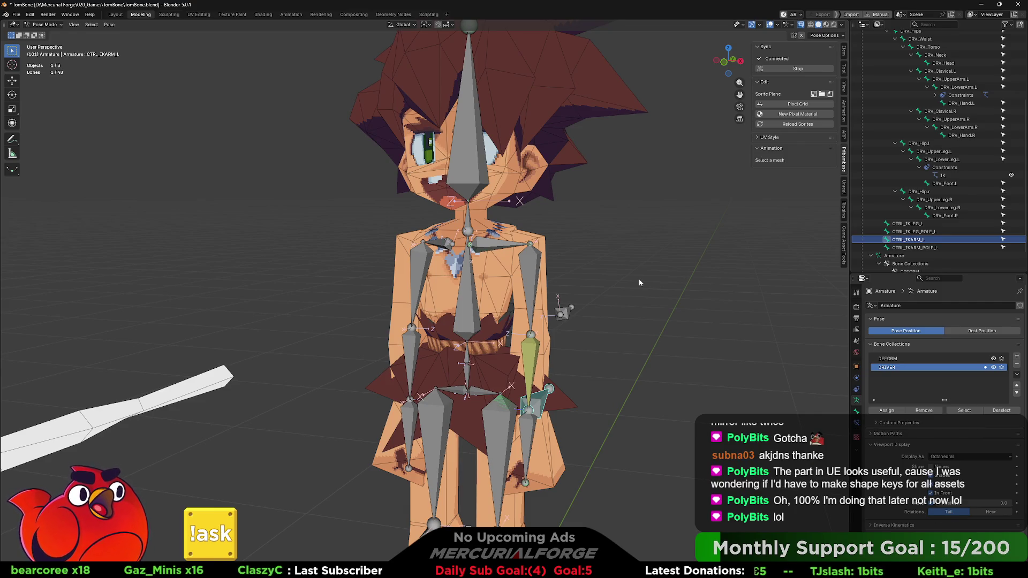
Inspect bone properties by making UpperArm.L, then DRV_UpperLeg.R the active bone
{"action": "mouse_move", "coordinate": [619, 274]}
{"action": "middle_mouse_down", "text": "shift"}
{"action": "mouse_move", "coordinate": [598, 265]}
{"action": "mouse_move", "coordinate": [616, 288]}
{"action": "mouse_move", "coordinate": [599, 243]}
{"action": "mouse_move", "coordinate": [591, 247]}
{"action": "mouse_move", "coordinate": [626, 240]}
{"action": "middle_mouse_up", "text": "shift"}
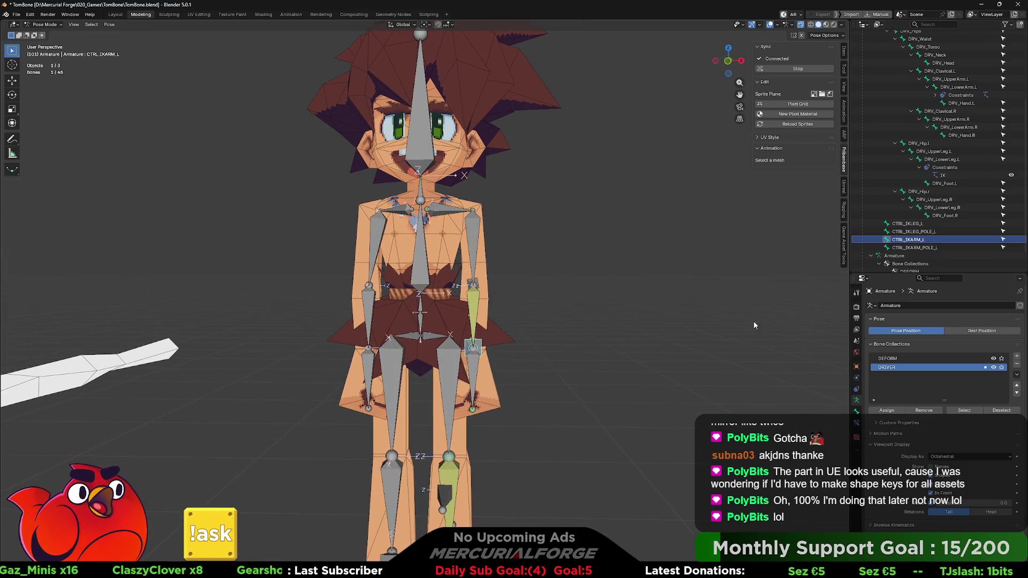
{"action": "left_click", "coordinate": [856, 411]}
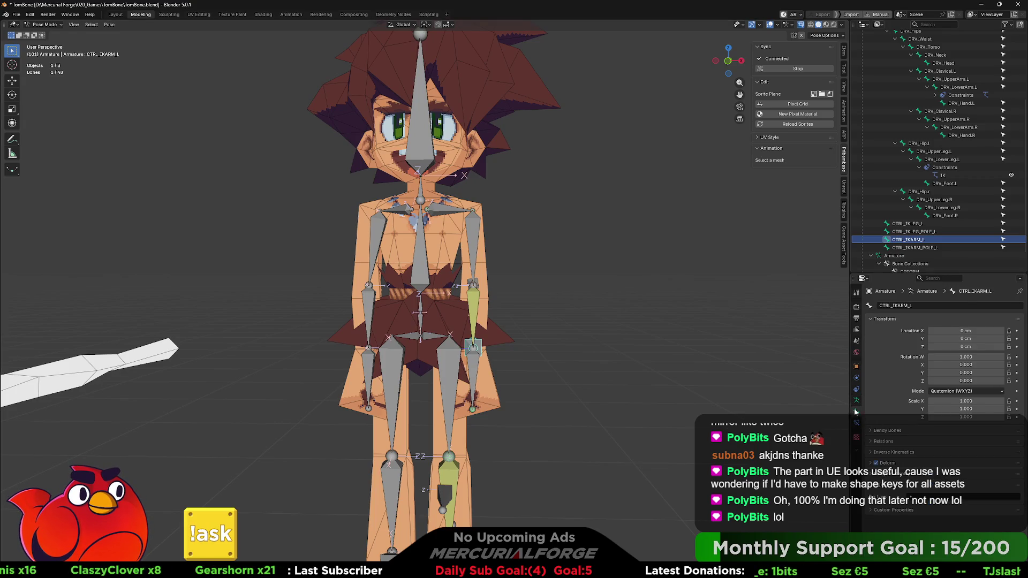
{"action": "left_click", "coordinate": [485, 249]}
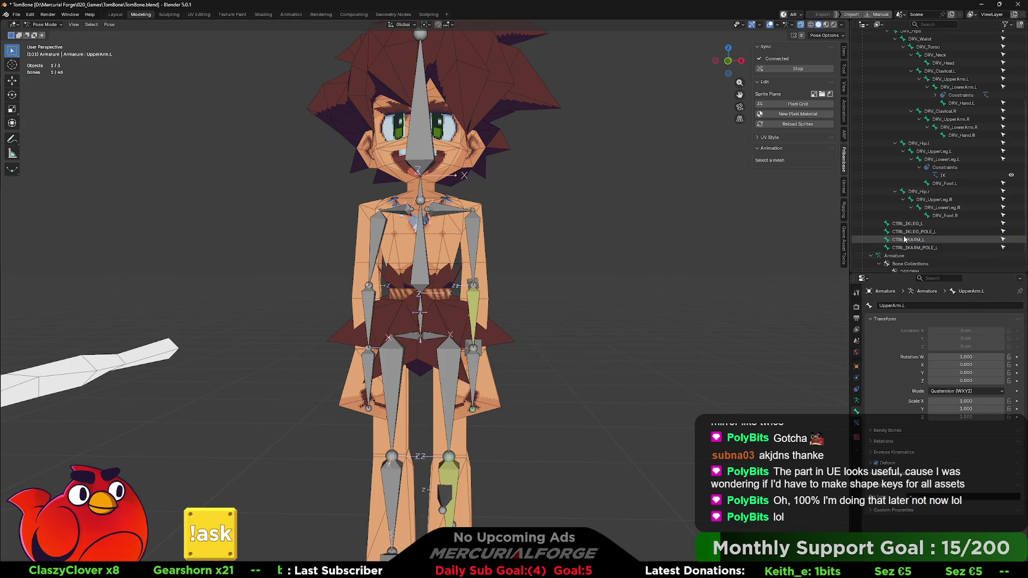
{"action": "left_click", "coordinate": [923, 200]}
{"action": "scroll", "coordinate": [905, 161], "scroll_direction": "up", "scroll_amount": 5}
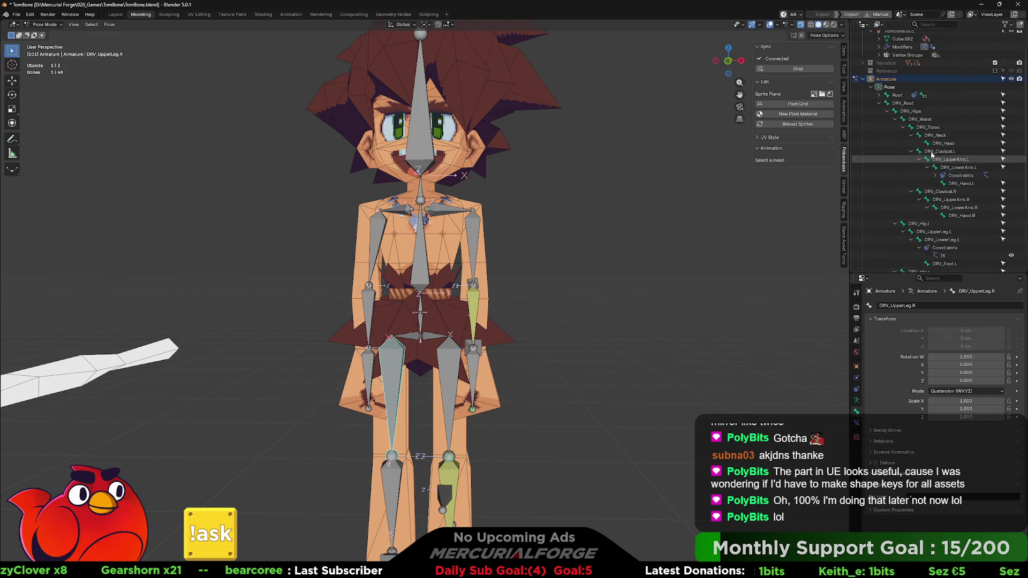
Change the armature's Display As from Octahedral to Stick
{"action": "left_click", "coordinate": [856, 401]}
{"action": "left_click", "coordinate": [937, 458]}
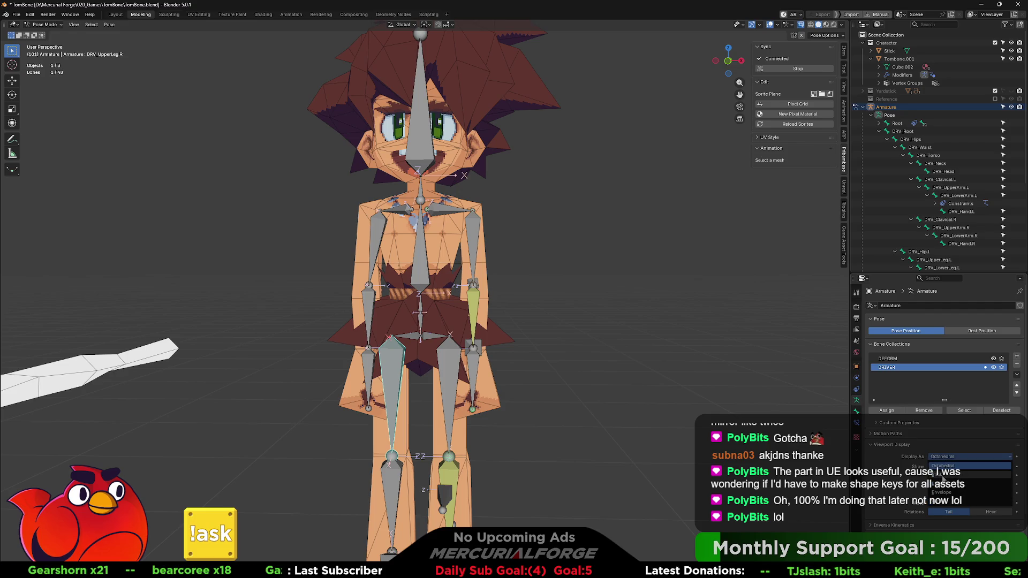
{"action": "left_click", "coordinate": [943, 478]}
{"action": "key", "text": "KP_5"}
{"action": "key", "text": "KP_1"}
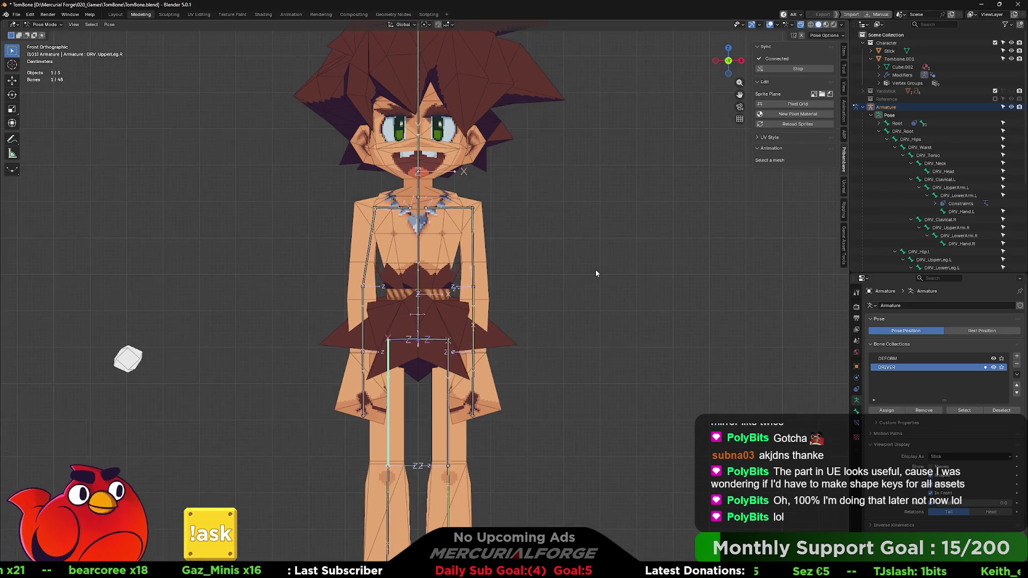
{"action": "key", "text": "KP_3"}
{"action": "key", "text": "KP_1"}
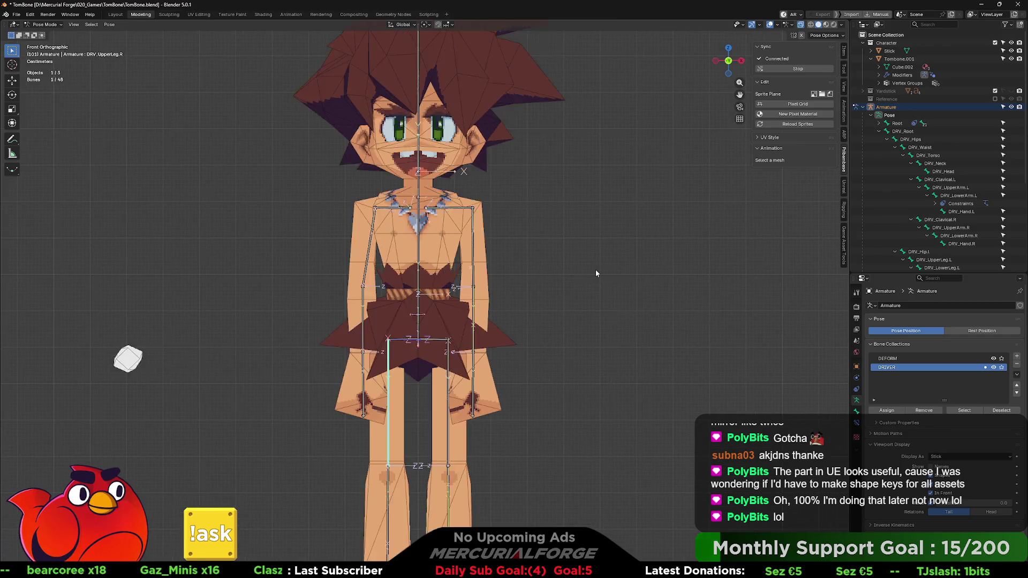
{"action": "key", "text": "ctrl+KP_1"}
{"action": "scroll", "coordinate": [440, 246], "scroll_direction": "up", "scroll_amount": 5}
{"action": "scroll", "coordinate": [440, 251], "scroll_direction": "up", "scroll_amount": 1, "text": "ctrl"}
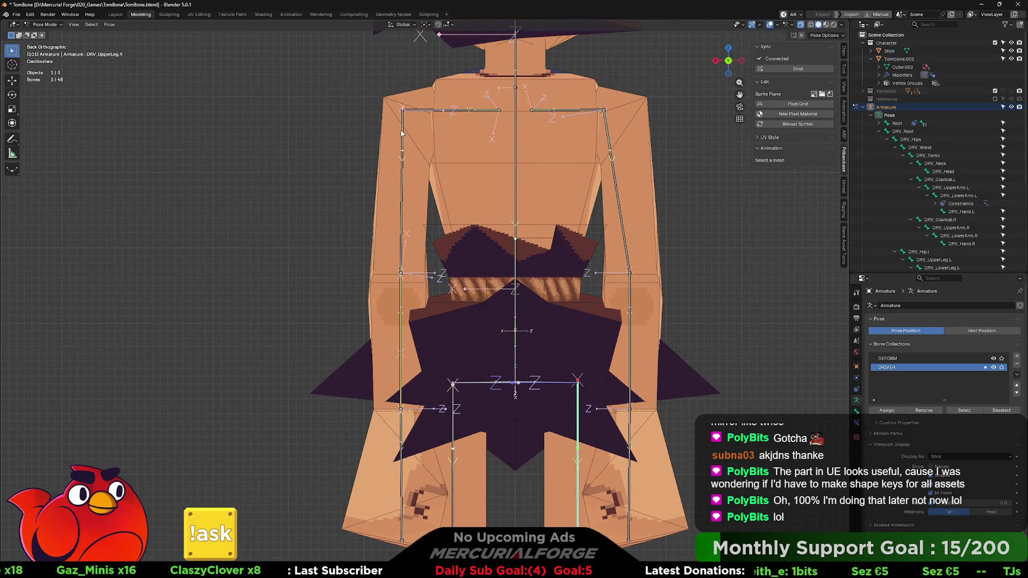
{"action": "scroll", "coordinate": [425, 295], "scroll_direction": "up", "scroll_amount": 7}
{"action": "scroll", "coordinate": [392, 416], "scroll_direction": "down", "scroll_amount": 6}
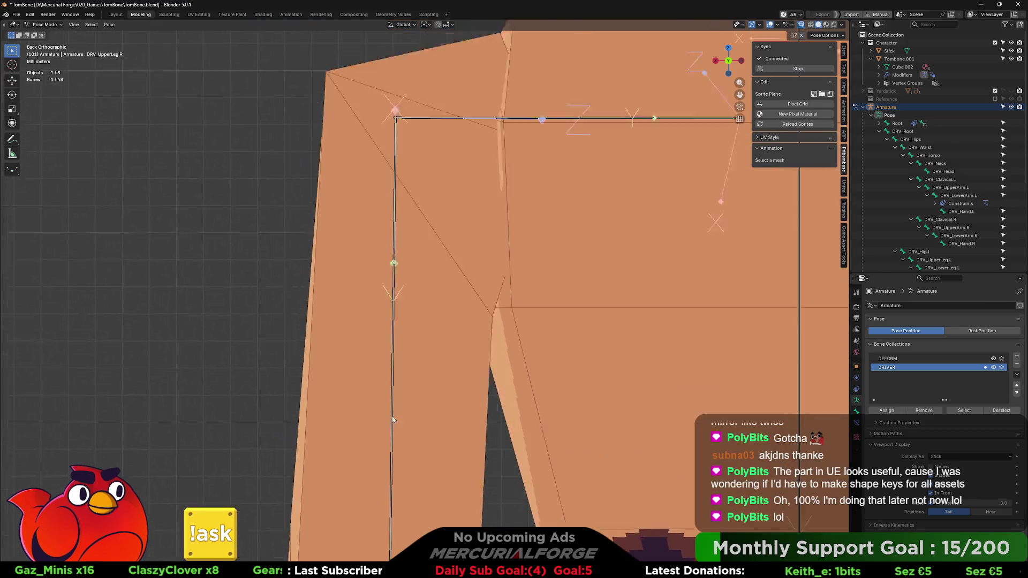
{"action": "scroll", "coordinate": [393, 416], "scroll_direction": "up", "scroll_amount": 2}
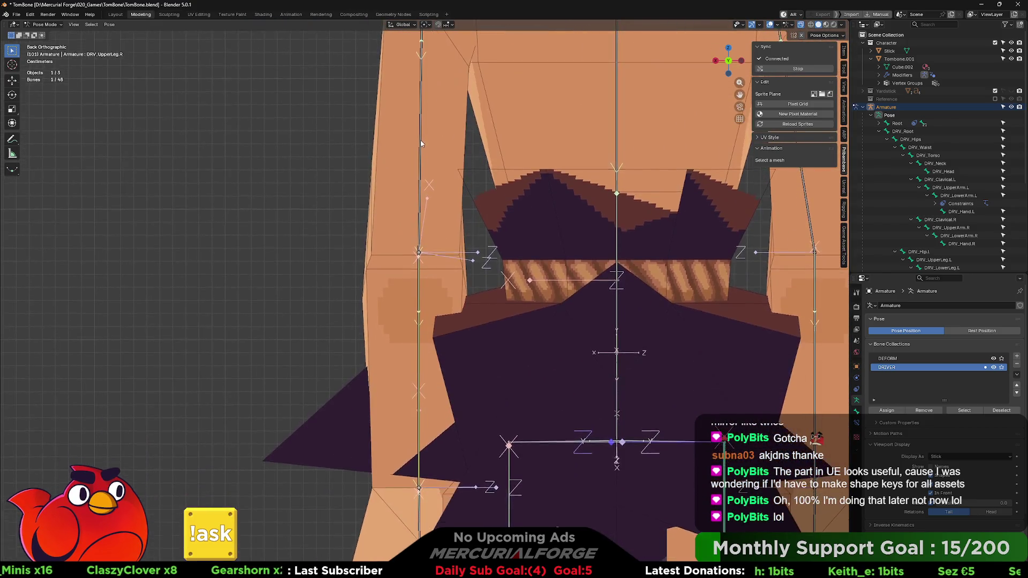
{"action": "scroll", "coordinate": [435, 262], "scroll_direction": "down", "scroll_amount": 4}
{"action": "middle_click_drag", "start_coordinate": [435, 263], "coordinate": [435, 264], "text": "shift"}
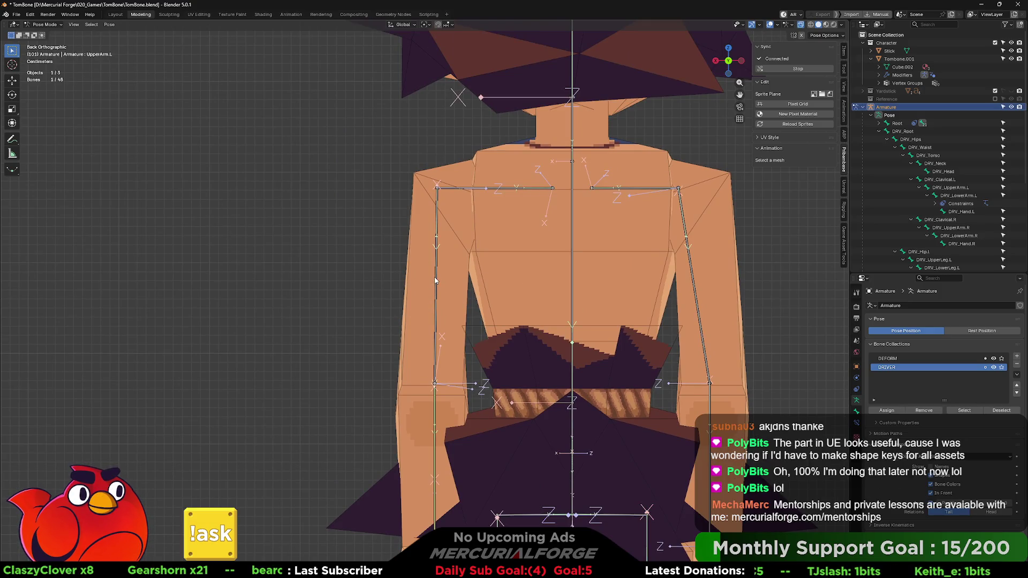
{"action": "left_click", "coordinate": [437, 276]}
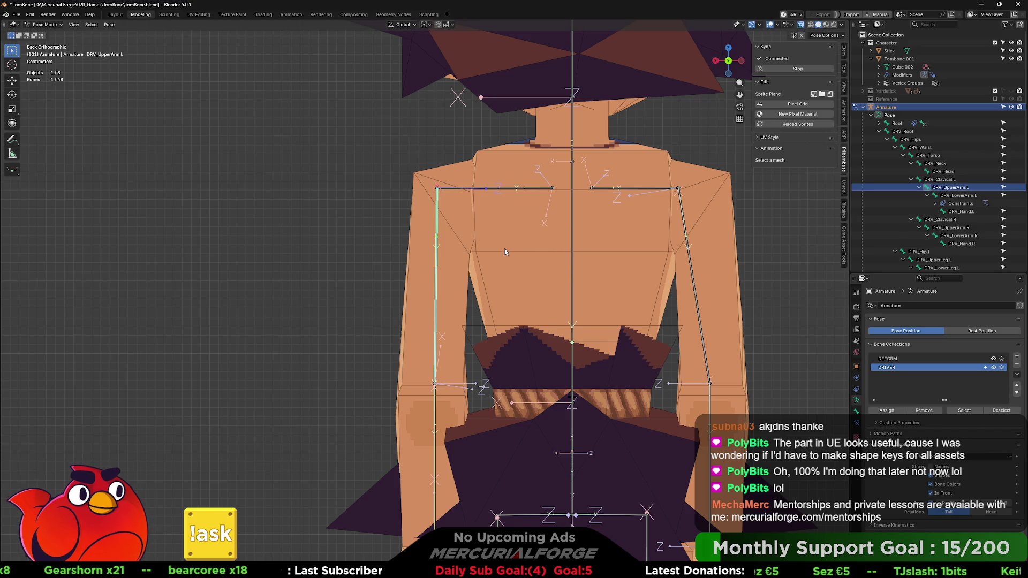
{"action": "key", "text": "KP_3"}
{"action": "scroll", "coordinate": [555, 290], "scroll_direction": "down", "scroll_amount": 3}
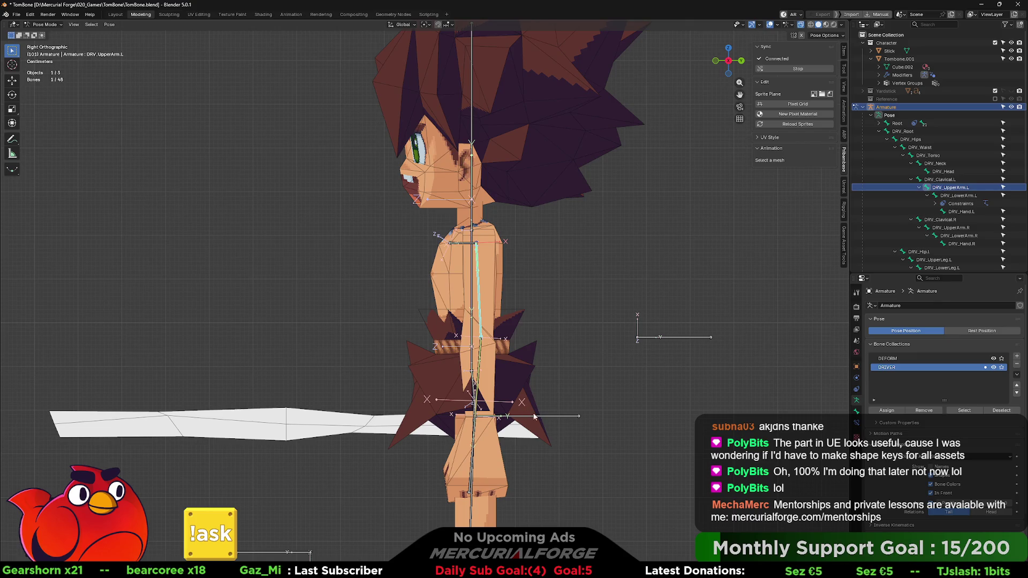
{"action": "left_click", "coordinate": [579, 417]}
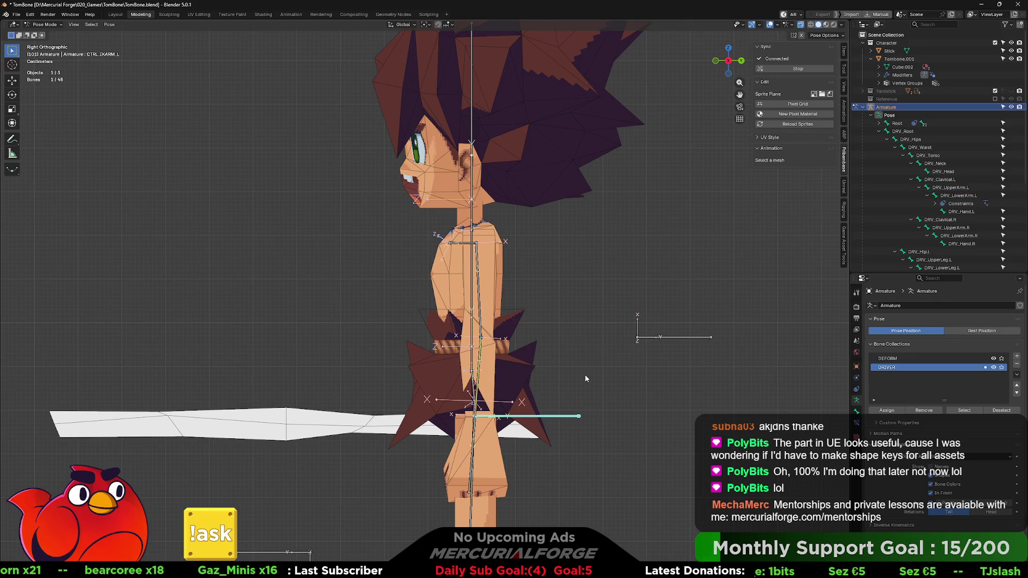
{"action": "key", "text": "KP_5"}
{"action": "mouse_move", "coordinate": [566, 361]}
{"action": "middle_mouse_down"}
{"action": "mouse_move", "coordinate": [603, 367]}
{"action": "mouse_move", "coordinate": [557, 355]}
{"action": "mouse_move", "coordinate": [589, 362]}
{"action": "middle_mouse_up"}
{"action": "key", "text": "r"}
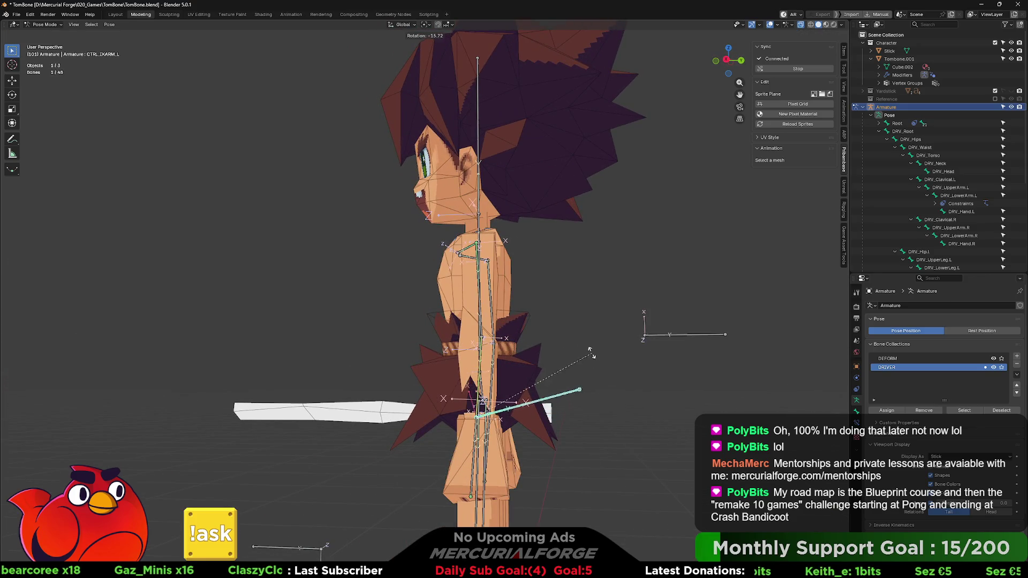
{"action": "key", "text": "g"}
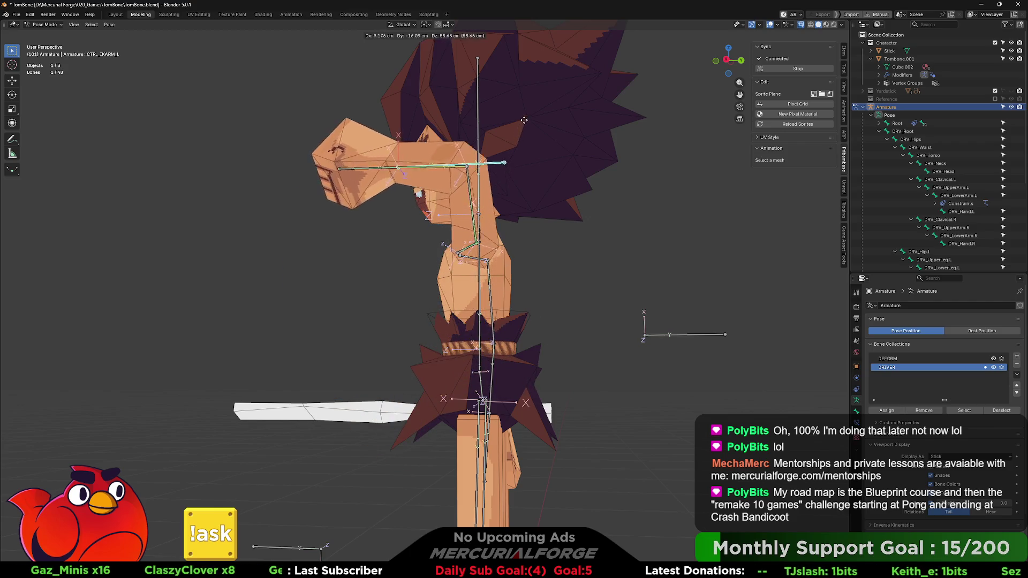
{"action": "left_click", "coordinate": [479, 101]}
{"action": "mouse_move", "coordinate": [489, 208]}
{"action": "middle_mouse_down"}
{"action": "mouse_move", "coordinate": [493, 222]}
{"action": "mouse_move", "coordinate": [572, 227]}
{"action": "middle_mouse_up"}
{"action": "key", "text": "g"}
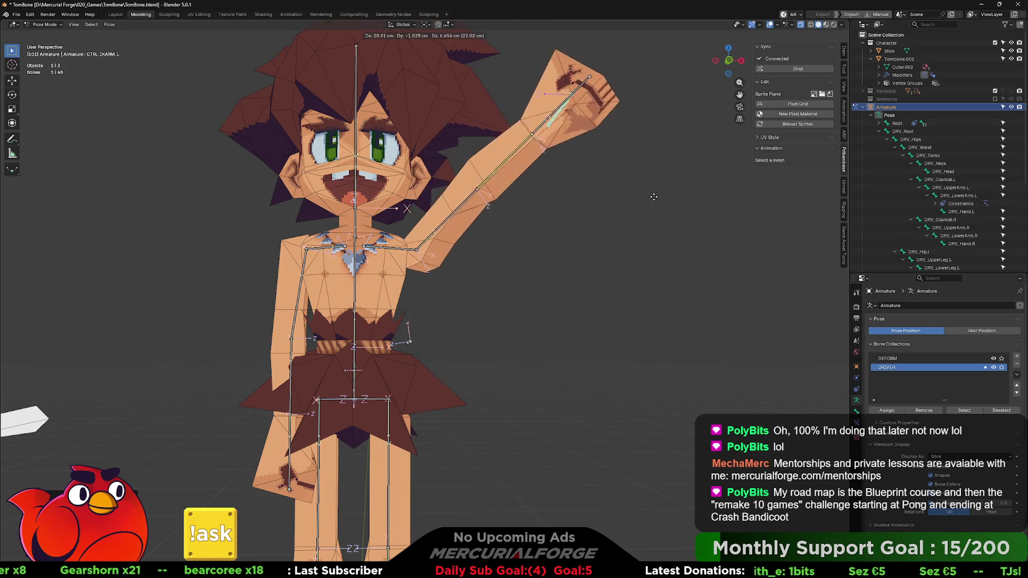
{"action": "left_click", "coordinate": [610, 210]}
{"action": "key", "text": "alt+g"}
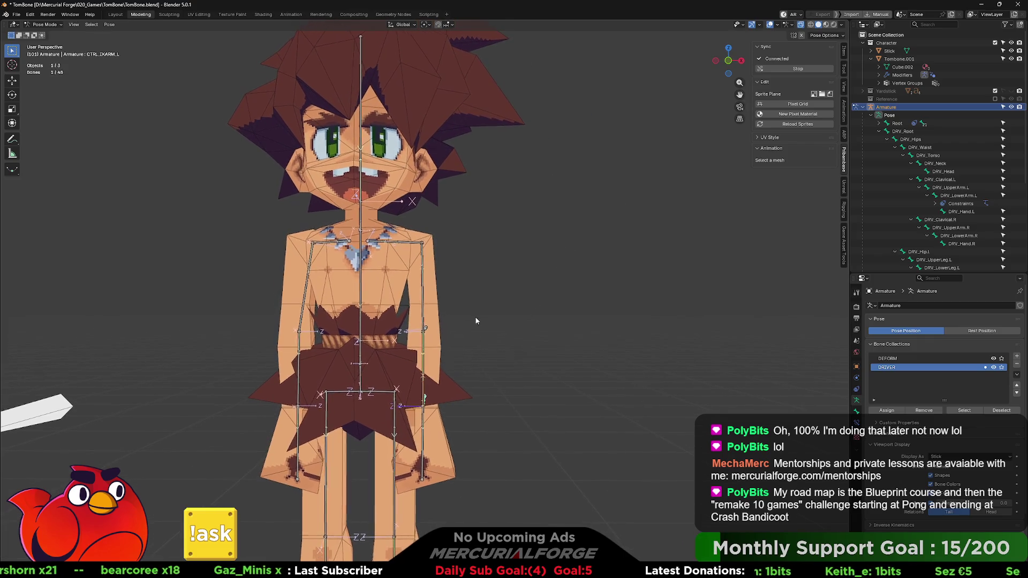
{"action": "key", "text": "ctrl+Tab"}
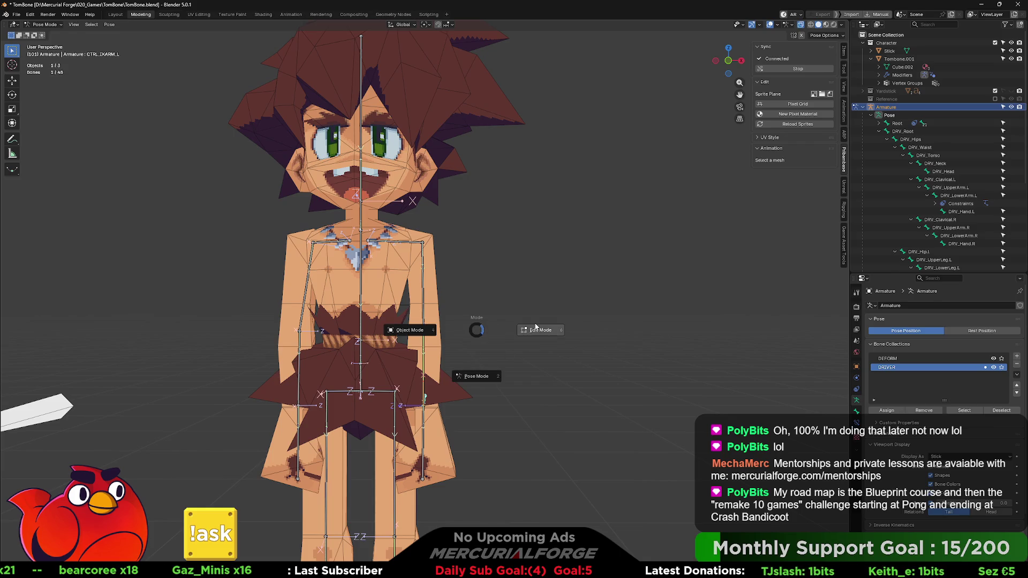
In Edit Mode, shift the left upper arm, lower arm and hand bones along X
{"action": "left_click", "coordinate": [534, 329]}
{"action": "mouse_move", "coordinate": [496, 211]}
{"action": "left_mouse_down"}
{"action": "mouse_move", "coordinate": [427, 499]}
{"action": "mouse_move", "coordinate": [416, 503]}
{"action": "left_mouse_up"}
{"action": "key", "text": "g"}
{"action": "key", "text": "x"}
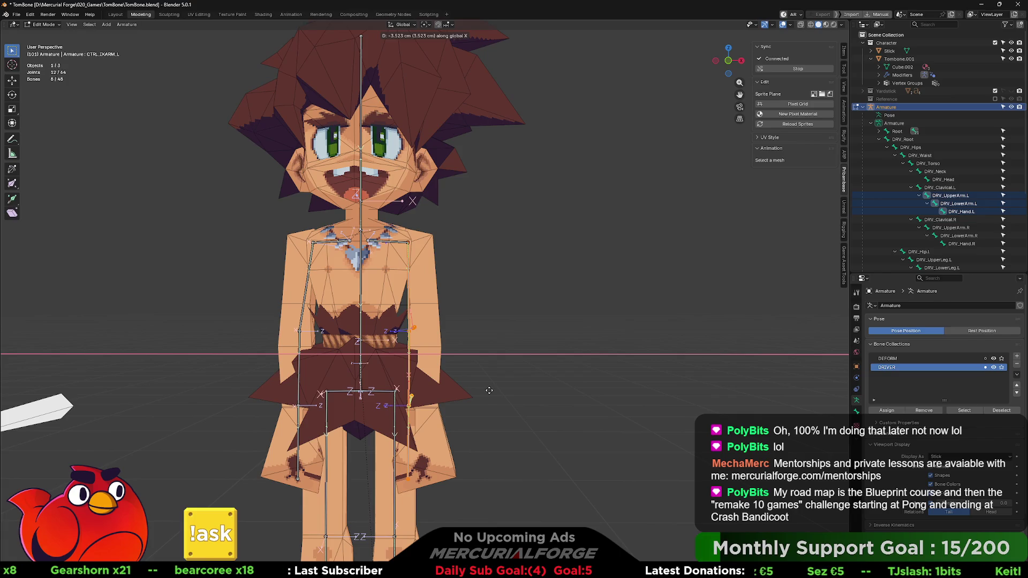
{"action": "left_click", "coordinate": [511, 377]}
{"action": "mouse_move", "coordinate": [520, 368]}
{"action": "middle_mouse_down"}
{"action": "mouse_move", "coordinate": [355, 370]}
{"action": "mouse_move", "coordinate": [351, 357]}
{"action": "mouse_move", "coordinate": [498, 368]}
{"action": "middle_mouse_up"}
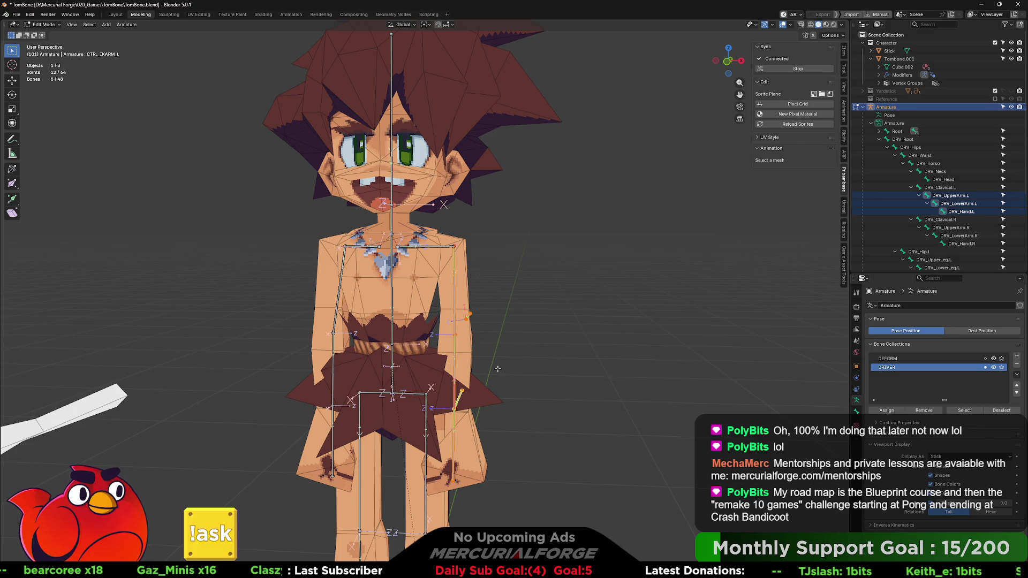
{"action": "middle_click_drag", "start_coordinate": [503, 365], "coordinate": [497, 363]}
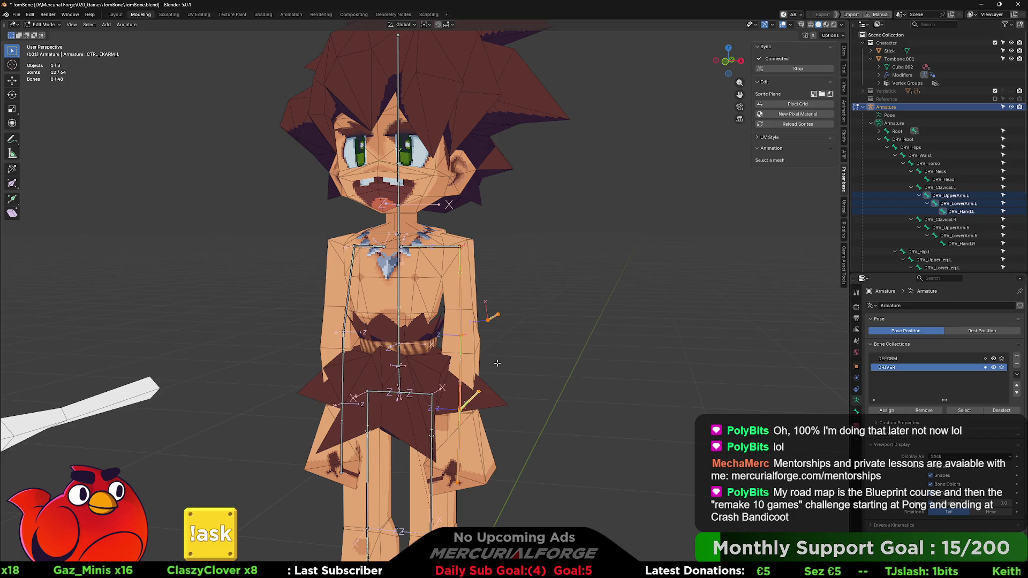